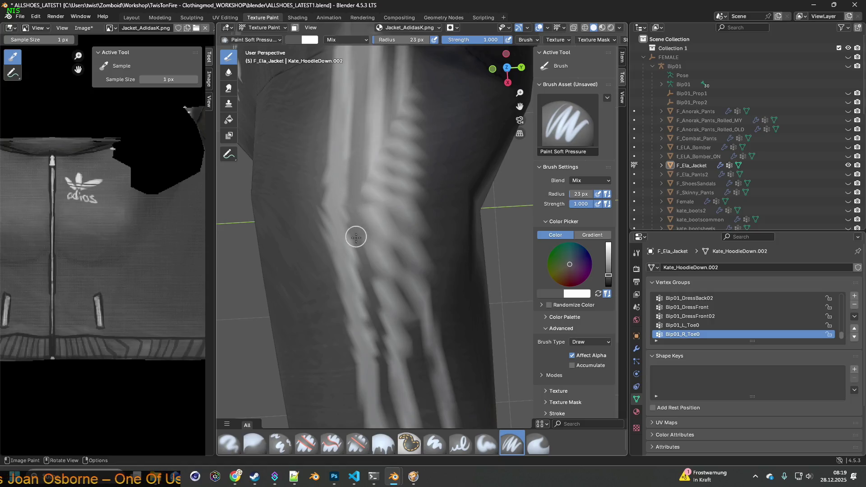
Step: Sample the sleeve's grey and paint a stroke along the sleeve stripe
{"action": "middle_click_drag", "start_coordinate": [386, 360], "coordinate": [374, 302]}
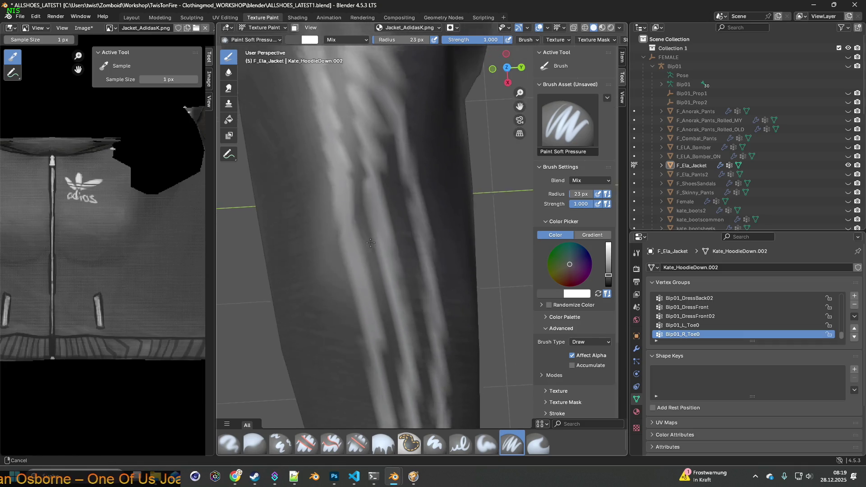
{"action": "scroll", "coordinate": [365, 248], "scroll_direction": "down", "scroll_amount": 5}
{"action": "scroll", "coordinate": [400, 317], "scroll_direction": "down", "scroll_amount": 2}
{"action": "scroll", "coordinate": [408, 311], "scroll_direction": "up", "scroll_amount": 2}
{"action": "middle_click_drag", "start_coordinate": [399, 274], "coordinate": [402, 277]}
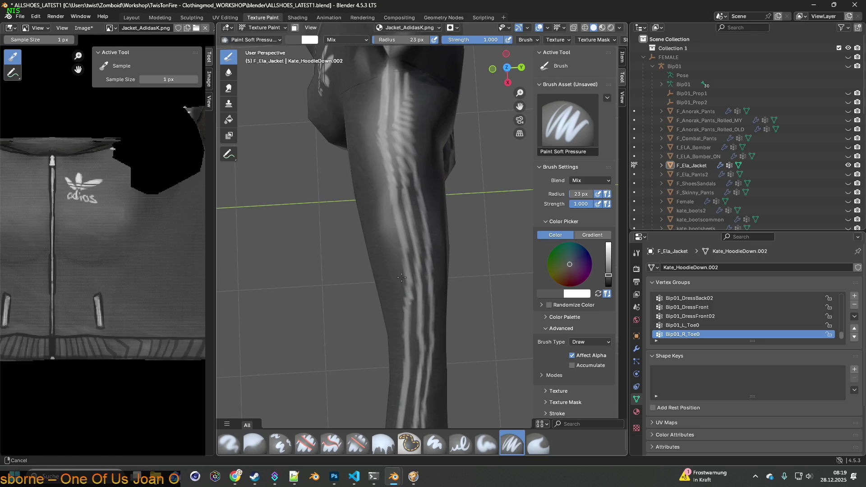
{"action": "scroll", "coordinate": [406, 287], "scroll_direction": "up", "scroll_amount": 2}
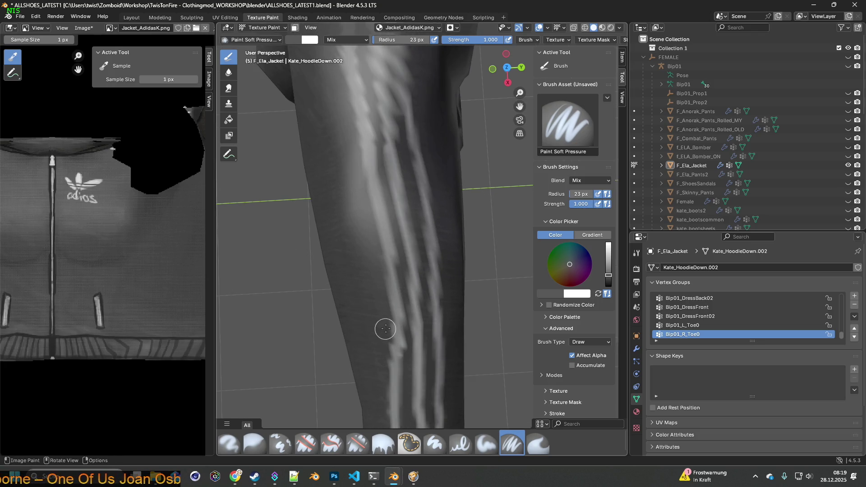
{"action": "scroll", "coordinate": [388, 199], "scroll_direction": "up", "scroll_amount": 3}
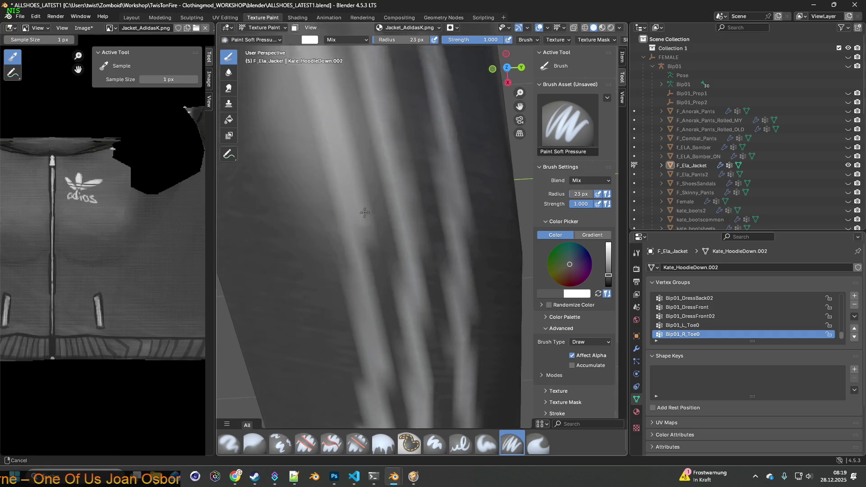
{"action": "key", "text": "s"}
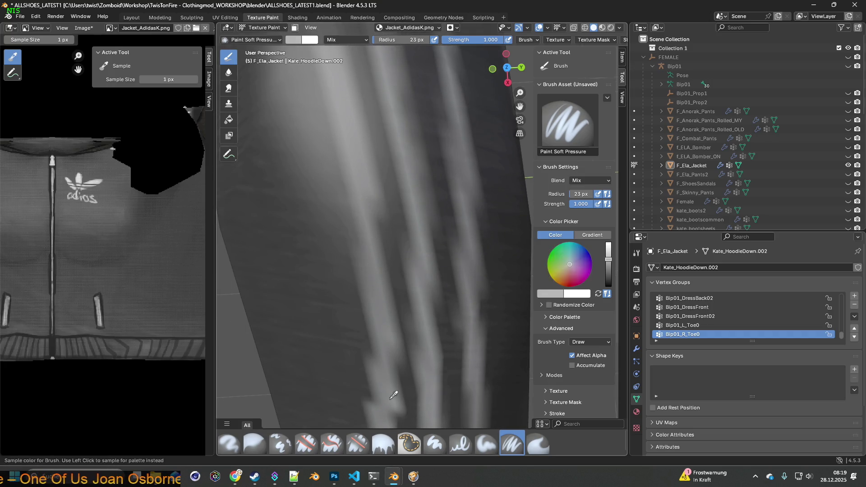
{"action": "left_click_drag", "start_coordinate": [380, 354], "coordinate": [346, 196]}
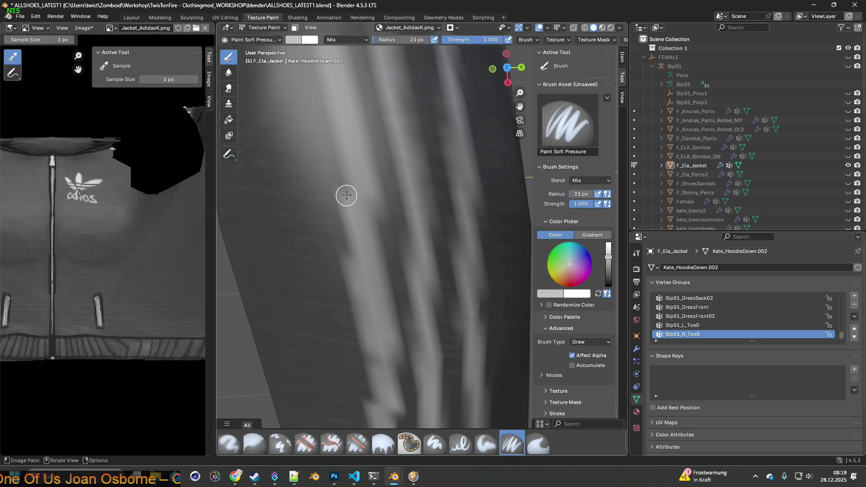
Step: Smooth the notch in the sleeve stripe with strokes running up the sleeve
{"action": "middle_click_drag", "start_coordinate": [336, 174], "coordinate": [350, 255], "text": "shift"}
{"action": "left_click_drag", "start_coordinate": [375, 342], "coordinate": [344, 220]}
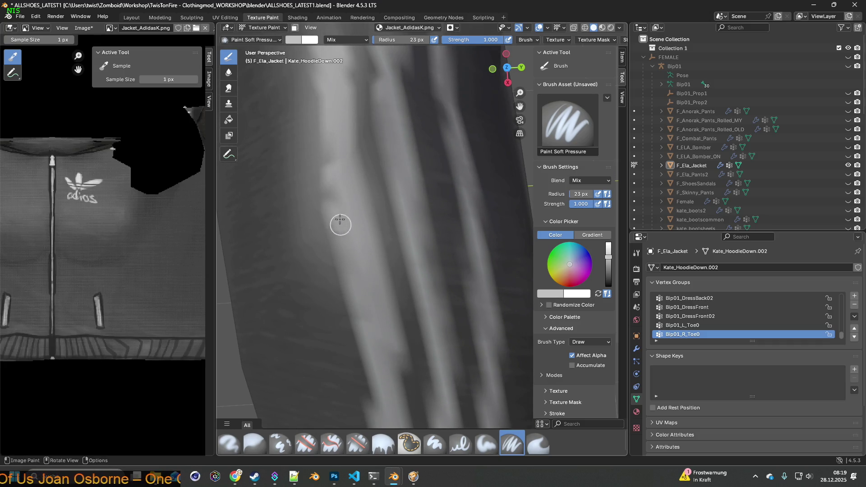
{"action": "middle_click_drag", "start_coordinate": [333, 153], "coordinate": [333, 248]}
{"action": "left_click_drag", "start_coordinate": [330, 319], "coordinate": [313, 213]}
{"action": "middle_click_drag", "start_coordinate": [314, 213], "coordinate": [342, 267]}
{"action": "left_click_drag", "start_coordinate": [381, 355], "coordinate": [340, 192]}
Step: Touch up the stripe with short strokes and resample sleeve greys from the top of the sleeve
{"action": "middle_click_drag", "start_coordinate": [332, 143], "coordinate": [325, 290]}
{"action": "left_click_drag", "start_coordinate": [334, 250], "coordinate": [344, 219]}
{"action": "mouse_move", "coordinate": [344, 218]}
{"action": "middle_mouse_down"}
{"action": "mouse_move", "coordinate": [354, 270]}
{"action": "mouse_move", "coordinate": [372, 198]}
{"action": "middle_mouse_up"}
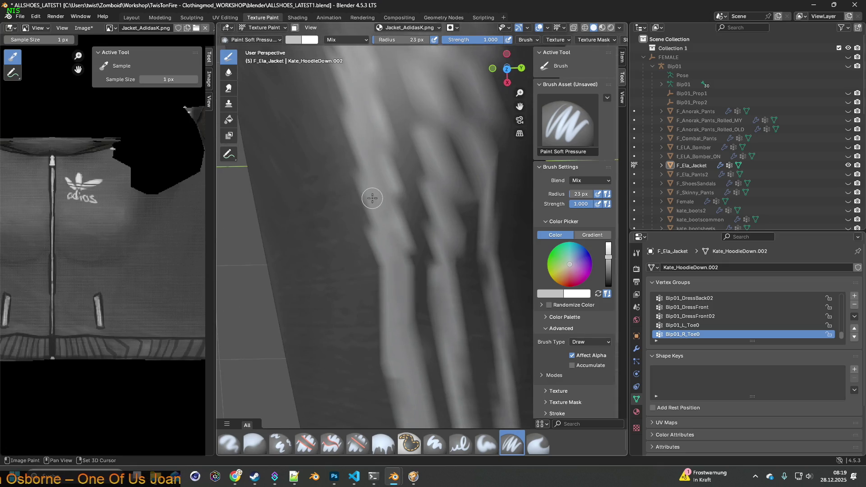
{"action": "key", "text": "s"}
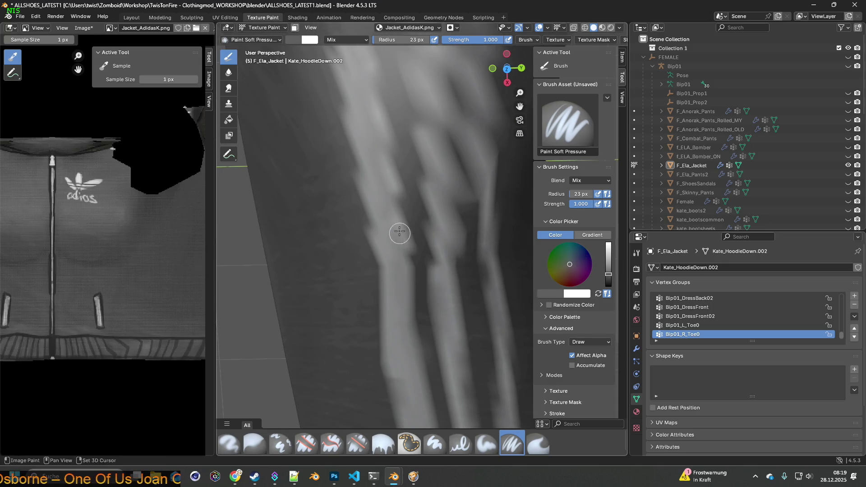
{"action": "middle_click_drag", "start_coordinate": [399, 233], "coordinate": [403, 270]}
{"action": "middle_click_drag", "start_coordinate": [393, 236], "coordinate": [387, 285]}
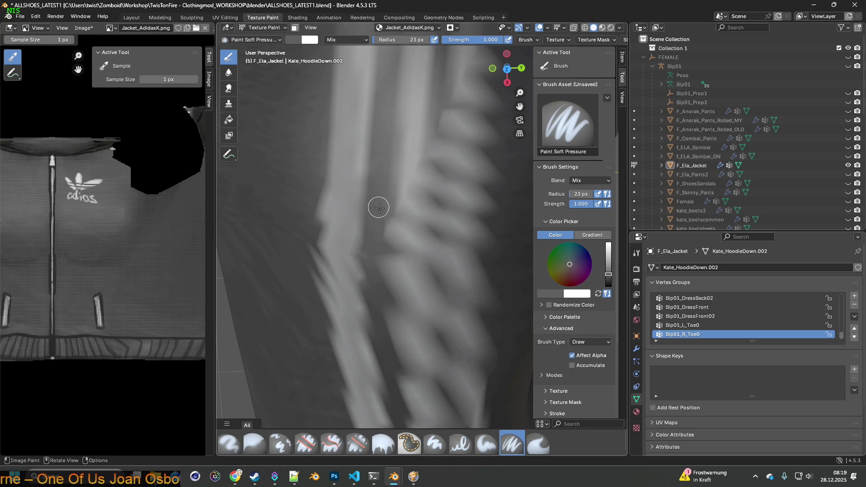
{"action": "middle_click_drag", "start_coordinate": [379, 208], "coordinate": [369, 252]}
{"action": "middle_click_drag", "start_coordinate": [358, 205], "coordinate": [344, 276]}
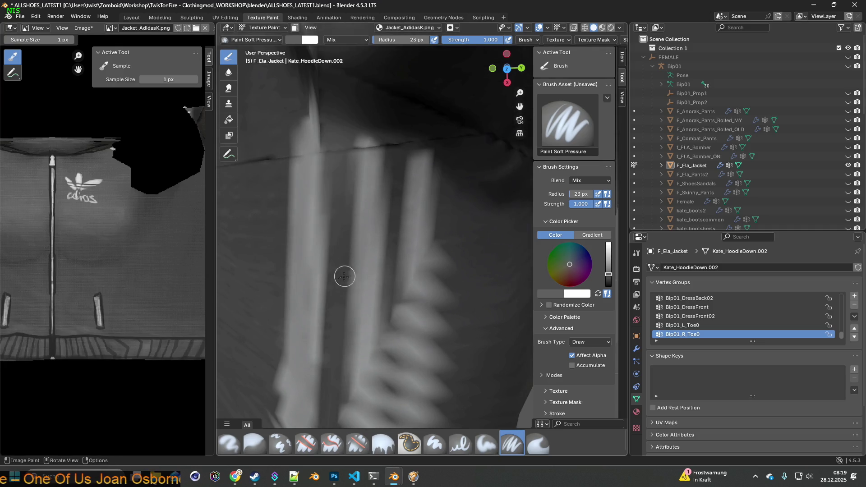
{"action": "key", "text": "s"}
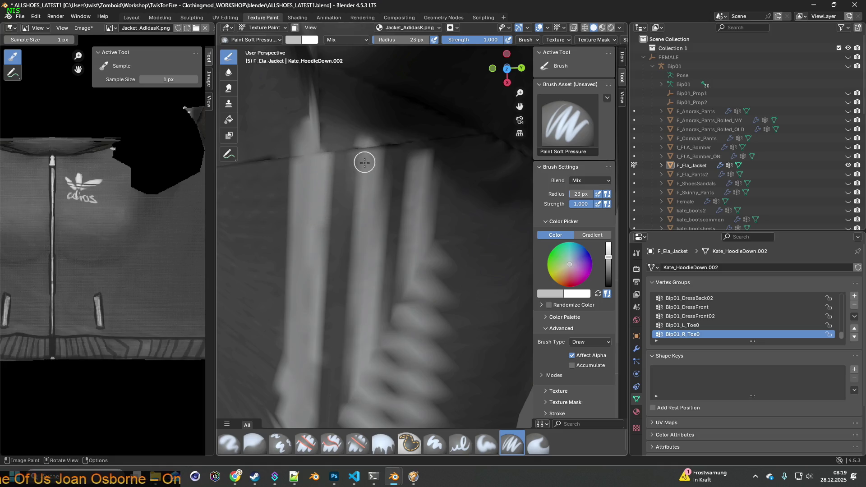
Step: Brighten the dark band between stripes with light strokes down the sleeve
{"action": "middle_click_drag", "start_coordinate": [358, 300], "coordinate": [361, 176]}
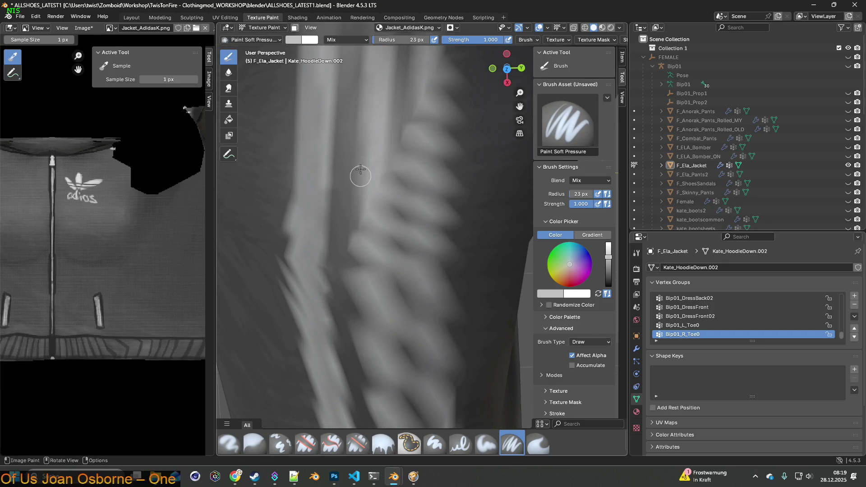
{"action": "left_click_drag", "start_coordinate": [367, 131], "coordinate": [358, 269]}
{"action": "middle_click_drag", "start_coordinate": [358, 269], "coordinate": [351, 188]}
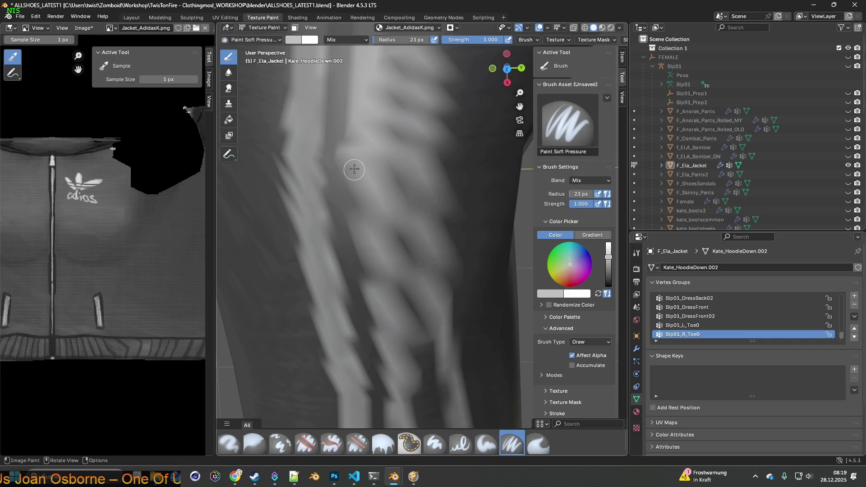
{"action": "left_click_drag", "start_coordinate": [366, 203], "coordinate": [379, 321]}
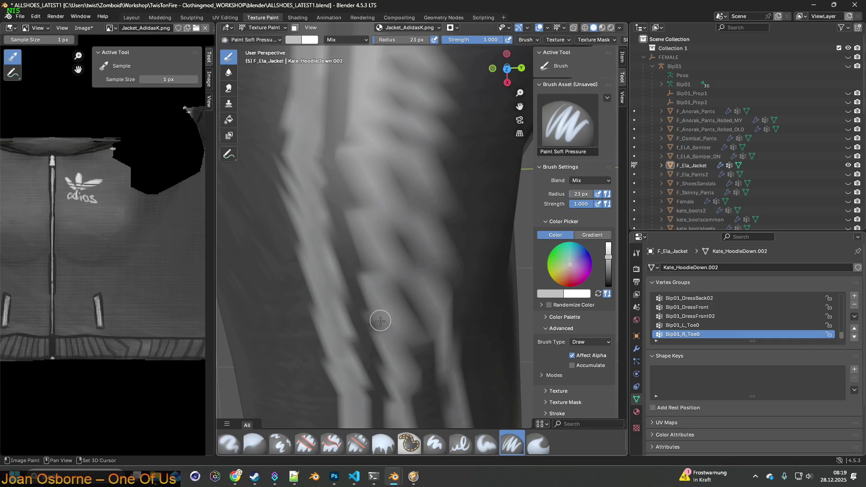
{"action": "middle_click_drag", "start_coordinate": [379, 321], "coordinate": [379, 230]}
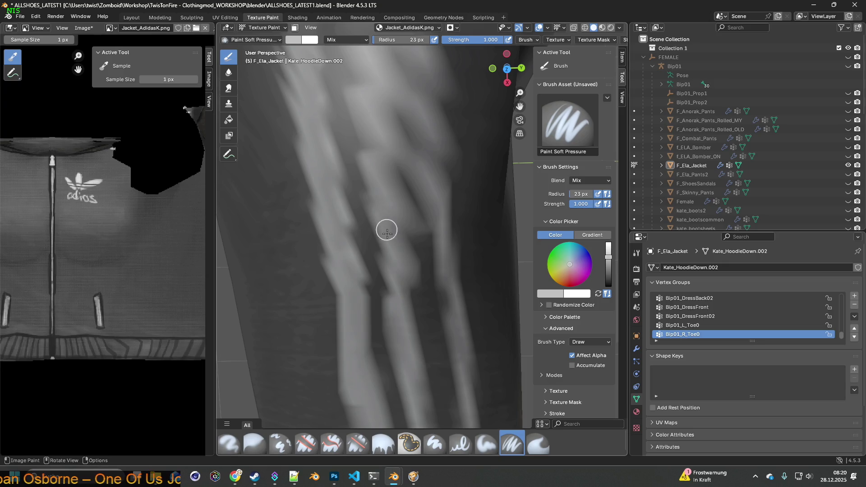
{"action": "middle_click_drag", "start_coordinate": [388, 285], "coordinate": [388, 209]}
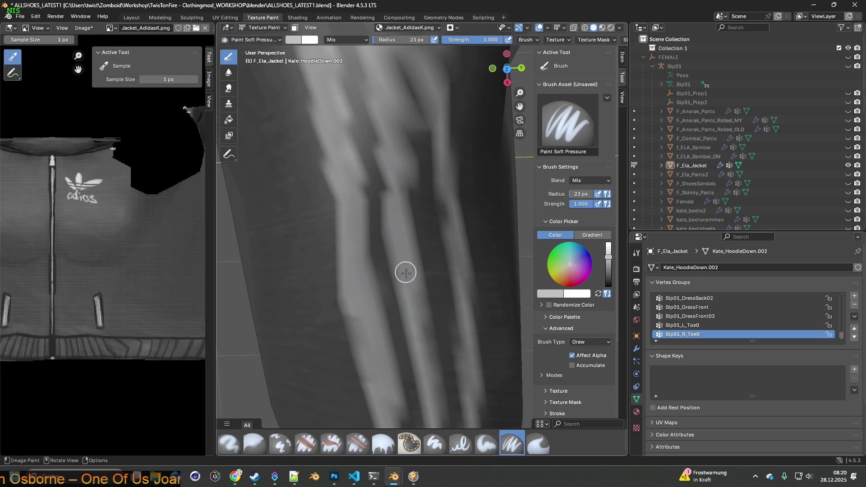
Step: Lighten the sleeve's middle stripe with repeated strokes along its length
{"action": "mouse_move", "coordinate": [412, 310]}
{"action": "left_mouse_down"}
{"action": "mouse_move", "coordinate": [430, 360]}
{"action": "mouse_move", "coordinate": [416, 274]}
{"action": "left_mouse_up"}
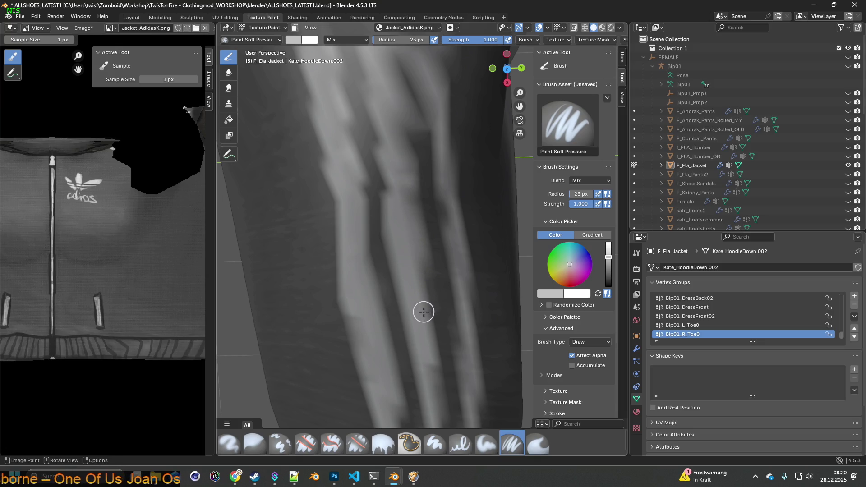
{"action": "middle_click_drag", "start_coordinate": [424, 310], "coordinate": [393, 212]}
{"action": "left_click_drag", "start_coordinate": [384, 176], "coordinate": [405, 285]}
{"action": "middle_click_drag", "start_coordinate": [404, 284], "coordinate": [383, 199]}
{"action": "left_click_drag", "start_coordinate": [388, 178], "coordinate": [397, 319]}
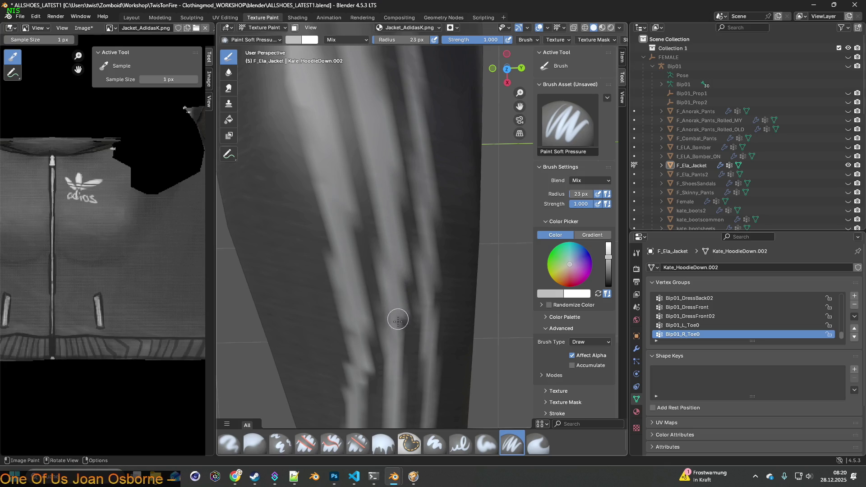
{"action": "middle_click_drag", "start_coordinate": [396, 319], "coordinate": [392, 283]}
{"action": "left_click_drag", "start_coordinate": [388, 225], "coordinate": [391, 342]}
{"action": "middle_click_drag", "start_coordinate": [390, 342], "coordinate": [382, 248]}
{"action": "left_click_drag", "start_coordinate": [374, 188], "coordinate": [375, 267]}
Step: Brighten the left stripe and repaint the middle stripe down toward the cuff
{"action": "left_click_drag", "start_coordinate": [339, 148], "coordinate": [336, 333]}
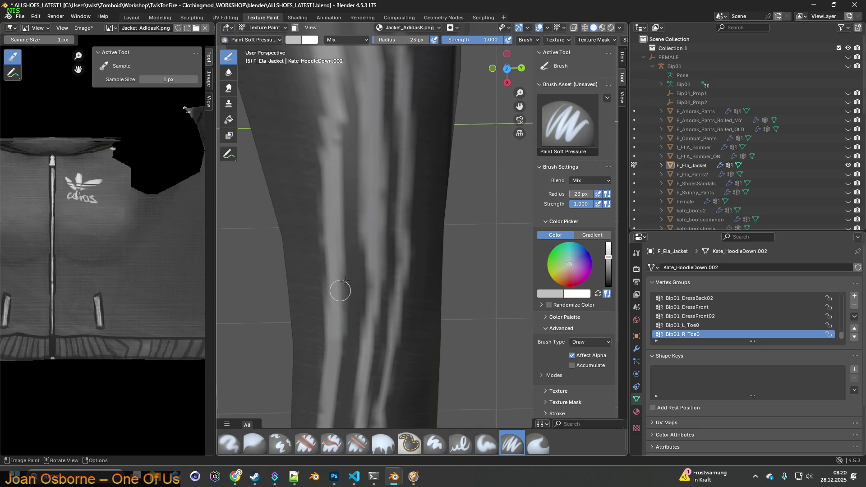
{"action": "middle_click_drag", "start_coordinate": [344, 282], "coordinate": [369, 239]}
{"action": "left_click_drag", "start_coordinate": [367, 215], "coordinate": [360, 343]}
{"action": "middle_click_drag", "start_coordinate": [360, 343], "coordinate": [358, 238]}
{"action": "left_click_drag", "start_coordinate": [359, 230], "coordinate": [344, 416]}
{"action": "mouse_move", "coordinate": [345, 397]}
{"action": "middle_mouse_down"}
{"action": "mouse_move", "coordinate": [343, 306]}
{"action": "mouse_move", "coordinate": [362, 259]}
{"action": "middle_mouse_up"}
Step: Sample dark and light greys from the sleeve while tilting the view toward the cuff
{"action": "key", "text": "s"}
{"action": "scroll", "coordinate": [323, 351], "scroll_direction": "up", "scroll_amount": 3}
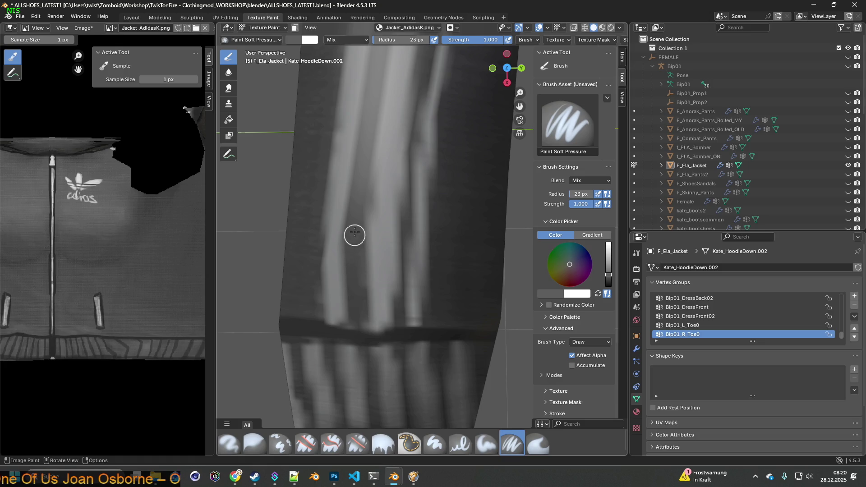
{"action": "middle_click_drag", "start_coordinate": [363, 194], "coordinate": [377, 209]}
{"action": "key", "text": "s"}
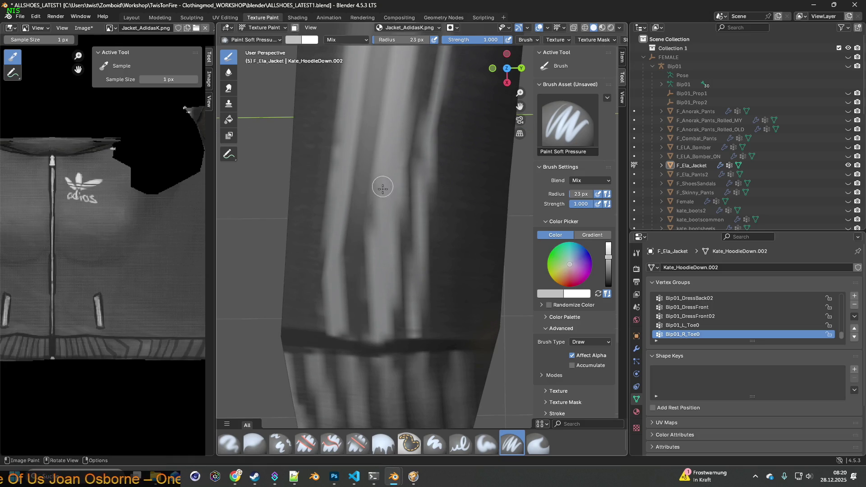
{"action": "key", "text": "s"}
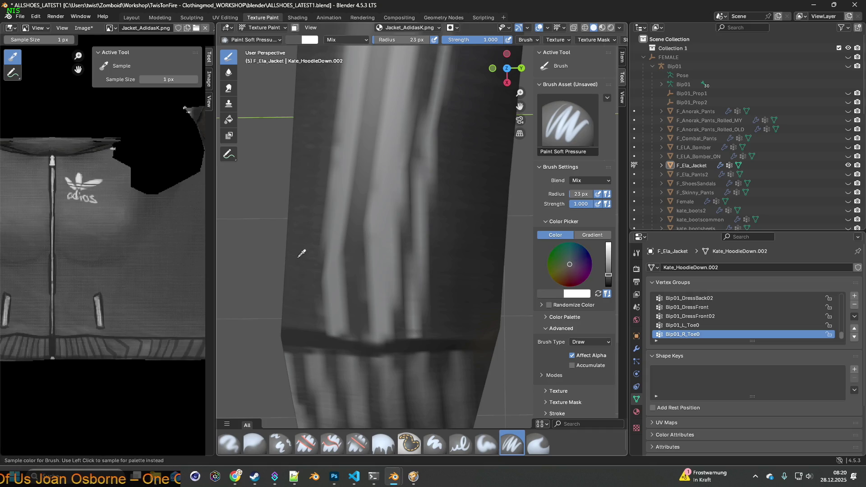
{"action": "middle_click_drag", "start_coordinate": [358, 246], "coordinate": [398, 296]}
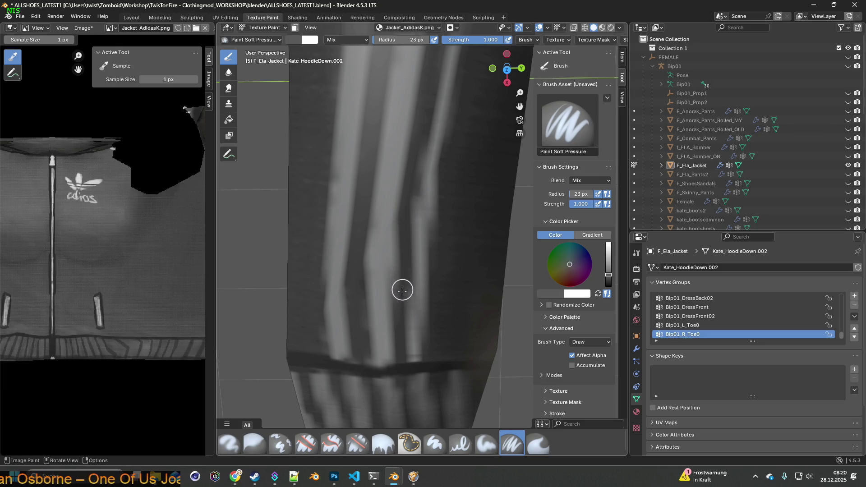
Step: Move up along the sleeve and zoom out to view the whole jacket
{"action": "middle_click_drag", "start_coordinate": [414, 287], "coordinate": [371, 283], "text": "shift"}
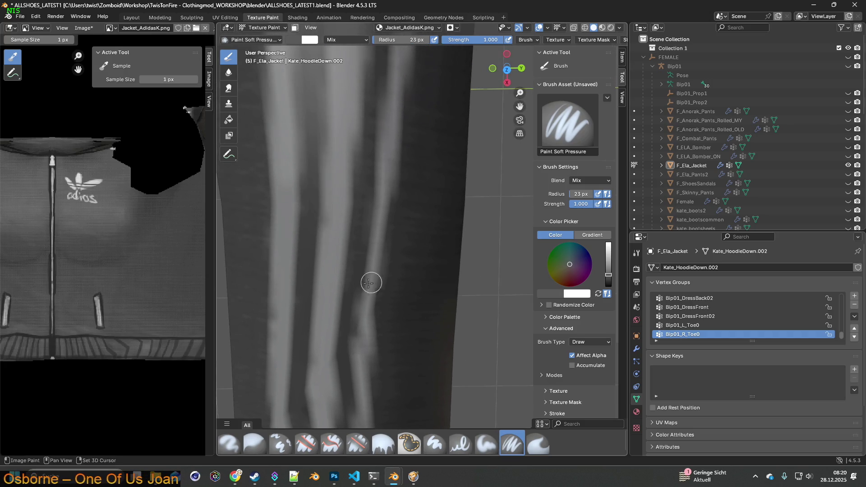
{"action": "middle_click_drag", "start_coordinate": [358, 246], "coordinate": [357, 293], "text": "shift"}
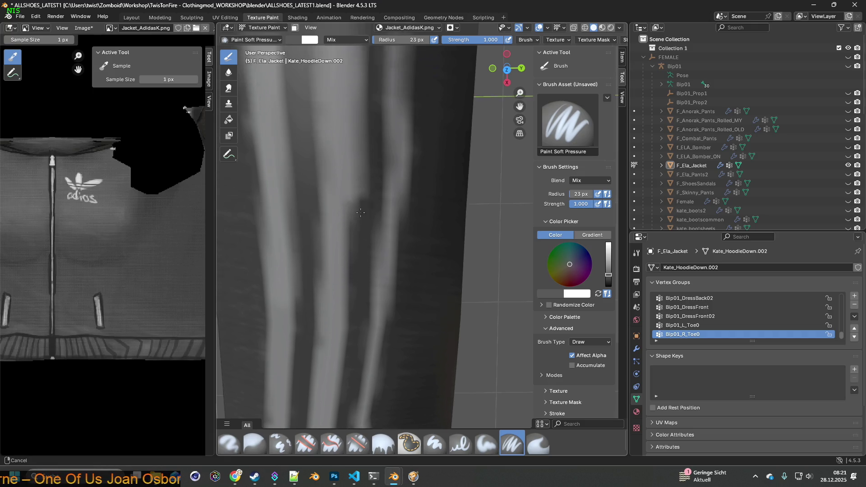
{"action": "scroll", "coordinate": [356, 212], "scroll_direction": "up", "scroll_amount": 1}
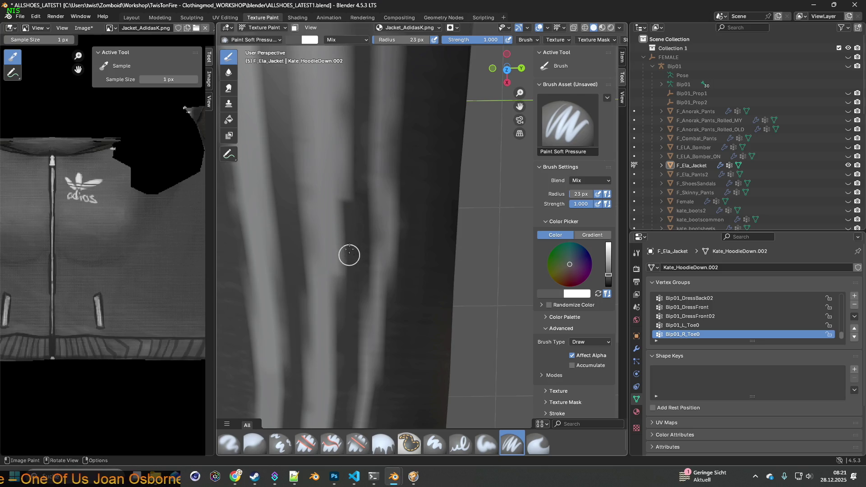
{"action": "scroll", "coordinate": [347, 160], "scroll_direction": "up", "scroll_amount": 1}
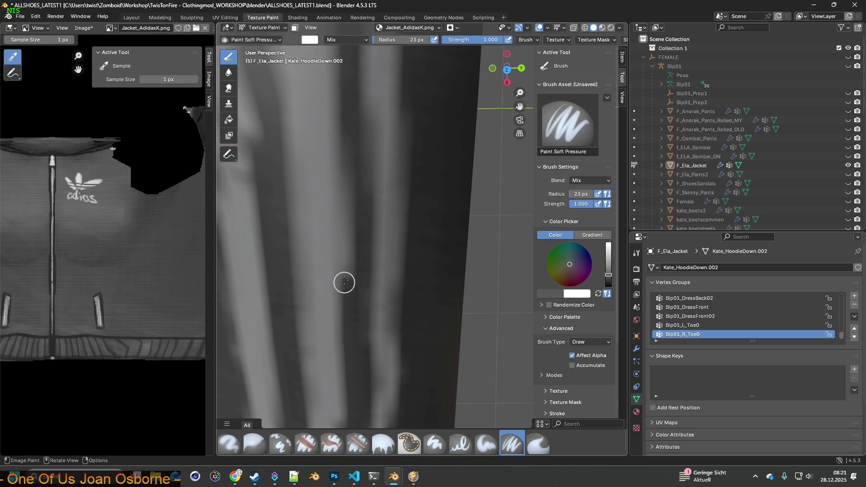
{"action": "scroll", "coordinate": [356, 261], "scroll_direction": "down", "scroll_amount": 3}
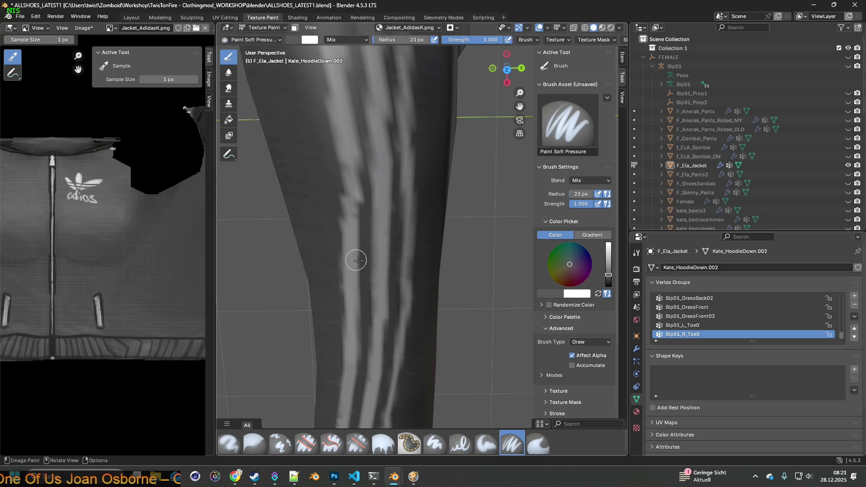
{"action": "scroll", "coordinate": [388, 249], "scroll_direction": "down", "scroll_amount": 3}
{"action": "mouse_move", "coordinate": [394, 221]}
{"action": "middle_mouse_down"}
{"action": "mouse_move", "coordinate": [377, 141]}
{"action": "mouse_move", "coordinate": [453, 119]}
{"action": "mouse_move", "coordinate": [441, 154]}
{"action": "mouse_move", "coordinate": [496, 154]}
{"action": "middle_mouse_up"}
Step: Switch to Material Preview and inspect the extended arm's stripes from above and below
{"action": "left_click", "coordinate": [602, 27]}
{"action": "middle_click_drag", "start_coordinate": [414, 168], "coordinate": [423, 210]}
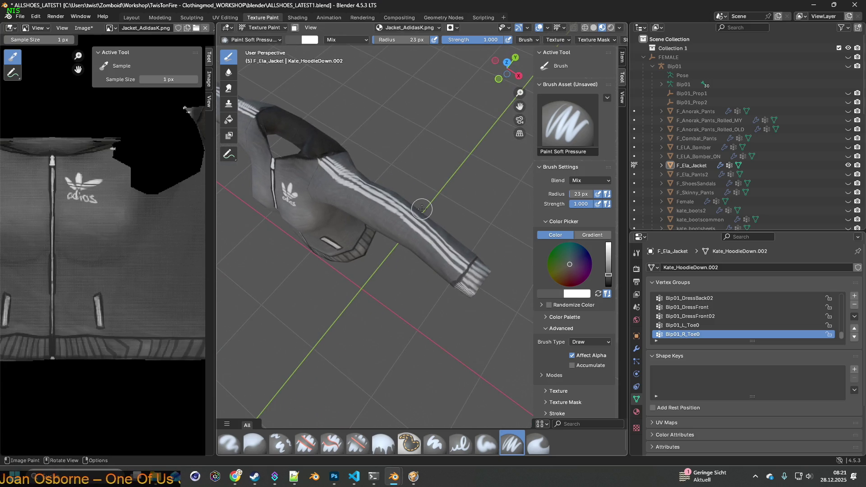
{"action": "middle_click_drag", "start_coordinate": [421, 206], "coordinate": [409, 178]}
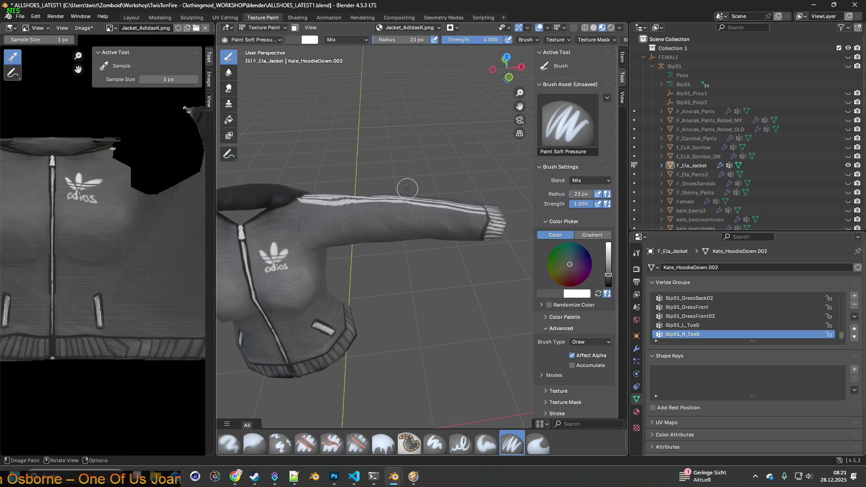
{"action": "mouse_move", "coordinate": [458, 184]}
{"action": "middle_mouse_down"}
{"action": "mouse_move", "coordinate": [406, 204]}
{"action": "mouse_move", "coordinate": [387, 199]}
{"action": "middle_mouse_up"}
{"action": "scroll", "coordinate": [387, 199], "scroll_direction": "up", "scroll_amount": 5}
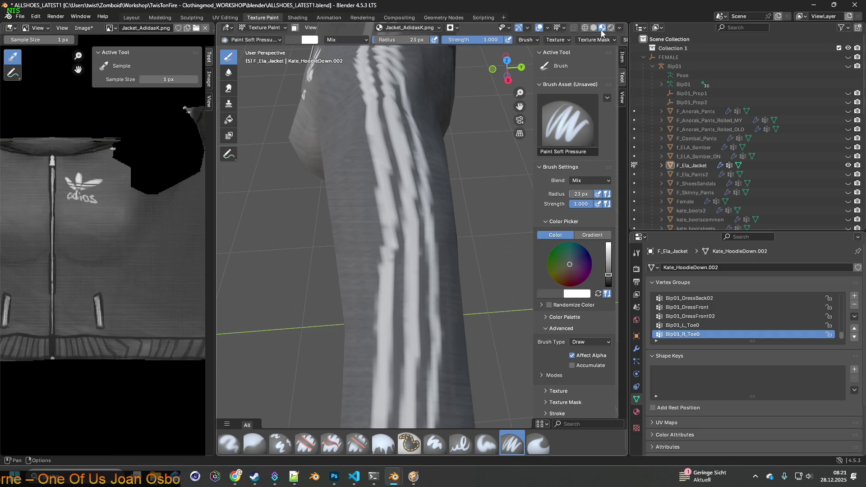
Step: Return to Solid shading, sample the sleeve's grey and paint a band up the sleeve
{"action": "left_click", "coordinate": [594, 28]}
{"action": "middle_click_drag", "start_coordinate": [393, 210], "coordinate": [417, 207]}
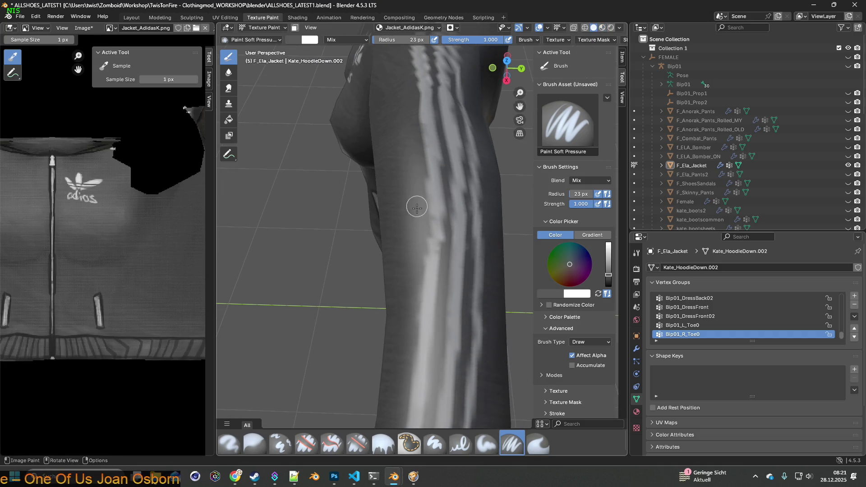
{"action": "scroll", "coordinate": [440, 244], "scroll_direction": "up", "scroll_amount": 2}
{"action": "key", "text": "s"}
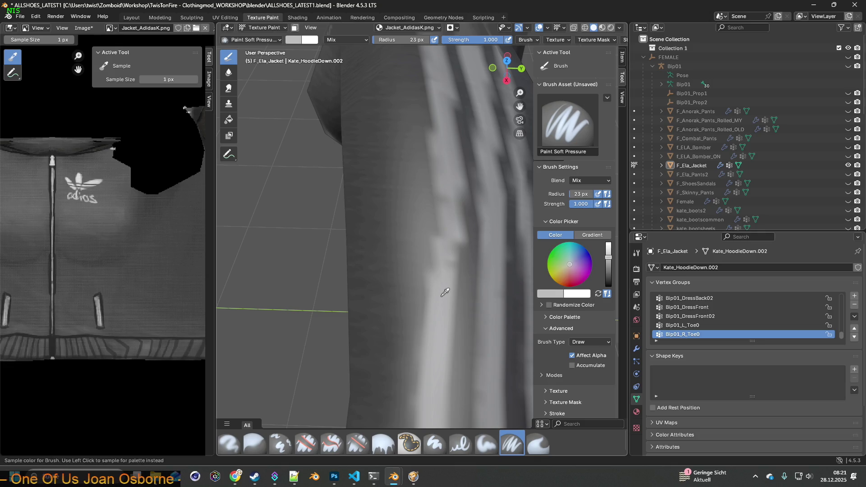
{"action": "mouse_move", "coordinate": [440, 274]}
{"action": "left_mouse_down"}
{"action": "mouse_move", "coordinate": [433, 112]}
{"action": "mouse_move", "coordinate": [436, 283]}
{"action": "mouse_move", "coordinate": [445, 218]}
{"action": "left_mouse_up"}
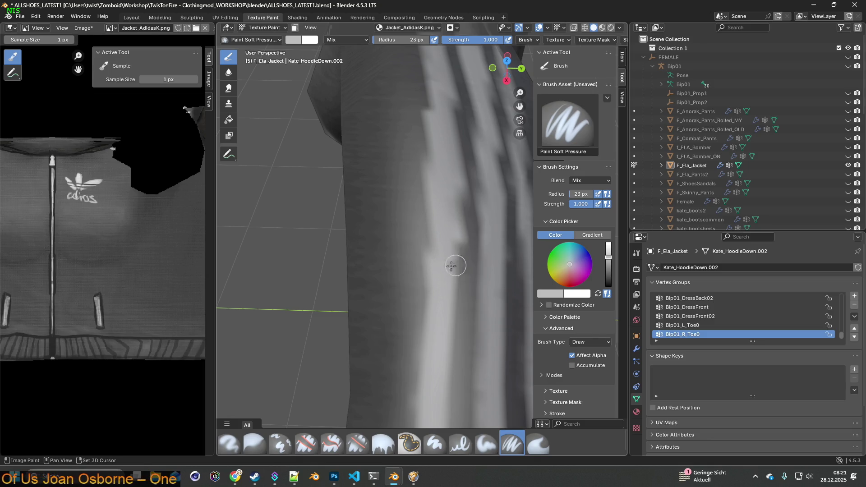
Step: Sample a darker sleeve grey and review the whole sleeve down to the cuff
{"action": "key", "text": "s"}
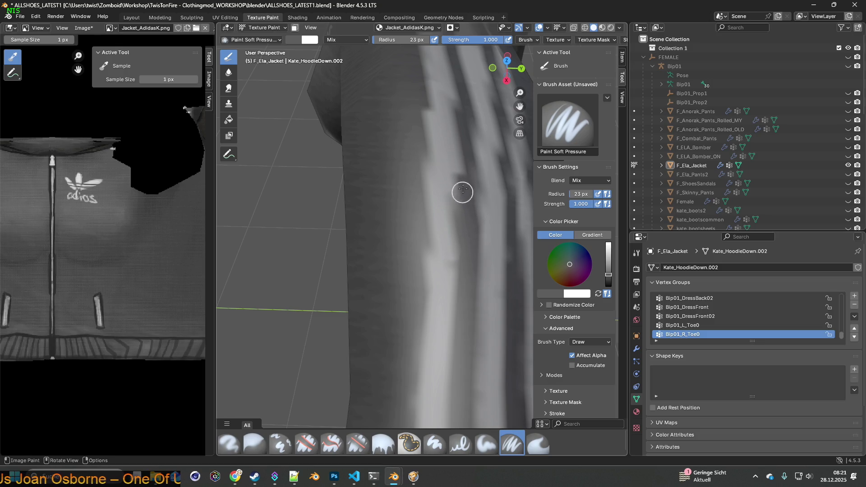
{"action": "middle_click_drag", "start_coordinate": [464, 190], "coordinate": [430, 266], "text": "shift"}
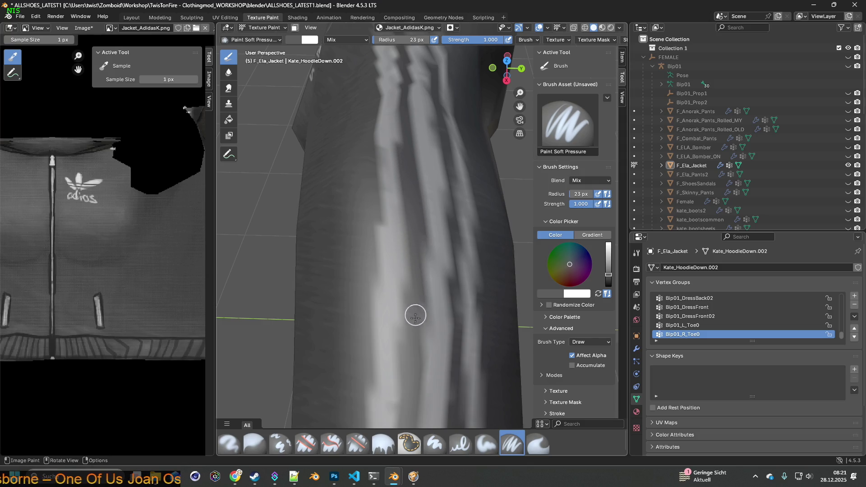
{"action": "scroll", "coordinate": [403, 239], "scroll_direction": "down", "scroll_amount": 8}
{"action": "mouse_move", "coordinate": [403, 244]}
{"action": "middle_mouse_down"}
{"action": "mouse_move", "coordinate": [435, 271]}
{"action": "mouse_move", "coordinate": [437, 253]}
{"action": "middle_mouse_up"}
{"action": "middle_click_drag", "start_coordinate": [435, 290], "coordinate": [436, 247]}
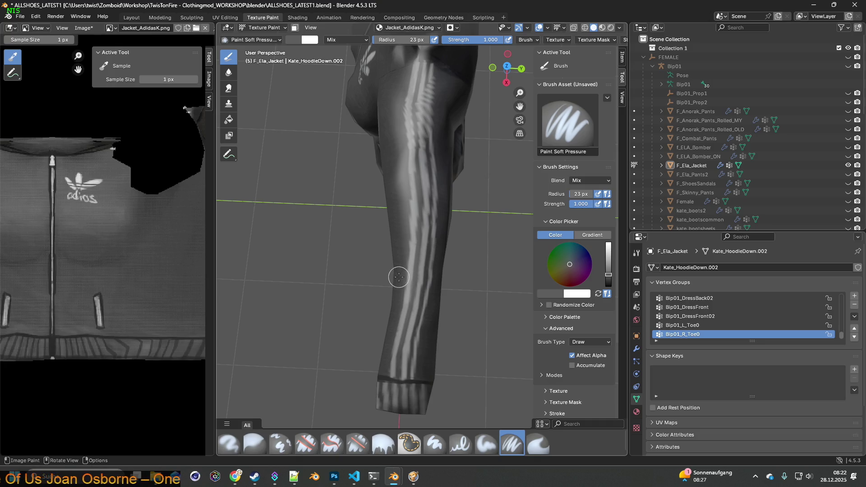
{"action": "mouse_move", "coordinate": [423, 279]}
{"action": "middle_mouse_down"}
{"action": "mouse_move", "coordinate": [449, 231]}
{"action": "mouse_move", "coordinate": [429, 230]}
{"action": "middle_mouse_up"}
{"action": "scroll", "coordinate": [433, 268], "scroll_direction": "up", "scroll_amount": 2}
{"action": "middle_click_drag", "start_coordinate": [429, 304], "coordinate": [433, 272]}
Step: Sample light grey from an upper-sleeve stripe and brighten the stripe and its right edge
{"action": "mouse_move", "coordinate": [429, 171]}
{"action": "middle_mouse_down"}
{"action": "mouse_move", "coordinate": [419, 275]}
{"action": "mouse_move", "coordinate": [411, 267]}
{"action": "mouse_move", "coordinate": [416, 245]}
{"action": "mouse_move", "coordinate": [398, 354]}
{"action": "middle_mouse_up"}
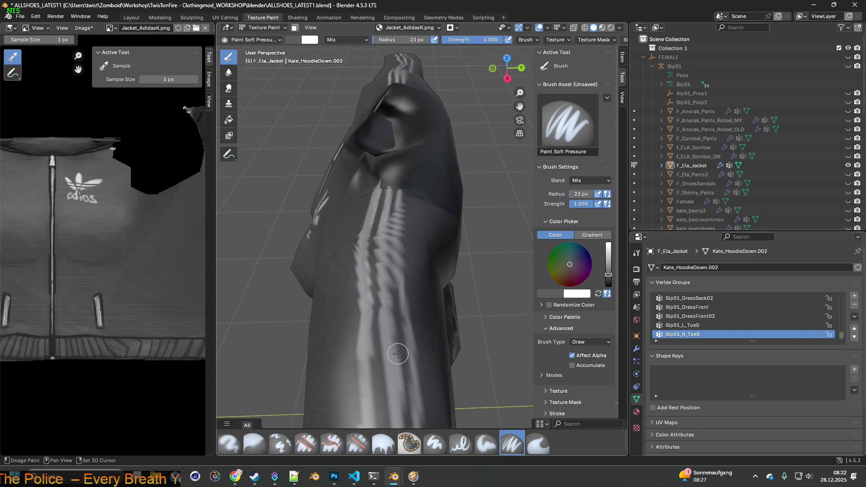
{"action": "scroll", "coordinate": [142, 255], "scroll_direction": "down", "scroll_amount": 3}
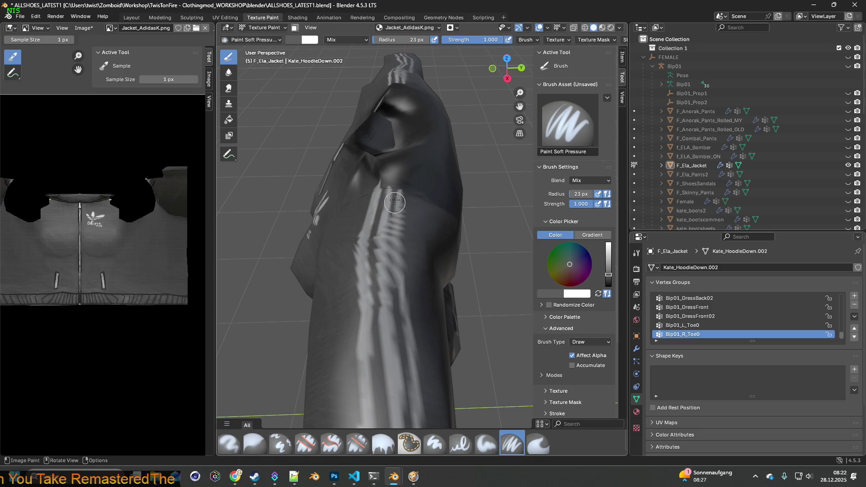
{"action": "mouse_move", "coordinate": [395, 225]}
{"action": "middle_mouse_down"}
{"action": "mouse_move", "coordinate": [406, 238]}
{"action": "mouse_move", "coordinate": [374, 252]}
{"action": "mouse_move", "coordinate": [434, 246]}
{"action": "middle_mouse_up"}
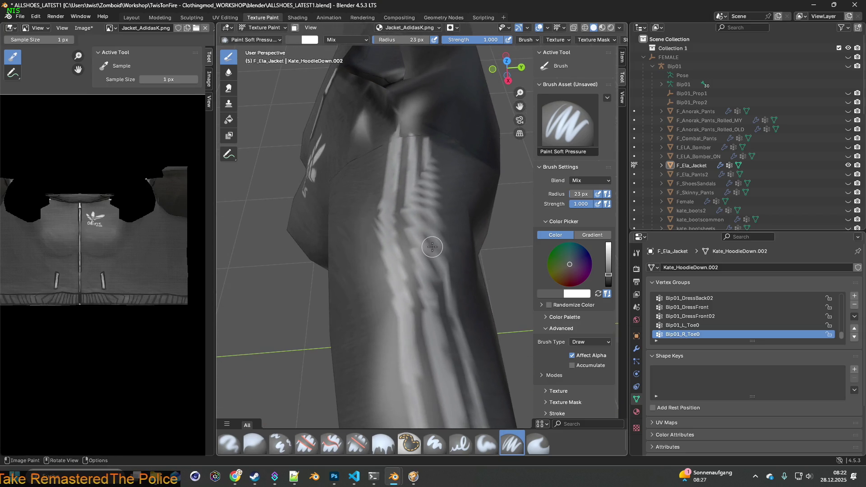
{"action": "scroll", "coordinate": [414, 205], "scroll_direction": "up", "scroll_amount": 3}
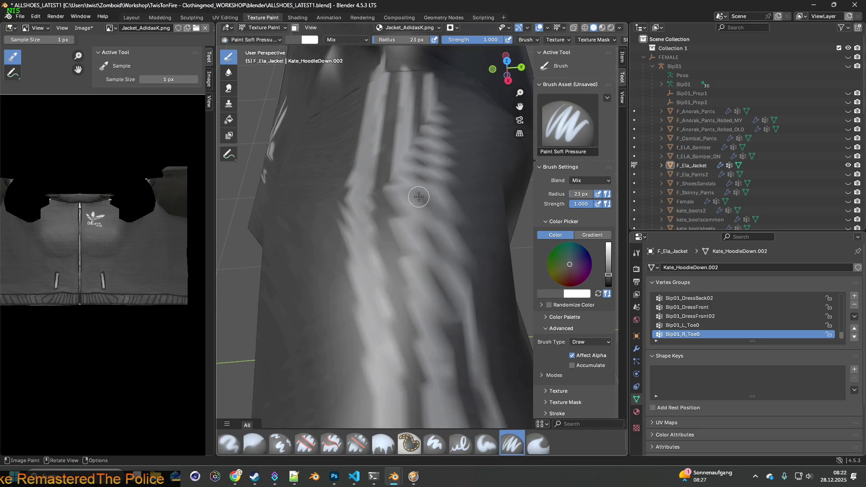
{"action": "middle_click_drag", "start_coordinate": [418, 179], "coordinate": [417, 292]}
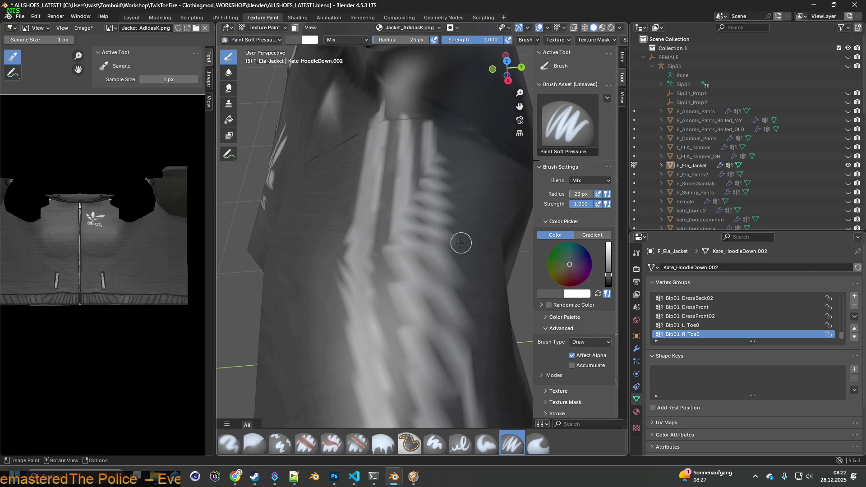
{"action": "key", "text": "s"}
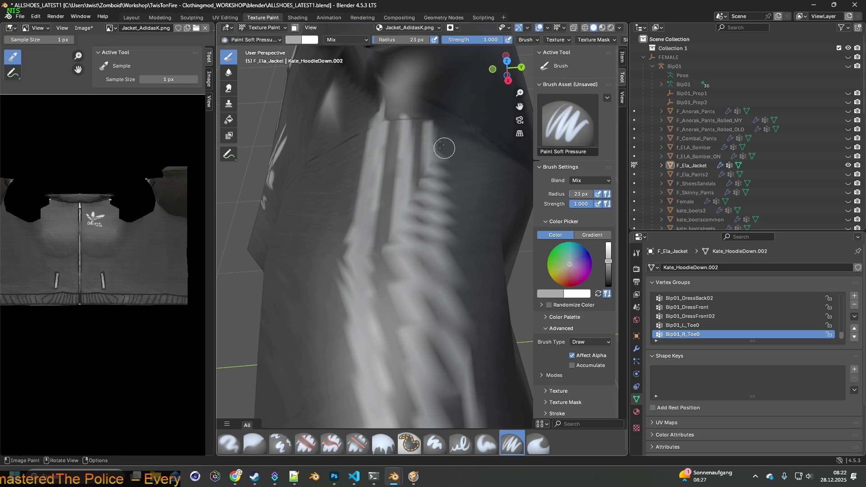
{"action": "mouse_move", "coordinate": [437, 131]}
{"action": "left_mouse_down"}
{"action": "mouse_move", "coordinate": [439, 223]}
{"action": "mouse_move", "coordinate": [440, 187]}
{"action": "left_mouse_up"}
{"action": "left_click_drag", "start_coordinate": [439, 218], "coordinate": [449, 296]}
Step: Brighten the stripe along its length, extending the light paint further down
{"action": "middle_click_drag", "start_coordinate": [449, 296], "coordinate": [406, 219]}
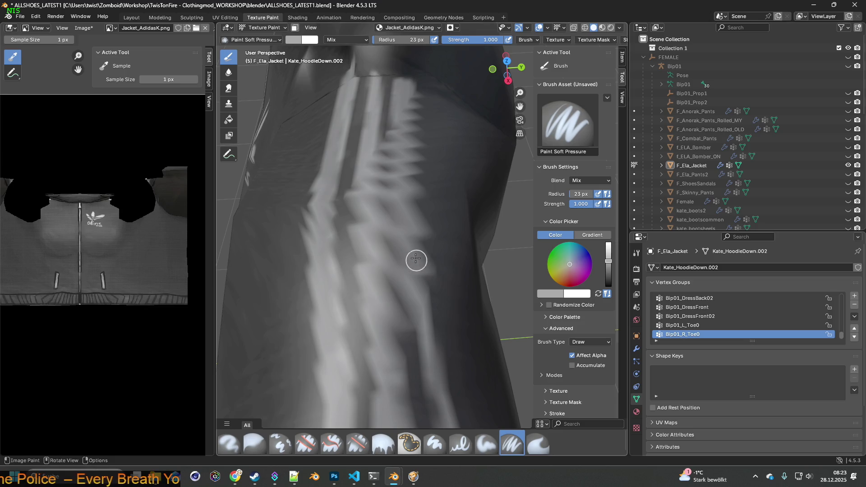
{"action": "middle_click_drag", "start_coordinate": [424, 306], "coordinate": [387, 205]}
{"action": "left_click_drag", "start_coordinate": [386, 205], "coordinate": [430, 377]}
{"action": "scroll", "coordinate": [449, 377], "scroll_direction": "down", "scroll_amount": 3}
{"action": "mouse_move", "coordinate": [448, 377]}
{"action": "middle_mouse_down", "text": "shift"}
{"action": "mouse_move", "coordinate": [363, 356]}
{"action": "mouse_move", "coordinate": [339, 282]}
{"action": "middle_mouse_up", "text": "shift"}
{"action": "left_click_drag", "start_coordinate": [318, 230], "coordinate": [329, 348]}
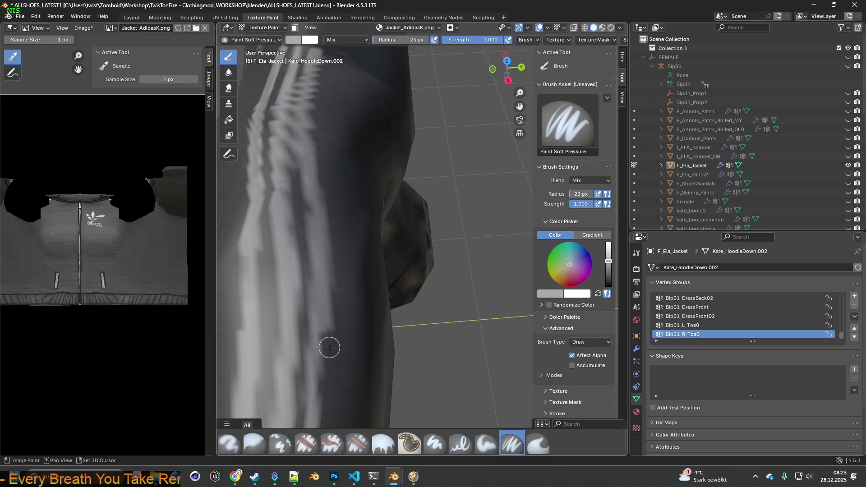
{"action": "scroll", "coordinate": [329, 348], "scroll_direction": "up", "scroll_amount": 3}
{"action": "left_click_drag", "start_coordinate": [334, 208], "coordinate": [331, 311]}
{"action": "middle_click_drag", "start_coordinate": [331, 312], "coordinate": [352, 303], "text": "shift"}
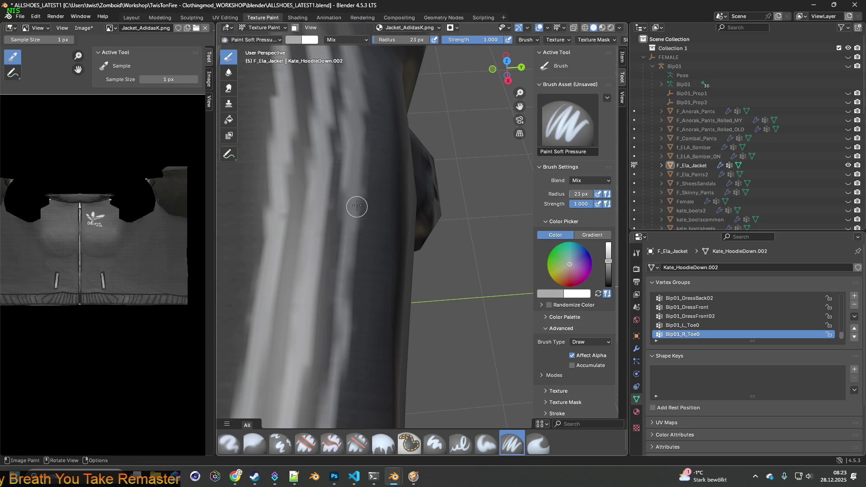
Step: Brighten further stripe sections with downward strokes, then preview the textured jacket
{"action": "middle_click_drag", "start_coordinate": [348, 367], "coordinate": [377, 205], "text": "shift"}
{"action": "left_click_drag", "start_coordinate": [384, 142], "coordinate": [347, 336]}
{"action": "middle_click_drag", "start_coordinate": [348, 336], "coordinate": [397, 198], "text": "shift"}
{"action": "mouse_move", "coordinate": [397, 198]}
{"action": "left_mouse_down"}
{"action": "mouse_move", "coordinate": [402, 191]}
{"action": "mouse_move", "coordinate": [385, 280]}
{"action": "mouse_move", "coordinate": [386, 244]}
{"action": "left_mouse_up"}
{"action": "middle_click_drag", "start_coordinate": [396, 279], "coordinate": [387, 199], "text": "shift"}
{"action": "left_click_drag", "start_coordinate": [387, 199], "coordinate": [393, 365]}
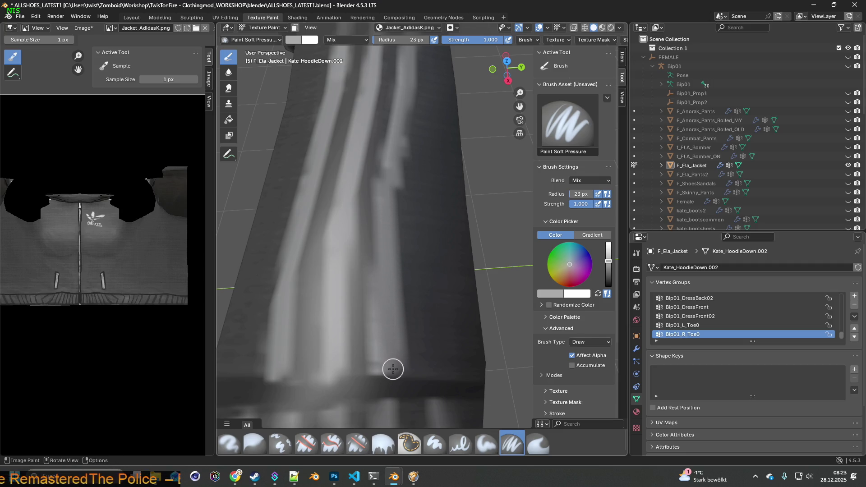
{"action": "scroll", "coordinate": [389, 307], "scroll_direction": "down", "scroll_amount": 6}
{"action": "mouse_move", "coordinate": [398, 214]}
{"action": "middle_mouse_down"}
{"action": "mouse_move", "coordinate": [396, 181]}
{"action": "mouse_move", "coordinate": [397, 189]}
{"action": "middle_mouse_up"}
{"action": "left_click", "coordinate": [603, 29]}
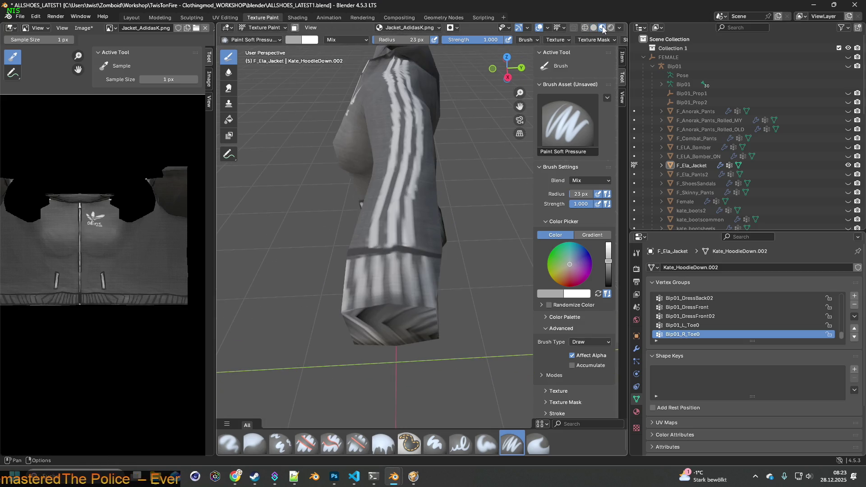
Step: Orbit and zoom around the textured jacket until the sleeve stands upright to check its stripes
{"action": "mouse_move", "coordinate": [420, 179]}
{"action": "middle_mouse_down"}
{"action": "mouse_move", "coordinate": [407, 177]}
{"action": "mouse_move", "coordinate": [435, 170]}
{"action": "mouse_move", "coordinate": [370, 174]}
{"action": "mouse_move", "coordinate": [492, 185]}
{"action": "mouse_move", "coordinate": [334, 221]}
{"action": "mouse_move", "coordinate": [387, 208]}
{"action": "middle_mouse_up"}
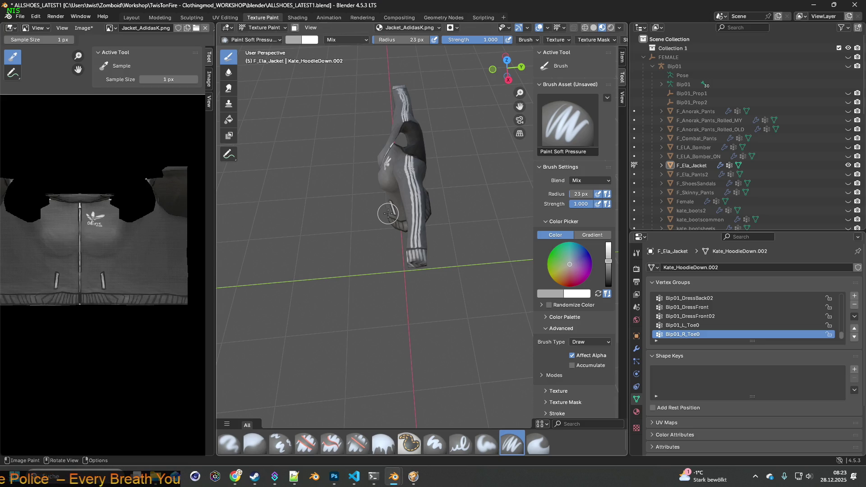
{"action": "middle_click_drag", "start_coordinate": [389, 214], "coordinate": [423, 221]}
{"action": "scroll", "coordinate": [424, 222], "scroll_direction": "up", "scroll_amount": 5}
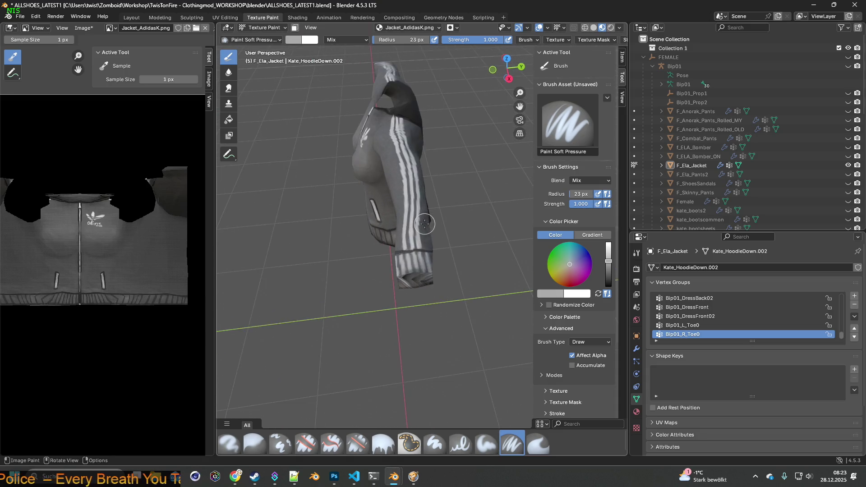
{"action": "mouse_move", "coordinate": [409, 191]}
{"action": "middle_mouse_down"}
{"action": "mouse_move", "coordinate": [439, 183]}
{"action": "mouse_move", "coordinate": [391, 242]}
{"action": "mouse_move", "coordinate": [406, 202]}
{"action": "middle_mouse_up"}
{"action": "scroll", "coordinate": [439, 184], "scroll_direction": "down", "scroll_amount": 4}
{"action": "scroll", "coordinate": [440, 184], "scroll_direction": "up", "scroll_amount": 4}
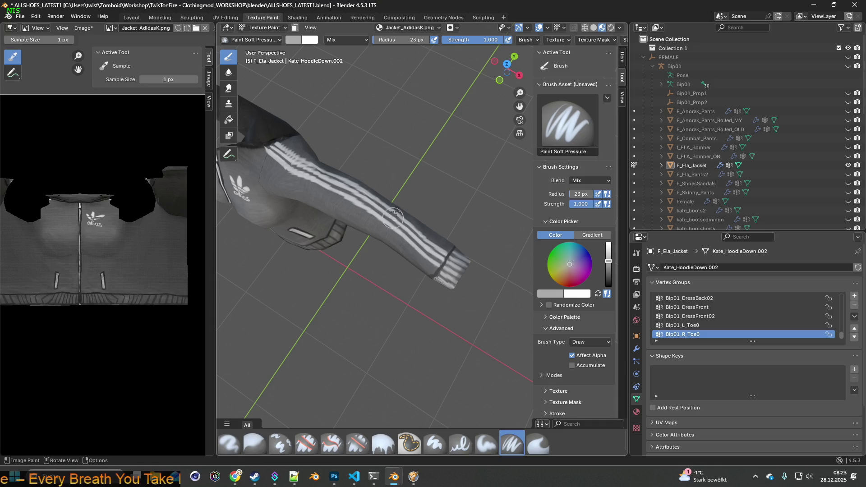
{"action": "mouse_move", "coordinate": [398, 264]}
{"action": "middle_mouse_down"}
{"action": "mouse_move", "coordinate": [412, 184]}
{"action": "mouse_move", "coordinate": [383, 194]}
{"action": "mouse_move", "coordinate": [453, 250]}
{"action": "middle_mouse_up"}
{"action": "scroll", "coordinate": [397, 207], "scroll_direction": "up", "scroll_amount": 4}
Step: Switch back to Solid shading, sample the sleeve's dark grey and face the upper sleeve stripes
{"action": "left_click", "coordinate": [595, 28]}
{"action": "key", "text": "s"}
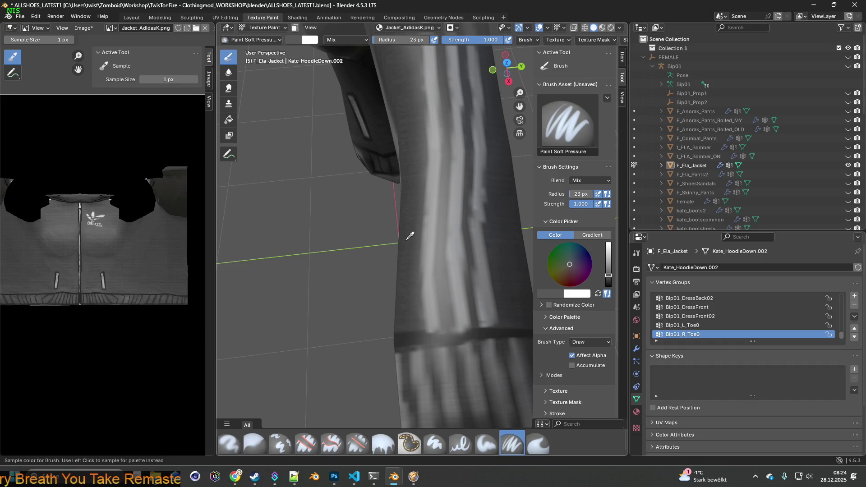
{"action": "scroll", "coordinate": [434, 283], "scroll_direction": "up", "scroll_amount": 1}
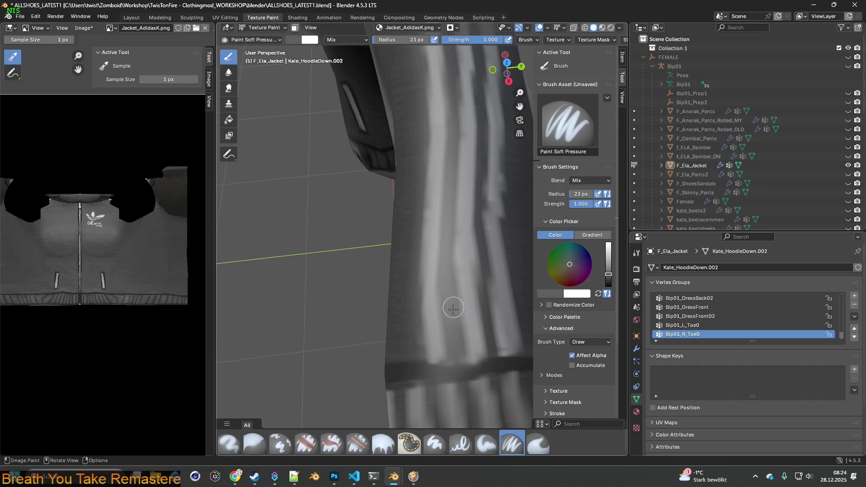
{"action": "scroll", "coordinate": [453, 336], "scroll_direction": "up", "scroll_amount": 1}
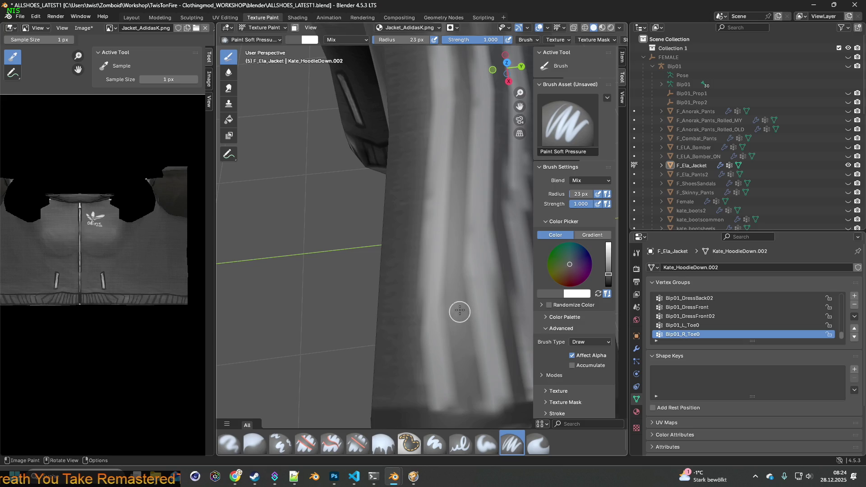
{"action": "mouse_move", "coordinate": [459, 237]}
{"action": "middle_mouse_down"}
{"action": "mouse_move", "coordinate": [434, 259]}
{"action": "mouse_move", "coordinate": [464, 194]}
{"action": "mouse_move", "coordinate": [408, 233]}
{"action": "mouse_move", "coordinate": [402, 262]}
{"action": "middle_mouse_up"}
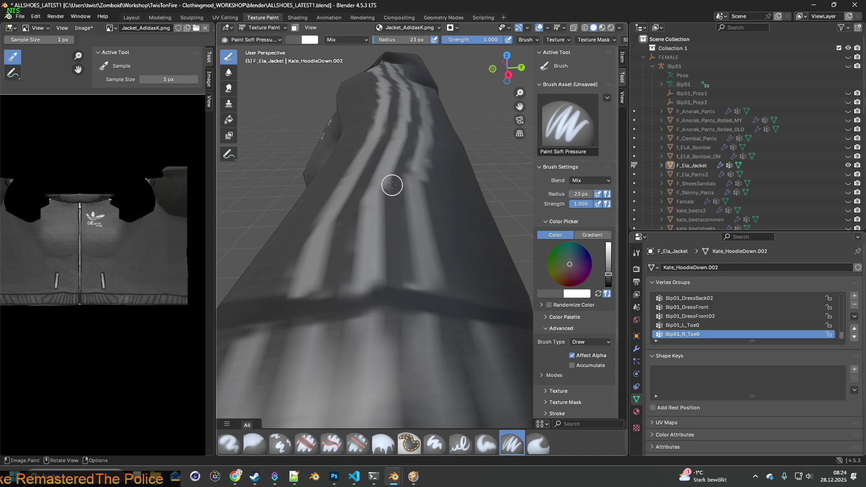
{"action": "mouse_move", "coordinate": [404, 217]}
{"action": "middle_mouse_down"}
{"action": "mouse_move", "coordinate": [412, 218]}
{"action": "mouse_move", "coordinate": [423, 256]}
{"action": "middle_mouse_up"}
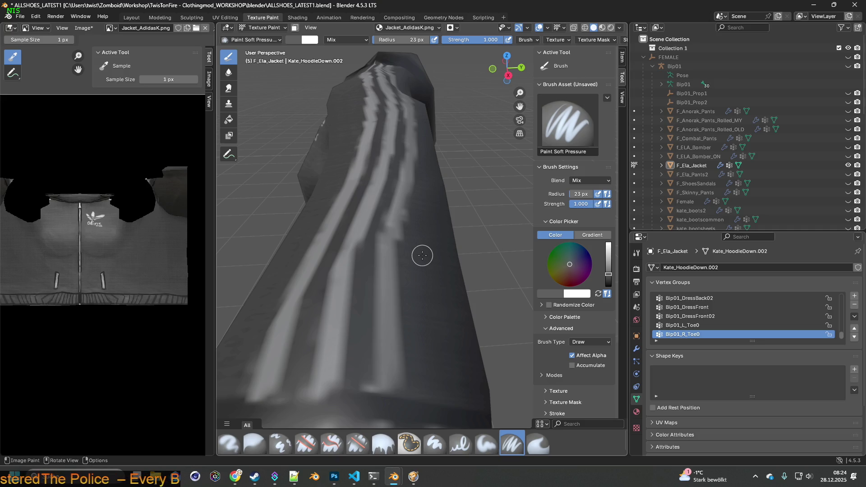
{"action": "mouse_move", "coordinate": [412, 256]}
{"action": "middle_mouse_down"}
{"action": "mouse_move", "coordinate": [402, 290]}
{"action": "mouse_move", "coordinate": [413, 253]}
{"action": "middle_mouse_up"}
Step: Switch to Project Zomboid and browse the inventory's jacket stacks
{"action": "key", "text": "alt+Tab"}
{"action": "key", "text": "alt+Tab"}
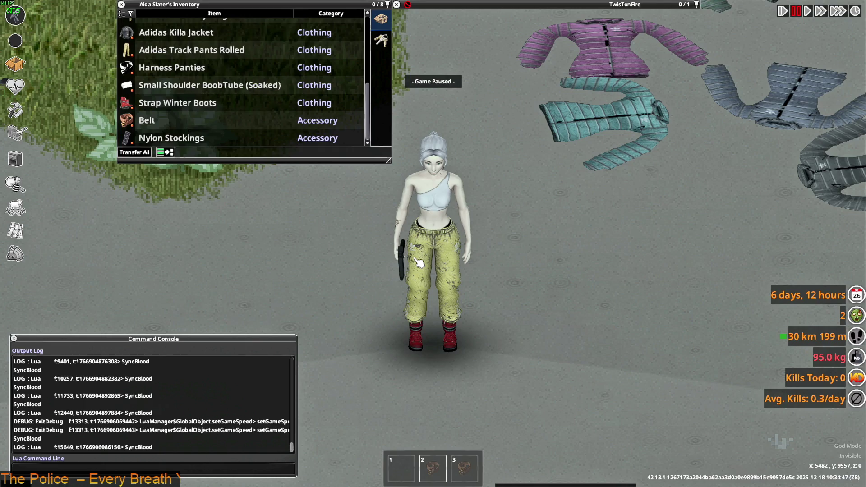
{"action": "scroll", "coordinate": [176, 101], "scroll_direction": "up", "scroll_amount": 3}
{"action": "right_click", "coordinate": [156, 79]}
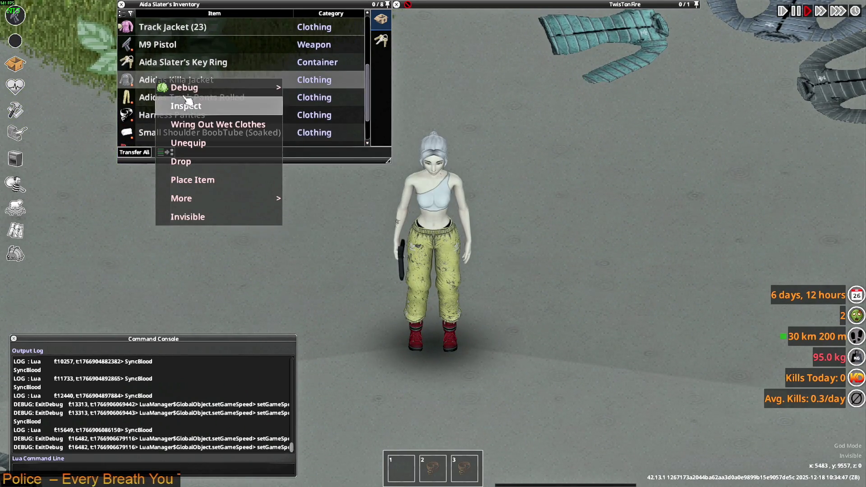
{"action": "left_click", "coordinate": [180, 108]}
{"action": "scroll", "coordinate": [179, 110], "scroll_direction": "up", "scroll_amount": 4}
{"action": "left_click", "coordinate": [177, 105]}
Step: Expand the Track Jacket stack and have the character wear one Track Jacket
{"action": "scroll", "coordinate": [182, 107], "scroll_direction": "down", "scroll_amount": 1}
{"action": "scroll", "coordinate": [180, 111], "scroll_direction": "down", "scroll_amount": 2}
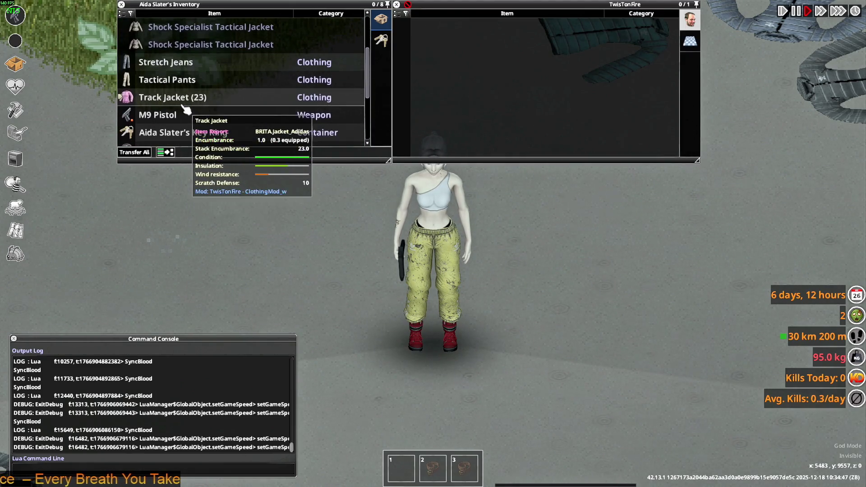
{"action": "left_click", "coordinate": [162, 97]}
{"action": "scroll", "coordinate": [162, 101], "scroll_direction": "down", "scroll_amount": 1}
{"action": "right_click", "coordinate": [161, 102]}
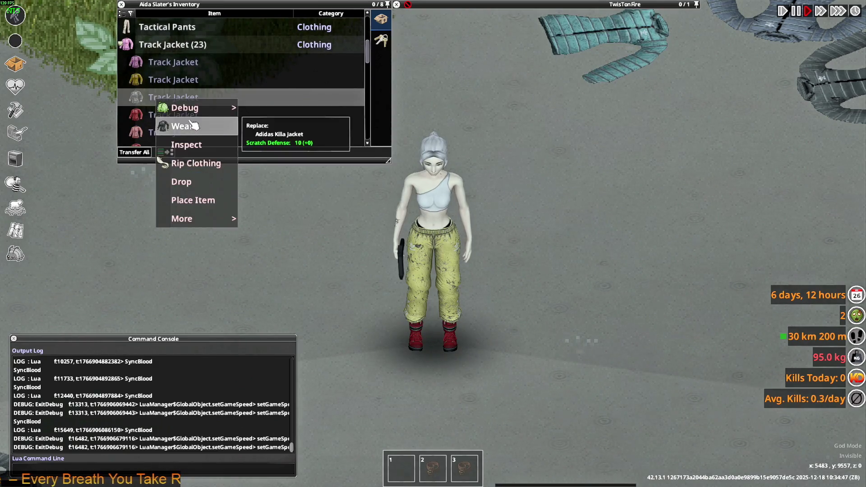
{"action": "left_click", "coordinate": [184, 128]}
Step: Walk the character left, right and toward the camera, then return to Blender
{"action": "key", "text": "a"}
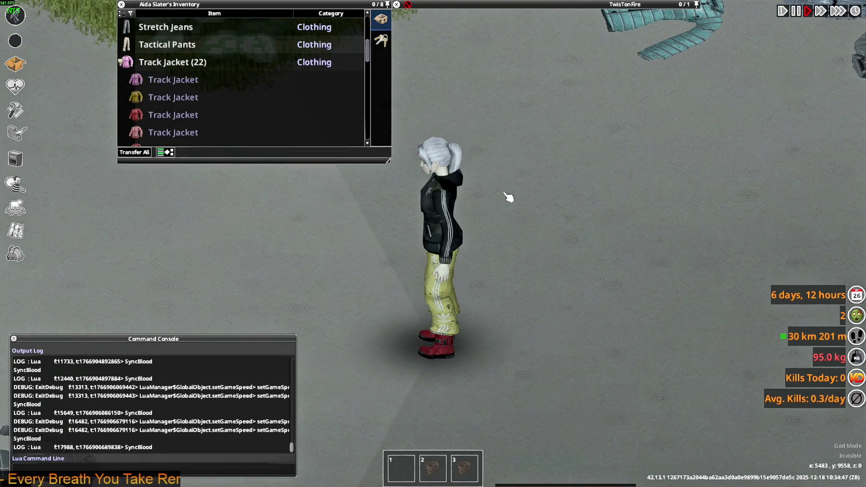
{"action": "key", "text": "d"}
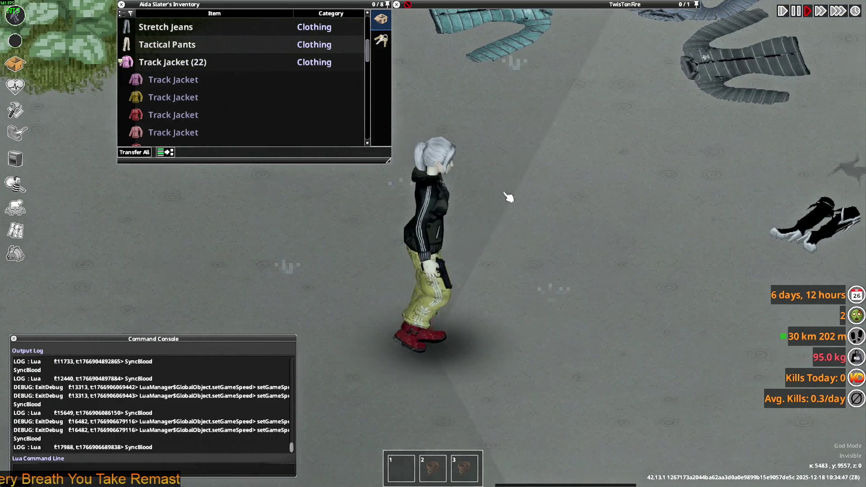
{"action": "key", "text": "s"}
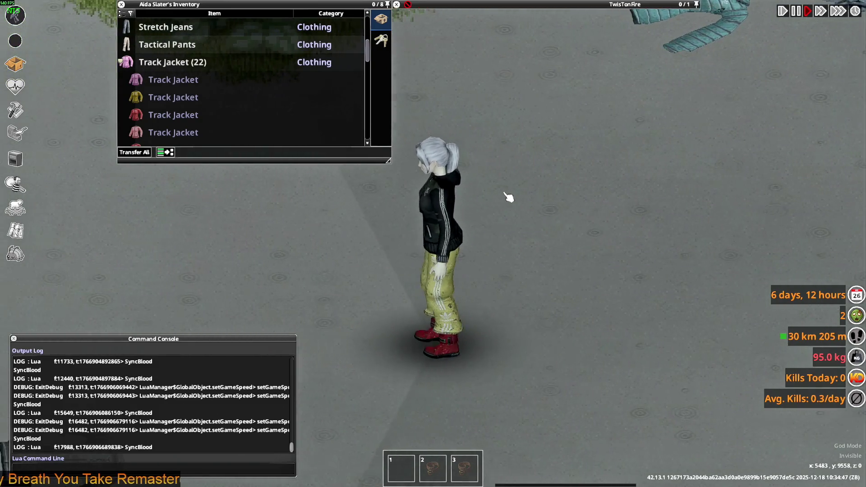
{"action": "key", "text": "s"}
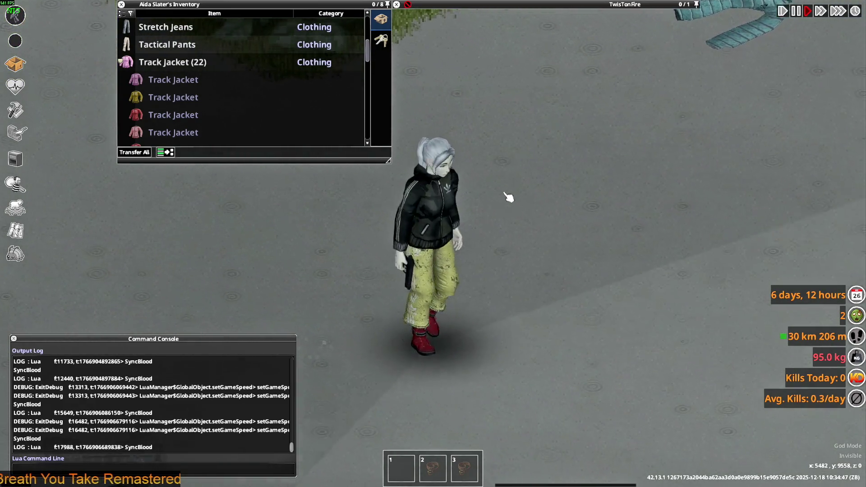
{"action": "key", "text": "alt+Tab"}
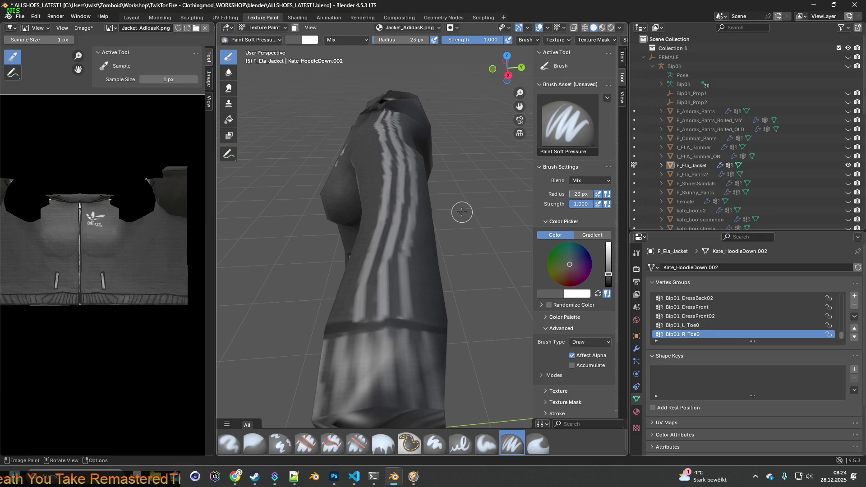
Step: Zoom in and out on the painted sleeve stripes, then switch back to Project Zomboid
{"action": "scroll", "coordinate": [458, 226], "scroll_direction": "up", "scroll_amount": 5}
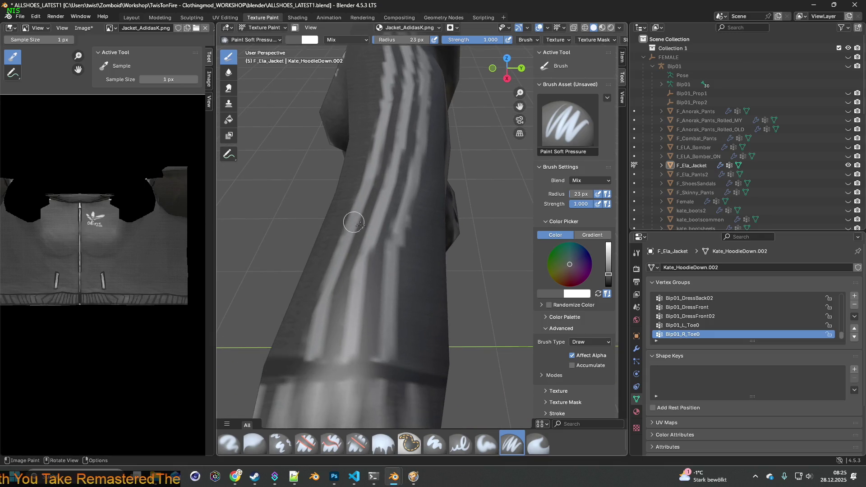
{"action": "scroll", "coordinate": [397, 123], "scroll_direction": "down", "scroll_amount": 4}
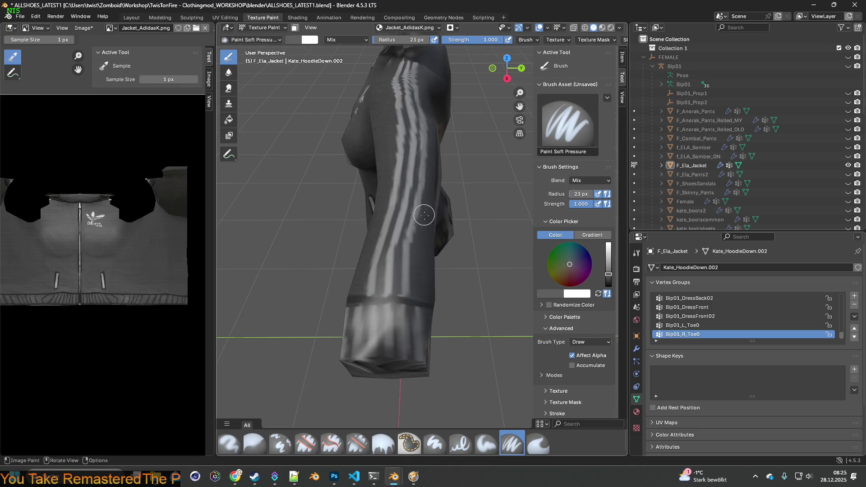
{"action": "scroll", "coordinate": [424, 215], "scroll_direction": "up", "scroll_amount": 2}
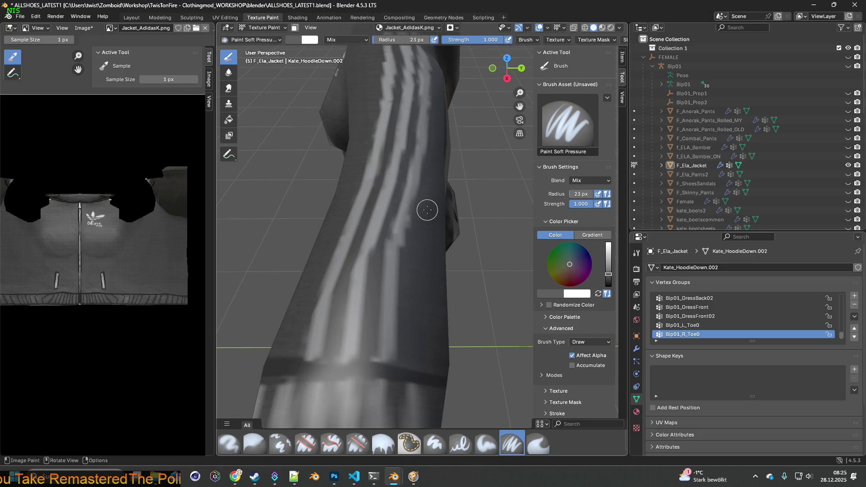
{"action": "scroll", "coordinate": [395, 300], "scroll_direction": "up", "scroll_amount": 1}
{"action": "key", "text": "alt+Tab"}
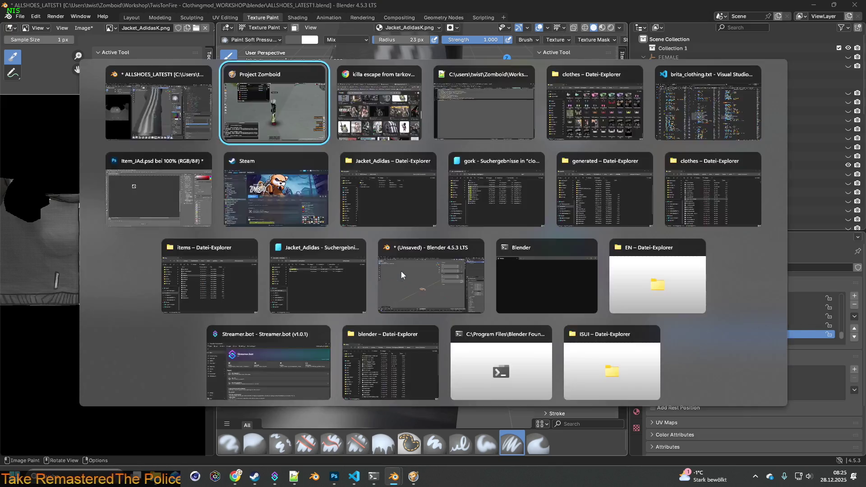
{"action": "scroll", "coordinate": [204, 110], "scroll_direction": "up", "scroll_amount": 4}
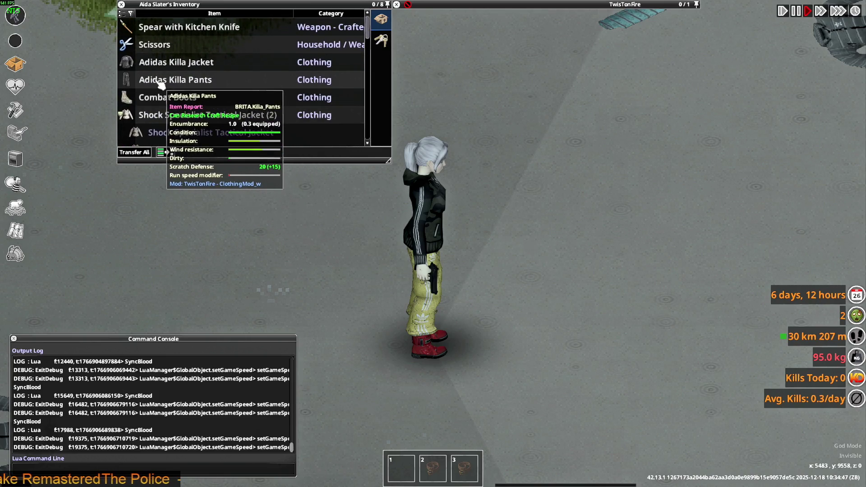
Step: Wear the Adidas Killa Pants, aim left and right to inspect the outfit, then return to Blender
{"action": "right_click", "coordinate": [173, 80]}
{"action": "left_click", "coordinate": [180, 107]}
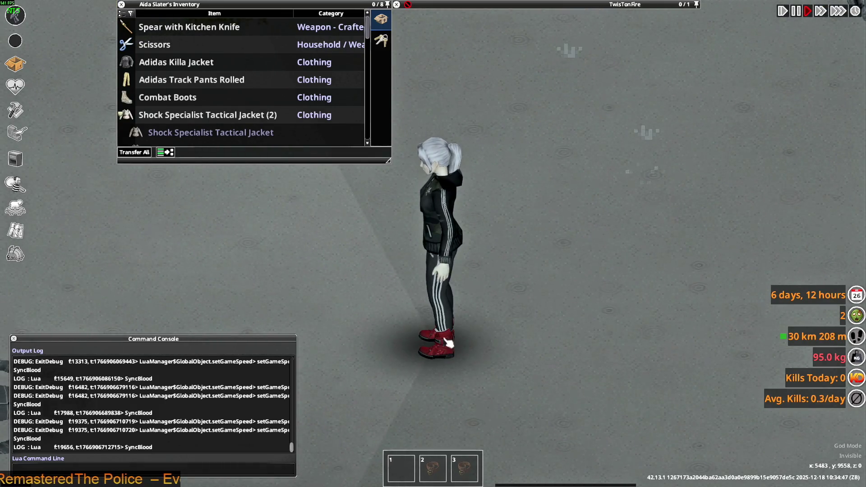
{"action": "key", "text": "d"}
{"action": "mouse_move", "coordinate": [553, 296]}
{"action": "right_mouse_down"}
{"action": "mouse_move", "coordinate": [614, 202]}
{"action": "mouse_move", "coordinate": [587, 180]}
{"action": "mouse_move", "coordinate": [497, 174]}
{"action": "mouse_move", "coordinate": [501, 180]}
{"action": "mouse_move", "coordinate": [501, 162]}
{"action": "mouse_move", "coordinate": [329, 203]}
{"action": "mouse_move", "coordinate": [257, 205]}
{"action": "mouse_move", "coordinate": [261, 212]}
{"action": "right_mouse_up"}
{"action": "key", "text": "a"}
{"action": "key", "text": "alt+Tab"}
{"action": "mouse_move", "coordinate": [398, 264]}
{"action": "middle_mouse_down", "text": "shift"}
{"action": "mouse_move", "coordinate": [410, 248]}
{"action": "mouse_move", "coordinate": [410, 118]}
{"action": "middle_mouse_up", "text": "shift"}
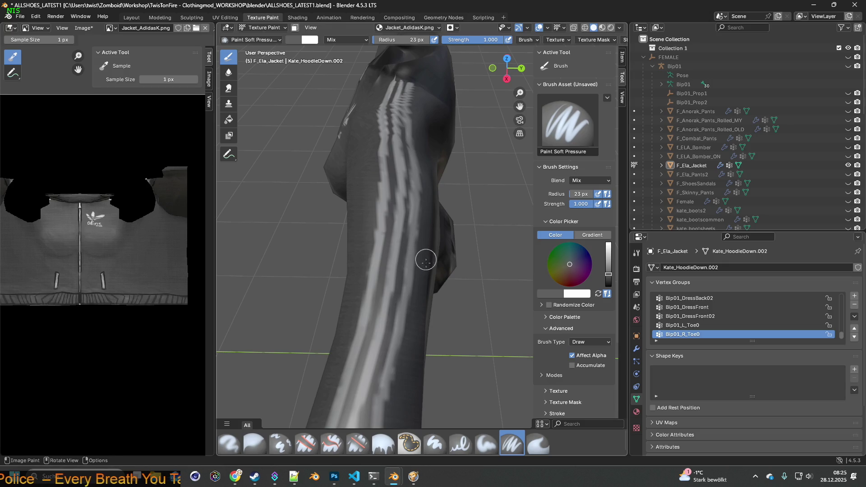
Step: Sample the stripe grey, lighten it, and paint lighter strokes up and down the sleeve stripes
{"action": "scroll", "coordinate": [426, 261], "scroll_direction": "up", "scroll_amount": 5}
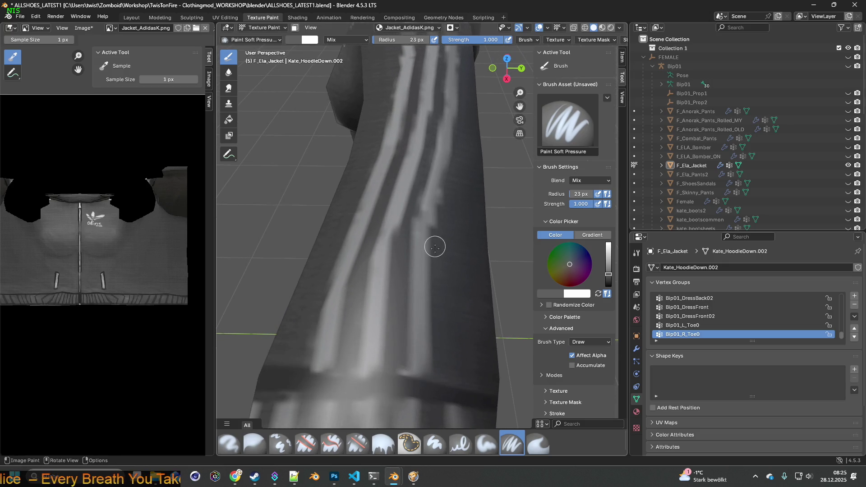
{"action": "scroll", "coordinate": [441, 254], "scroll_direction": "up", "scroll_amount": 2}
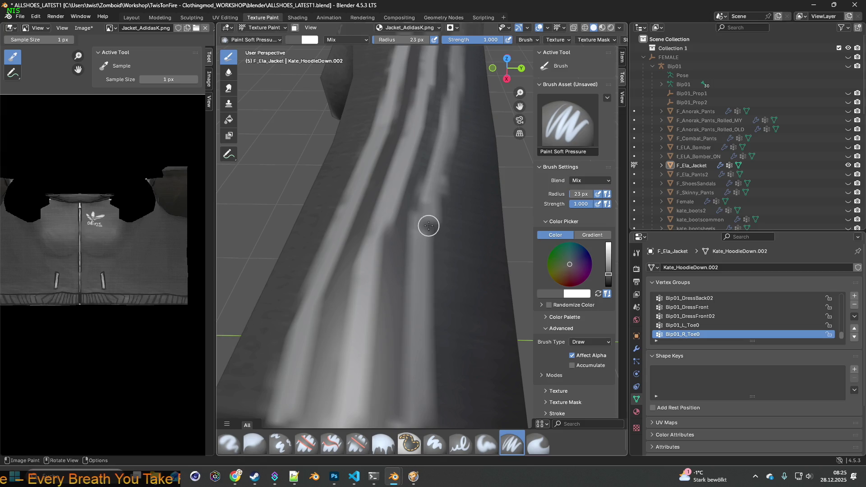
{"action": "key", "text": "s"}
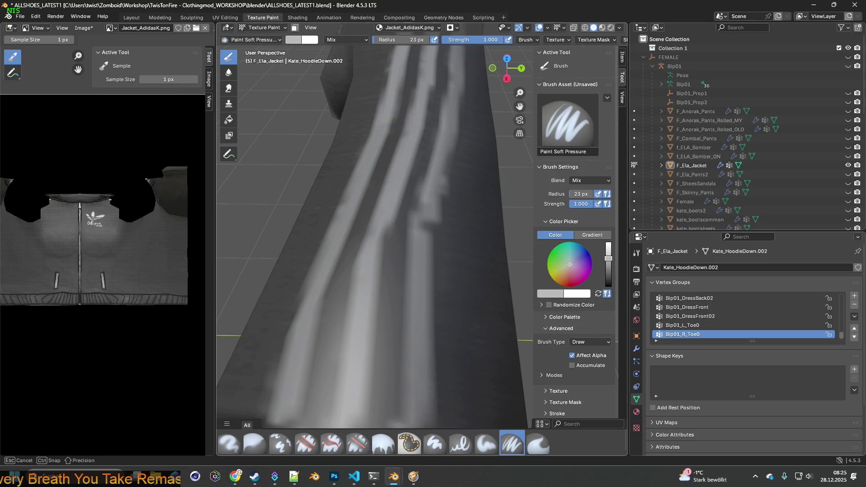
{"action": "left_click_drag", "start_coordinate": [609, 258], "coordinate": [609, 248]}
{"action": "left_click_drag", "start_coordinate": [422, 250], "coordinate": [420, 296]}
{"action": "middle_click_drag", "start_coordinate": [447, 311], "coordinate": [422, 240]}
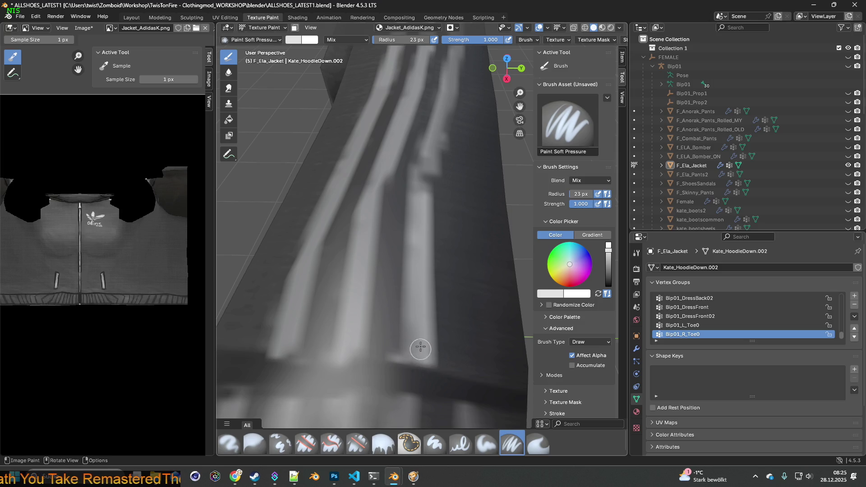
{"action": "scroll", "coordinate": [418, 247], "scroll_direction": "down", "scroll_amount": 2}
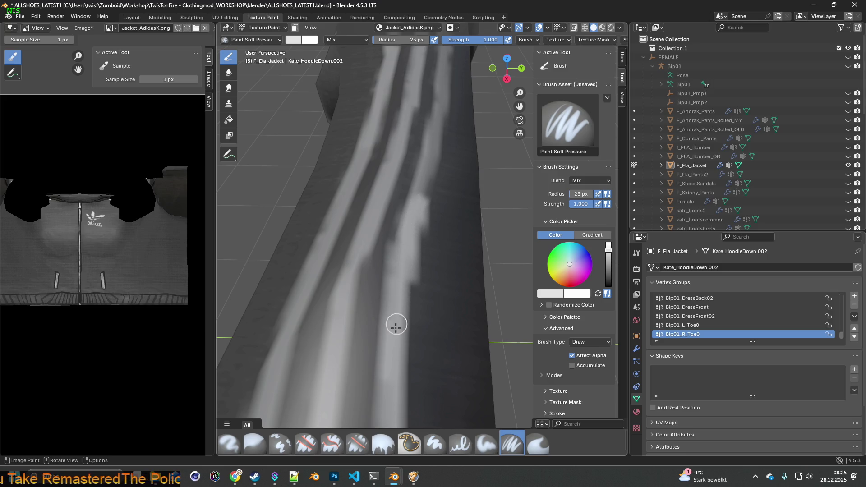
{"action": "scroll", "coordinate": [399, 370], "scroll_direction": "up", "scroll_amount": 2}
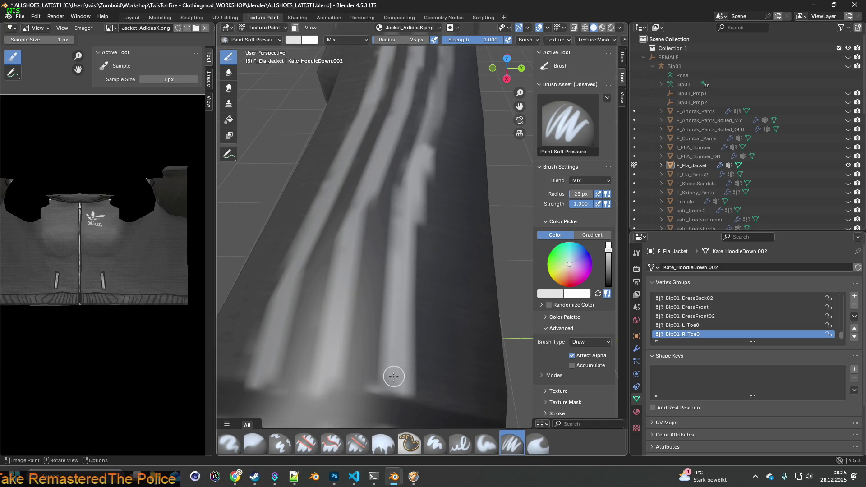
{"action": "middle_click_drag", "start_coordinate": [420, 234], "coordinate": [381, 336], "text": "shift"}
{"action": "mouse_move", "coordinate": [372, 322]}
{"action": "left_mouse_down"}
{"action": "mouse_move", "coordinate": [399, 252]}
{"action": "mouse_move", "coordinate": [411, 180]}
{"action": "mouse_move", "coordinate": [414, 191]}
{"action": "left_mouse_up"}
{"action": "middle_click_drag", "start_coordinate": [414, 192], "coordinate": [356, 312], "text": "shift"}
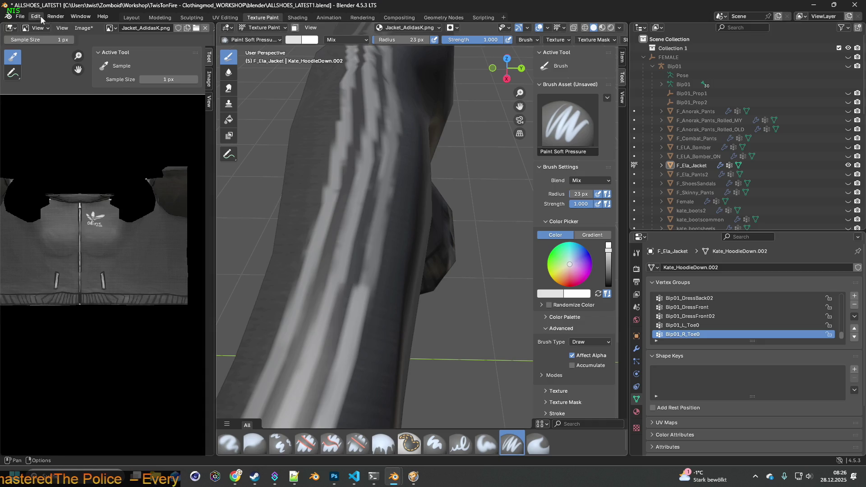
Step: Orbit and pan so the sleeve stands upright with its stripes close in view
{"action": "middle_click_drag", "start_coordinate": [366, 219], "coordinate": [376, 233]}
{"action": "middle_click_drag", "start_coordinate": [403, 273], "coordinate": [448, 273]}
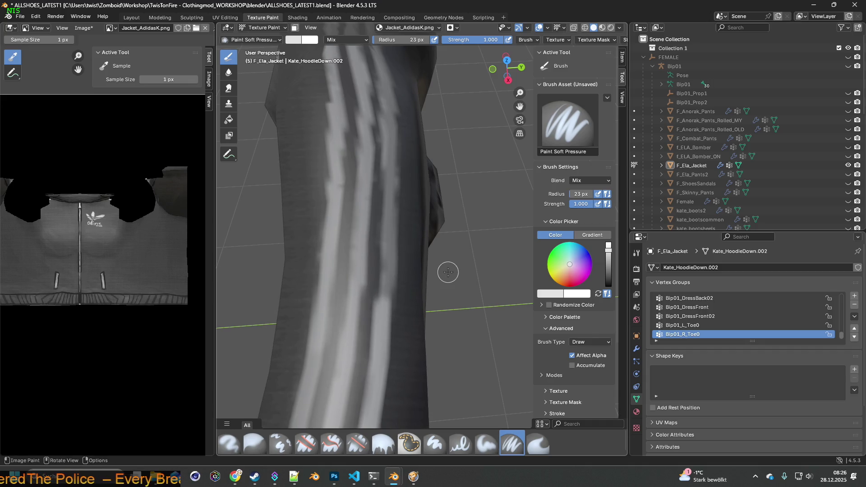
{"action": "middle_click_drag", "start_coordinate": [399, 283], "coordinate": [399, 284]}
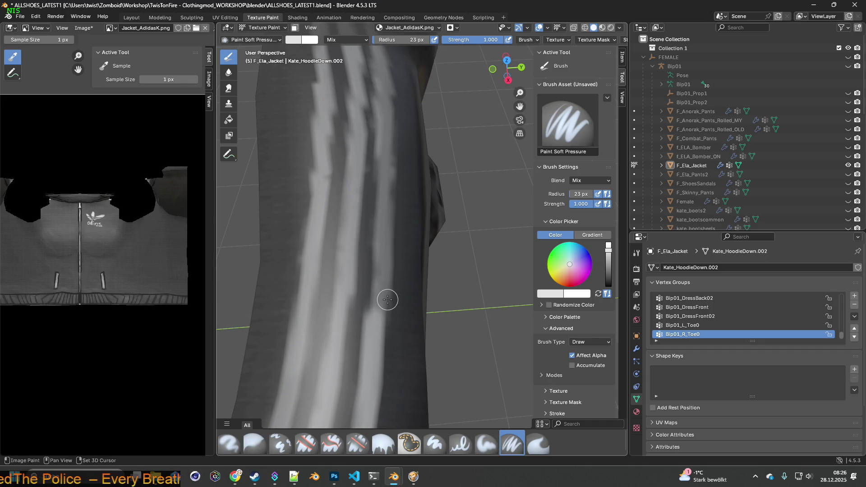
{"action": "scroll", "coordinate": [379, 179], "scroll_direction": "down", "scroll_amount": 4}
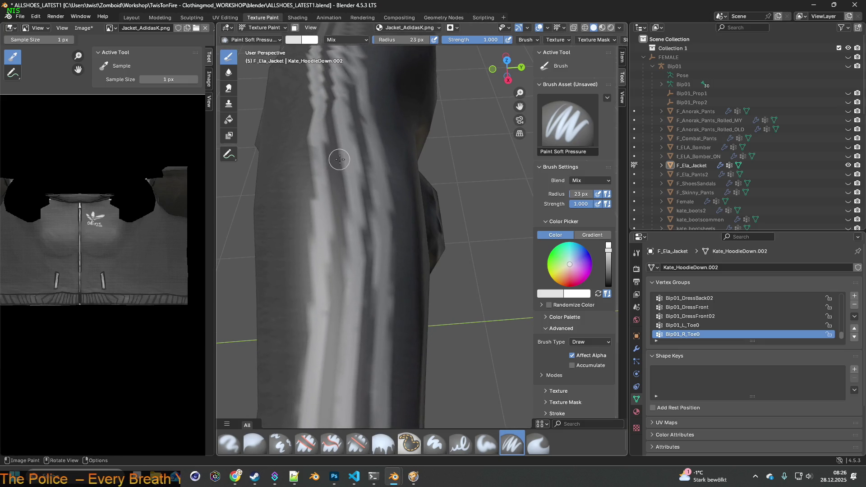
{"action": "scroll", "coordinate": [397, 271], "scroll_direction": "up", "scroll_amount": 4}
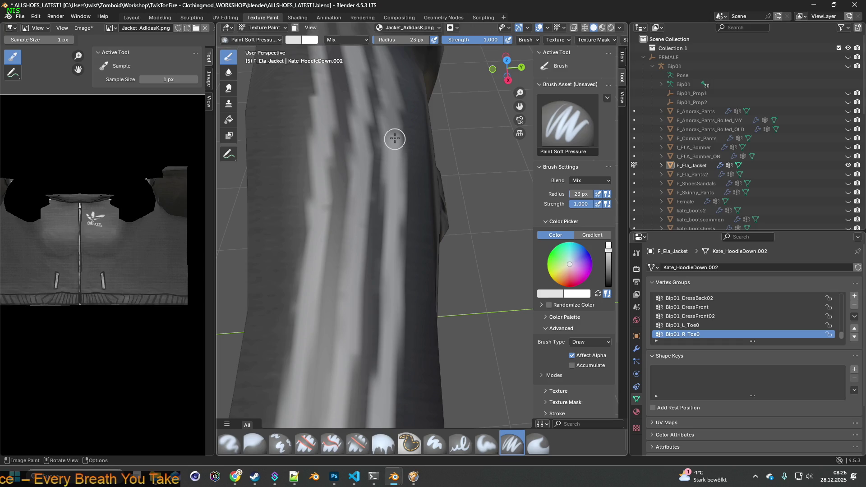
{"action": "middle_click_drag", "start_coordinate": [395, 123], "coordinate": [395, 249]}
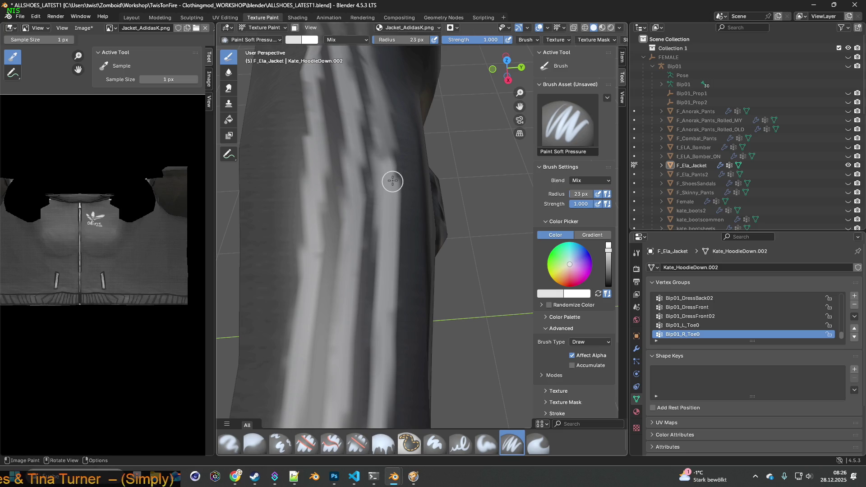
{"action": "mouse_move", "coordinate": [385, 121]}
{"action": "middle_mouse_down"}
{"action": "mouse_move", "coordinate": [385, 317]}
{"action": "mouse_move", "coordinate": [377, 289]}
{"action": "mouse_move", "coordinate": [361, 319]}
{"action": "middle_mouse_up"}
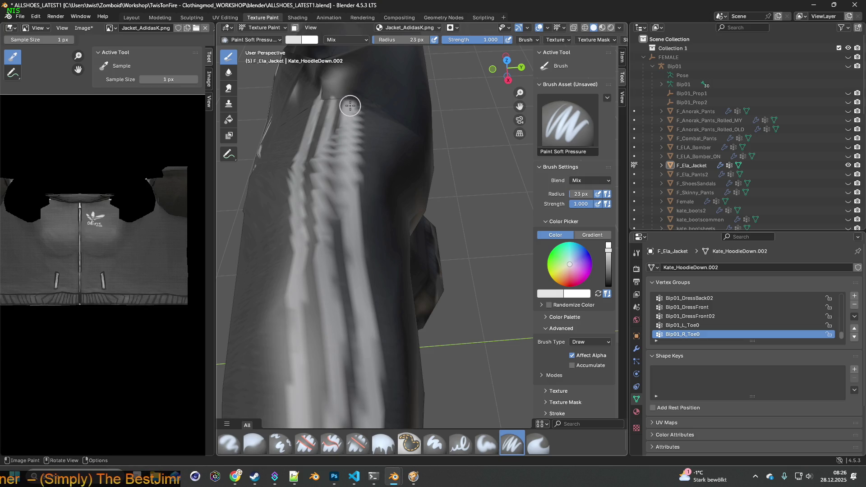
{"action": "mouse_move", "coordinate": [361, 159]}
{"action": "middle_mouse_down"}
{"action": "mouse_move", "coordinate": [345, 169]}
{"action": "mouse_move", "coordinate": [454, 323]}
{"action": "mouse_move", "coordinate": [374, 230]}
{"action": "mouse_move", "coordinate": [386, 315]}
{"action": "mouse_move", "coordinate": [382, 283]}
{"action": "middle_mouse_up"}
Step: Sample a light grey from the jacket and set the brush radius to 8 px
{"action": "key", "text": "s"}
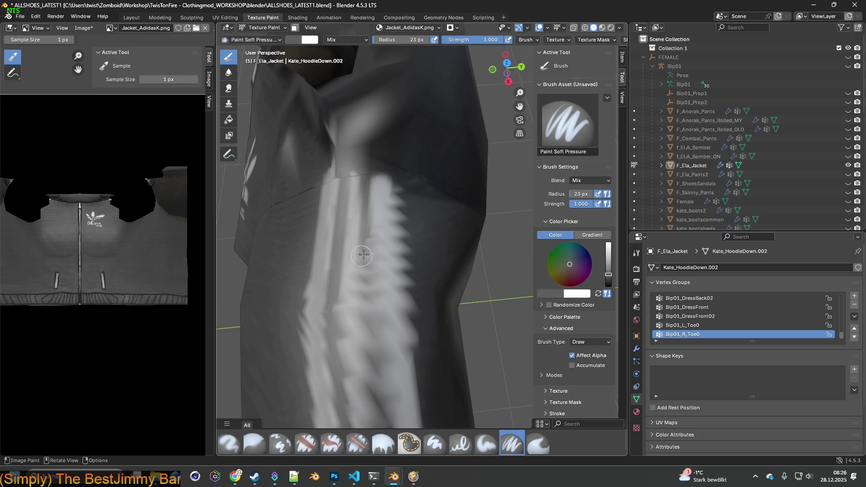
{"action": "middle_click_drag", "start_coordinate": [364, 255], "coordinate": [364, 229], "text": "ctrl"}
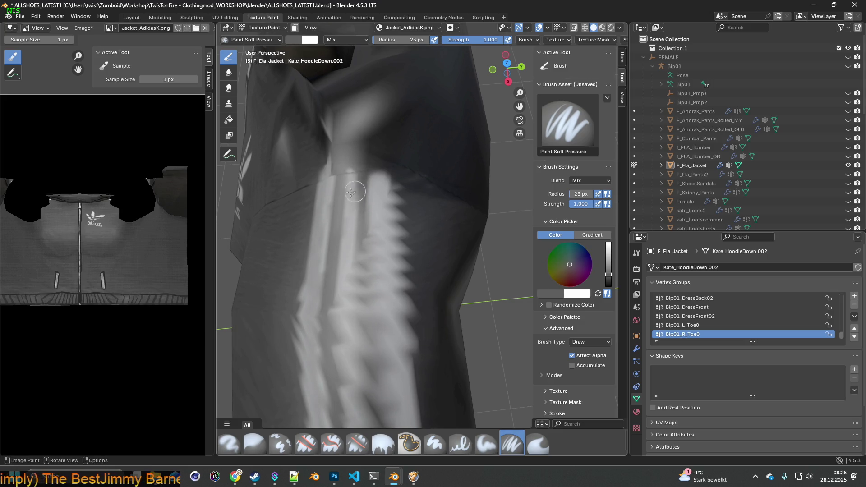
{"action": "left_click", "coordinate": [400, 40]}
{"action": "type", "text": "8"}
{"action": "key", "text": "Return"}
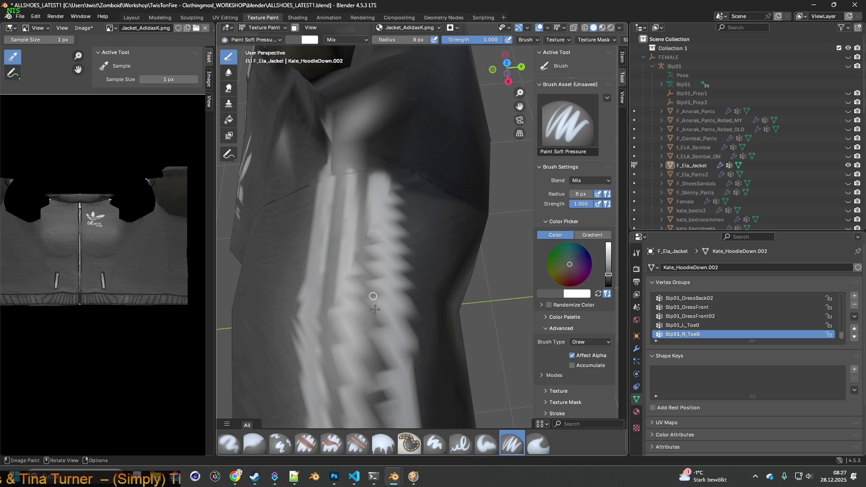
{"action": "mouse_move", "coordinate": [371, 324]}
{"action": "middle_mouse_down"}
{"action": "mouse_move", "coordinate": [405, 303]}
{"action": "mouse_move", "coordinate": [397, 240]}
{"action": "mouse_move", "coordinate": [408, 218]}
{"action": "mouse_move", "coordinate": [407, 229]}
{"action": "middle_mouse_up"}
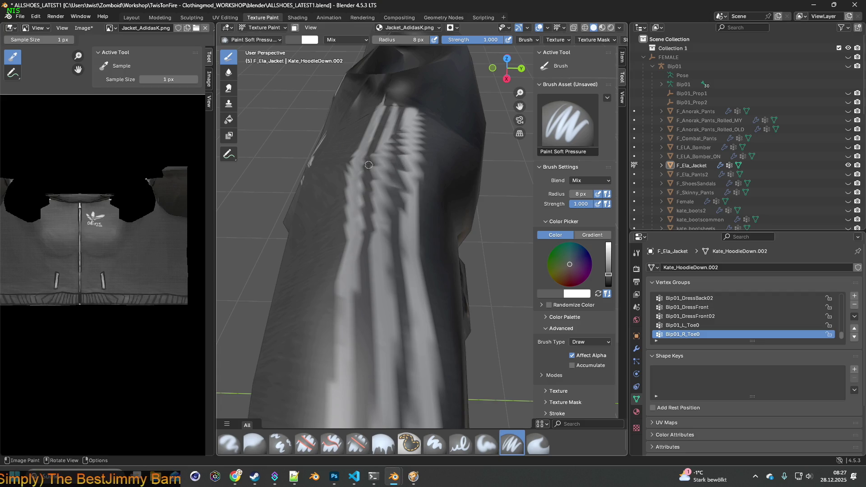
{"action": "mouse_move", "coordinate": [372, 204]}
{"action": "middle_mouse_down"}
{"action": "mouse_move", "coordinate": [371, 171]}
{"action": "mouse_move", "coordinate": [380, 329]}
{"action": "mouse_move", "coordinate": [470, 309]}
{"action": "mouse_move", "coordinate": [379, 320]}
{"action": "mouse_move", "coordinate": [430, 273]}
{"action": "middle_mouse_up"}
Step: Sample the light stripe grey, stand the sleeve upright, and drag the brush radius to 16 px
{"action": "key", "text": "s"}
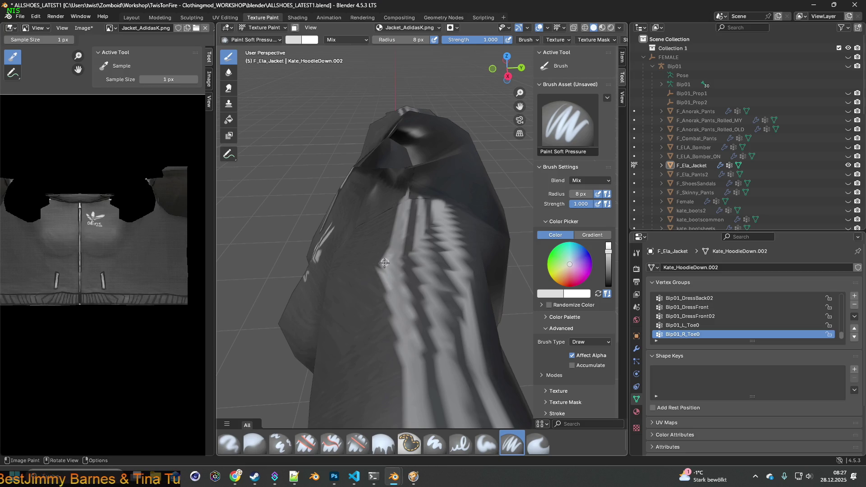
{"action": "mouse_move", "coordinate": [395, 273]}
{"action": "middle_mouse_down"}
{"action": "mouse_move", "coordinate": [433, 258]}
{"action": "mouse_move", "coordinate": [418, 271]}
{"action": "mouse_move", "coordinate": [425, 268]}
{"action": "middle_mouse_up"}
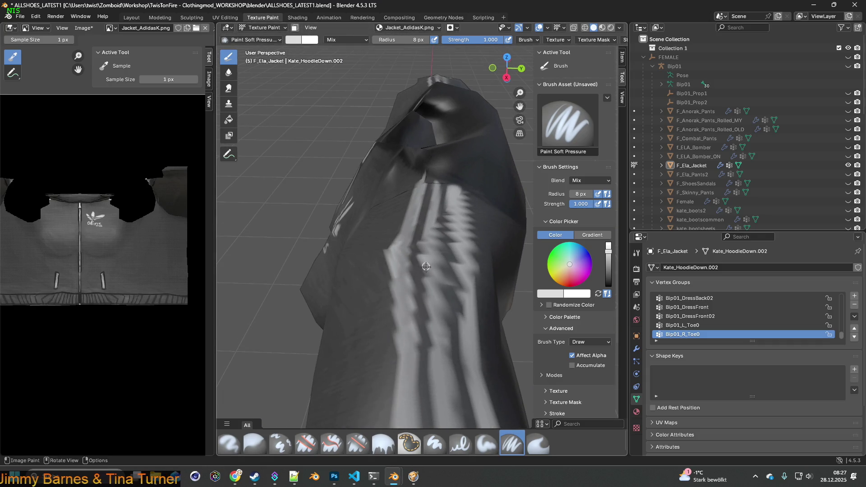
{"action": "mouse_move", "coordinate": [438, 338]}
{"action": "middle_mouse_down"}
{"action": "mouse_move", "coordinate": [440, 364]}
{"action": "mouse_move", "coordinate": [418, 249]}
{"action": "middle_mouse_up"}
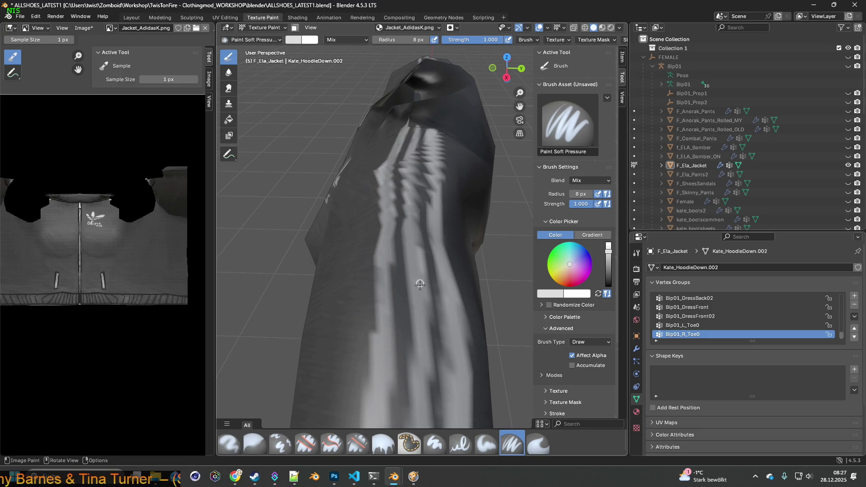
{"action": "middle_click_drag", "start_coordinate": [417, 255], "coordinate": [426, 374]}
{"action": "scroll", "coordinate": [388, 317], "scroll_direction": "up", "scroll_amount": 2}
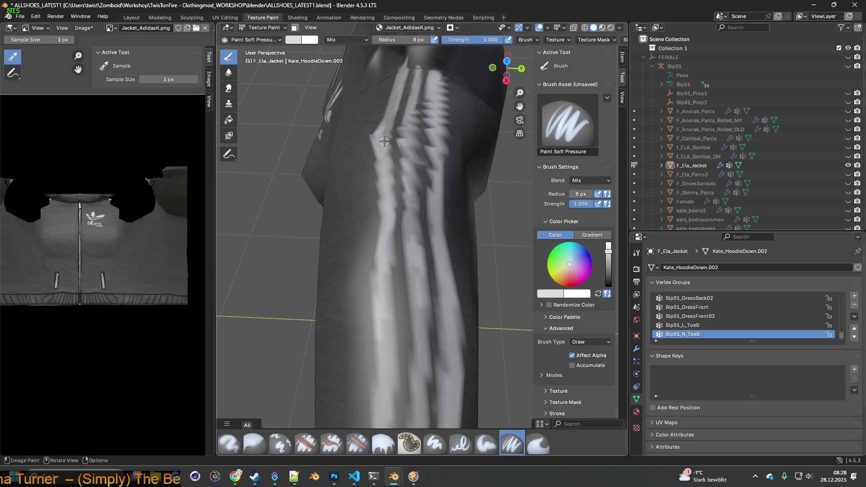
{"action": "middle_click_drag", "start_coordinate": [394, 135], "coordinate": [392, 253], "text": "shift"}
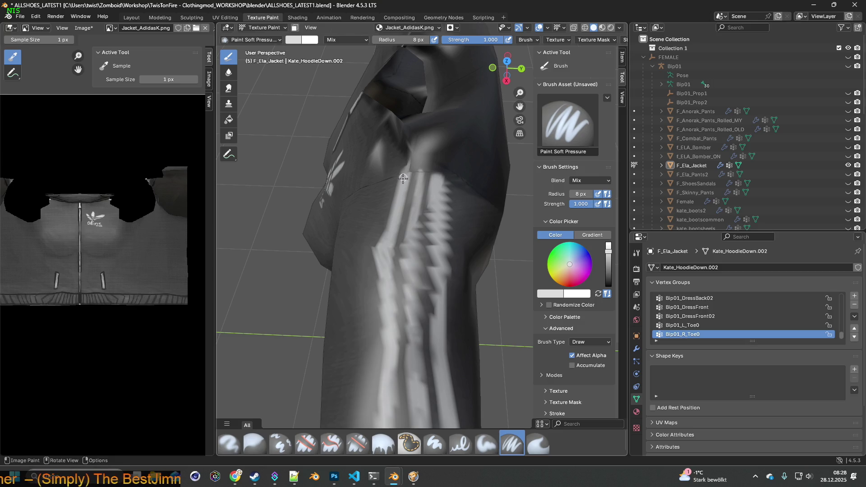
{"action": "middle_click_drag", "start_coordinate": [390, 264], "coordinate": [399, 194], "text": "shift"}
{"action": "mouse_move", "coordinate": [379, 42]}
{"action": "left_mouse_down"}
{"action": "mouse_move", "coordinate": [420, 173]}
{"action": "mouse_move", "coordinate": [427, 249]}
{"action": "mouse_move", "coordinate": [391, 50]}
{"action": "left_mouse_up"}
{"action": "mouse_move", "coordinate": [397, 192]}
{"action": "middle_mouse_down", "text": "shift"}
{"action": "mouse_move", "coordinate": [408, 273]}
{"action": "mouse_move", "coordinate": [420, 202]}
{"action": "middle_mouse_up", "text": "shift"}
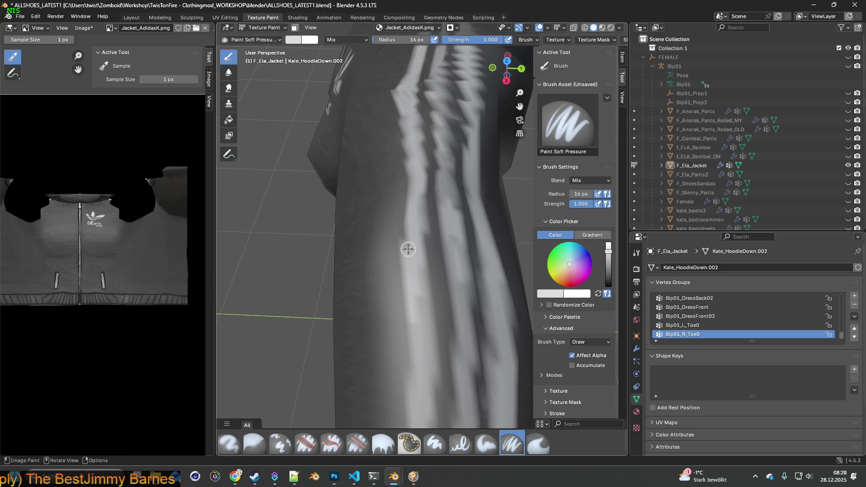
Step: Paint white strokes down each sleeve stripe, then orbit to check the whole sleeve from both sides
{"action": "middle_click_drag", "start_coordinate": [422, 298], "coordinate": [406, 205], "text": "shift"}
{"action": "left_click_drag", "start_coordinate": [412, 257], "coordinate": [412, 325]}
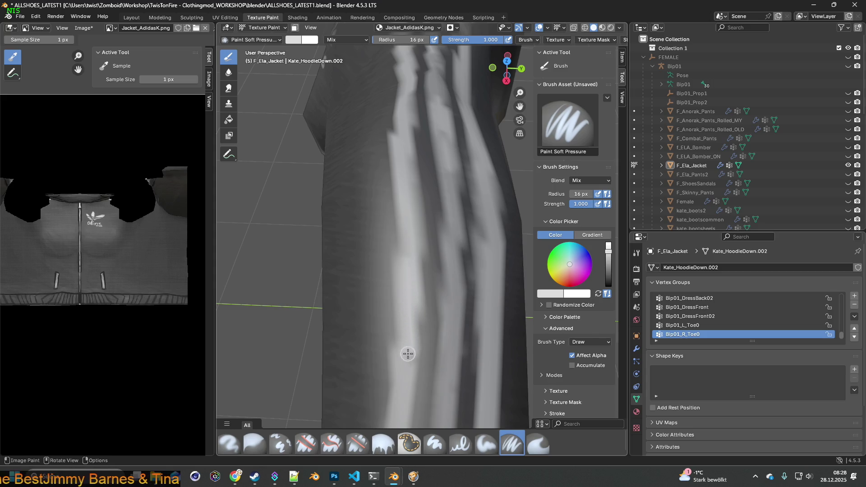
{"action": "scroll", "coordinate": [411, 316], "scroll_direction": "down", "scroll_amount": 2}
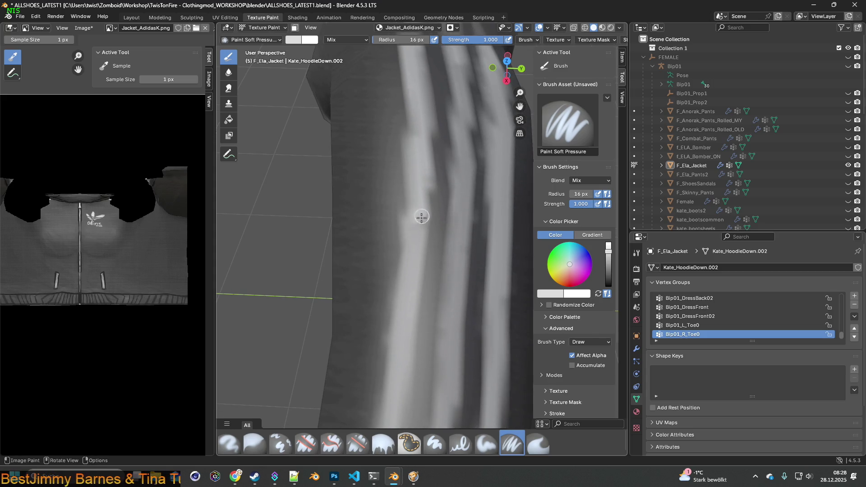
{"action": "scroll", "coordinate": [422, 307], "scroll_direction": "down", "scroll_amount": 1}
{"action": "left_click_drag", "start_coordinate": [414, 246], "coordinate": [410, 317]}
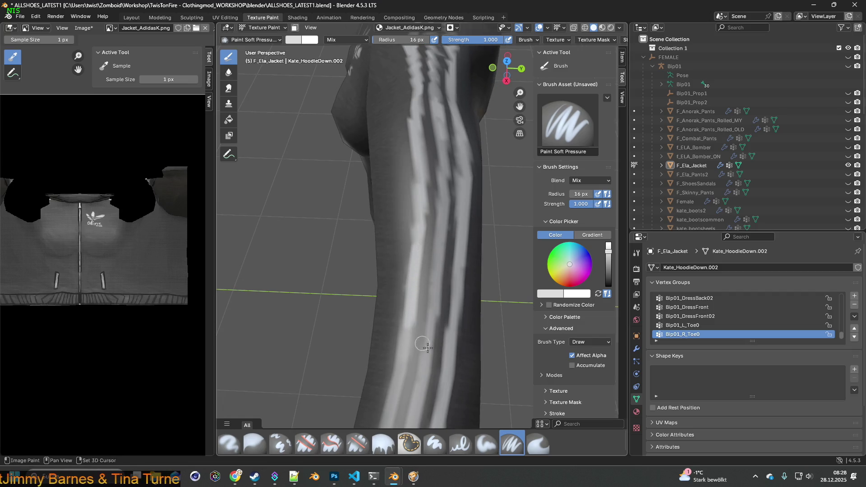
{"action": "scroll", "coordinate": [429, 208], "scroll_direction": "up", "scroll_amount": 2}
{"action": "left_click_drag", "start_coordinate": [435, 178], "coordinate": [409, 316]}
{"action": "scroll", "coordinate": [455, 254], "scroll_direction": "up", "scroll_amount": 2}
{"action": "left_click_drag", "start_coordinate": [457, 254], "coordinate": [446, 329]}
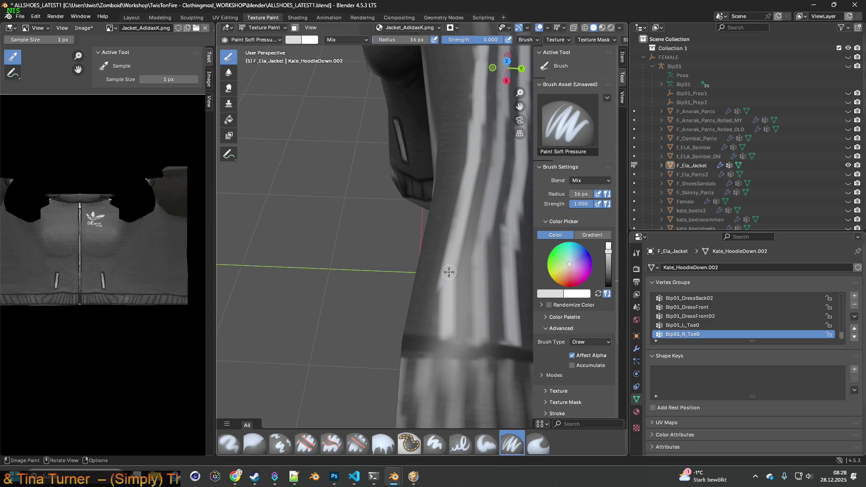
{"action": "mouse_move", "coordinate": [442, 256]}
{"action": "middle_mouse_down"}
{"action": "mouse_move", "coordinate": [424, 195]}
{"action": "mouse_move", "coordinate": [451, 213]}
{"action": "mouse_move", "coordinate": [403, 220]}
{"action": "middle_mouse_up"}
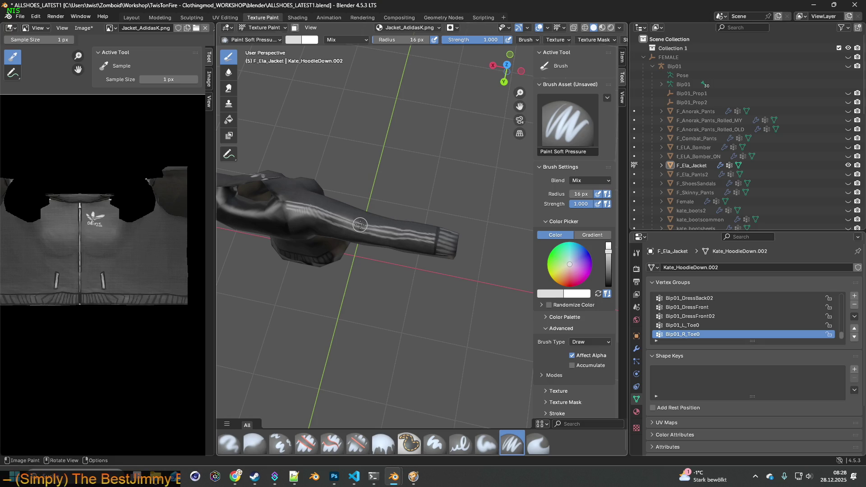
{"action": "mouse_move", "coordinate": [340, 223]}
{"action": "middle_mouse_down"}
{"action": "mouse_move", "coordinate": [441, 224]}
{"action": "mouse_move", "coordinate": [419, 225]}
{"action": "middle_mouse_up"}
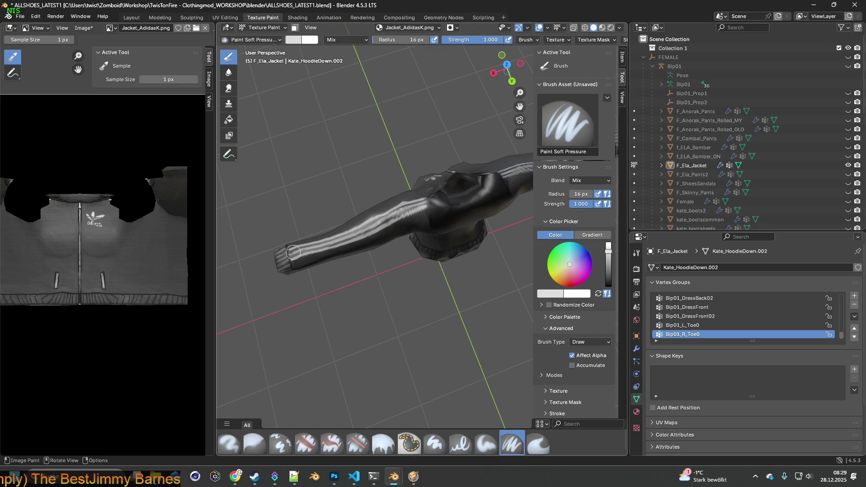
Step: Orbit to the jacket front and sample a dark grey from it as the brush colour
{"action": "mouse_move", "coordinate": [316, 258]}
{"action": "middle_mouse_down"}
{"action": "mouse_move", "coordinate": [427, 193]}
{"action": "mouse_move", "coordinate": [401, 252]}
{"action": "mouse_move", "coordinate": [404, 309]}
{"action": "middle_mouse_up"}
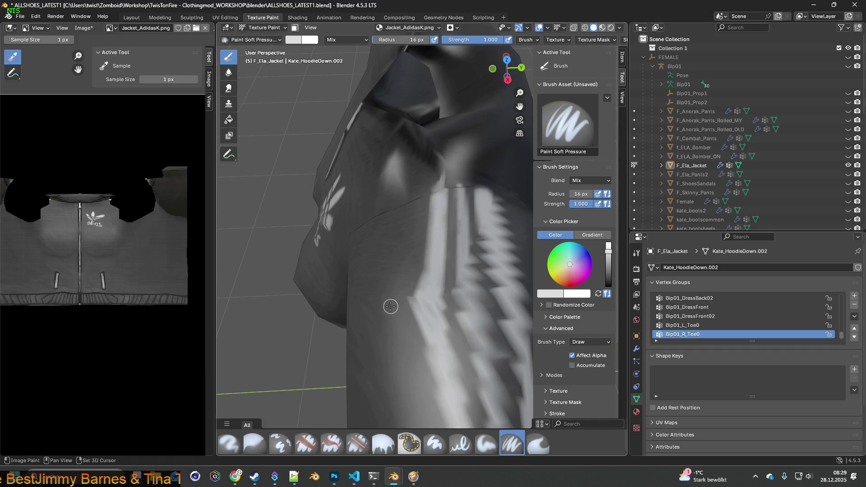
{"action": "key", "text": "s"}
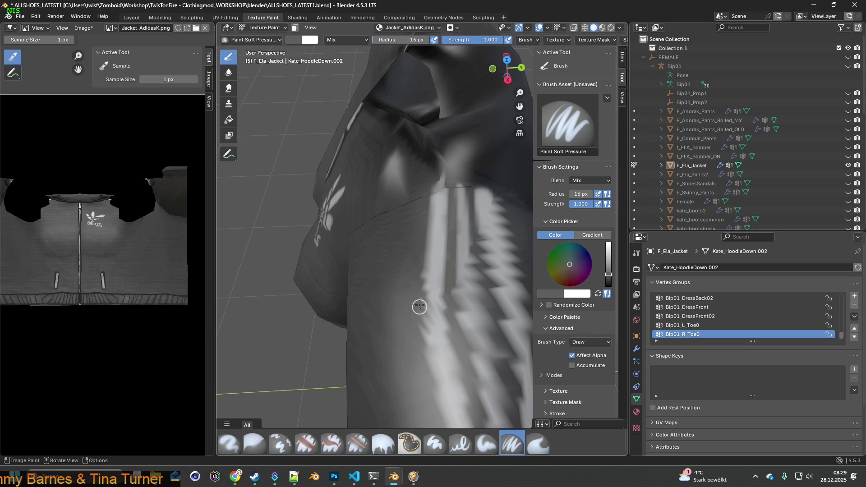
{"action": "scroll", "coordinate": [418, 291], "scroll_direction": "down", "scroll_amount": 4}
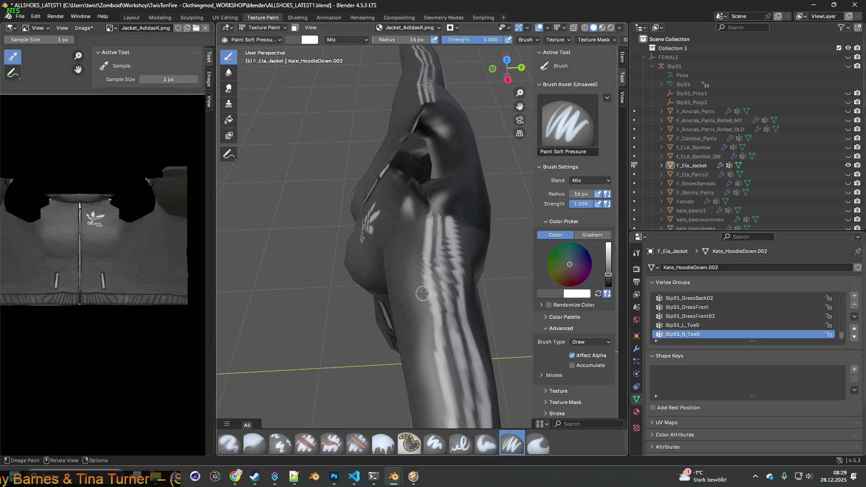
{"action": "middle_click_drag", "start_coordinate": [429, 281], "coordinate": [417, 271]}
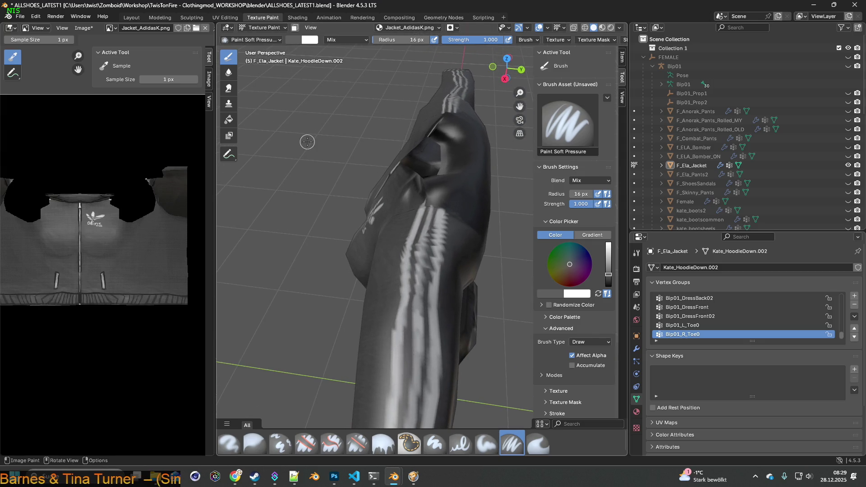
Step: Switch to the UV Editing workspace and orbit to see the whole sleeve mesh
{"action": "left_click", "coordinate": [228, 18]}
{"action": "middle_click_drag", "start_coordinate": [491, 136], "coordinate": [397, 218]}
{"action": "scroll", "coordinate": [534, 187], "scroll_direction": "up", "scroll_amount": 6}
{"action": "scroll", "coordinate": [564, 175], "scroll_direction": "down", "scroll_amount": 5}
{"action": "mouse_move", "coordinate": [562, 176]}
{"action": "middle_mouse_down"}
{"action": "mouse_move", "coordinate": [543, 184]}
{"action": "mouse_move", "coordinate": [494, 144]}
{"action": "mouse_move", "coordinate": [333, 74]}
{"action": "middle_mouse_up"}
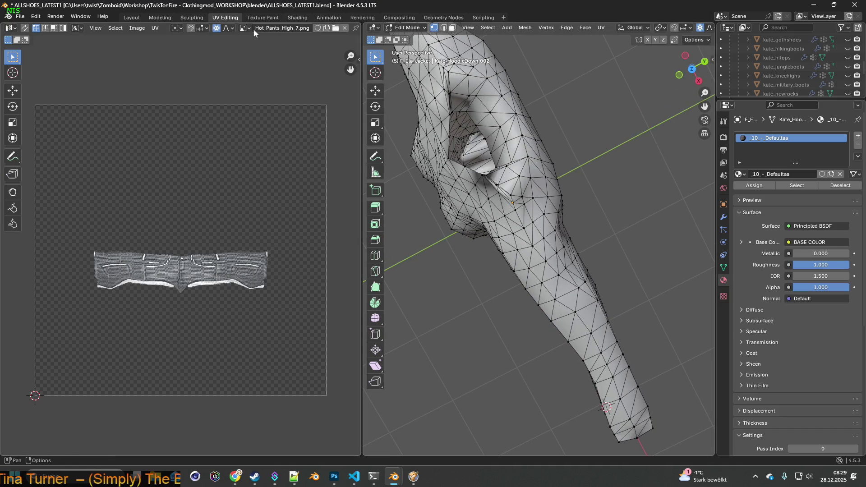
Step: Turn off proportional editing and show Jacket_AdidasK.png in the UV editor
{"action": "left_click", "coordinate": [218, 28]}
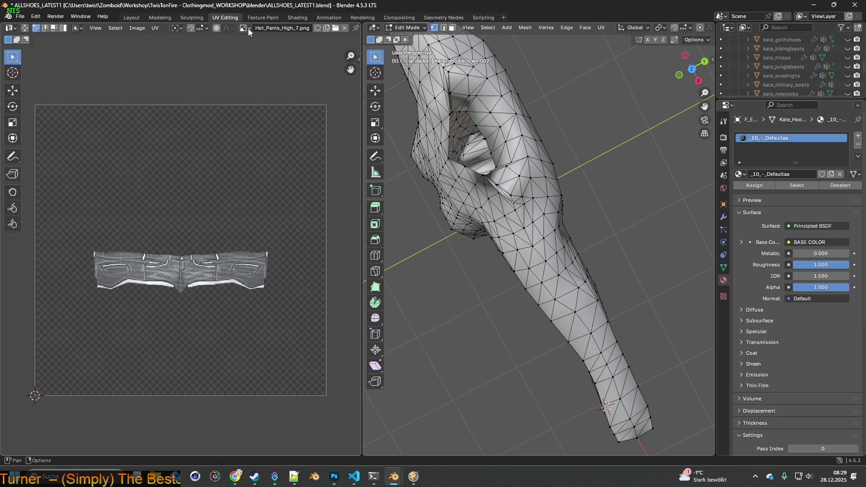
{"action": "left_click", "coordinate": [244, 29]}
{"action": "left_click", "coordinate": [288, 105]}
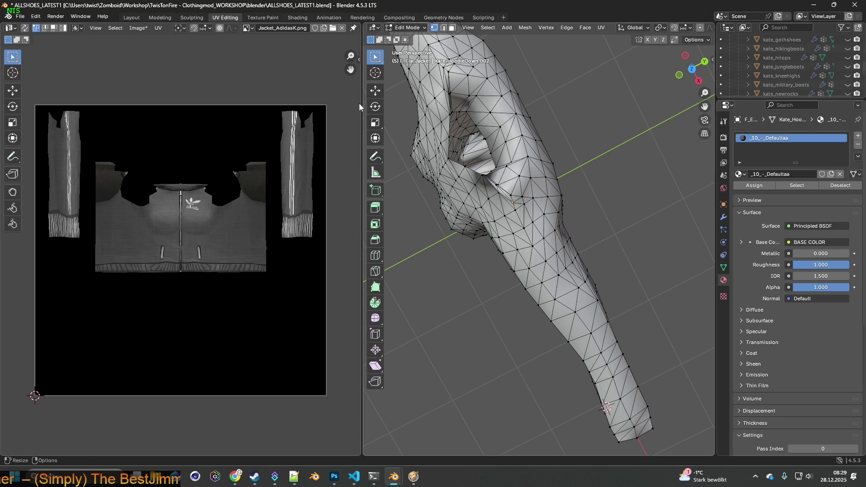
Step: Resize the editor panes and switch the 3D view to textured preview of the sleeve
{"action": "left_click_drag", "start_coordinate": [363, 107], "coordinate": [121, 107]}
{"action": "left_click", "coordinate": [690, 28]}
{"action": "middle_click_drag", "start_coordinate": [463, 143], "coordinate": [480, 138]}
{"action": "left_click_drag", "start_coordinate": [120, 171], "coordinate": [210, 172]}
{"action": "scroll", "coordinate": [506, 160], "scroll_direction": "up", "scroll_amount": 10}
{"action": "scroll", "coordinate": [506, 160], "scroll_direction": "down", "scroll_amount": 8}
{"action": "mouse_move", "coordinate": [506, 160]}
{"action": "middle_mouse_down"}
{"action": "mouse_move", "coordinate": [493, 174]}
{"action": "mouse_move", "coordinate": [461, 181]}
{"action": "middle_mouse_up"}
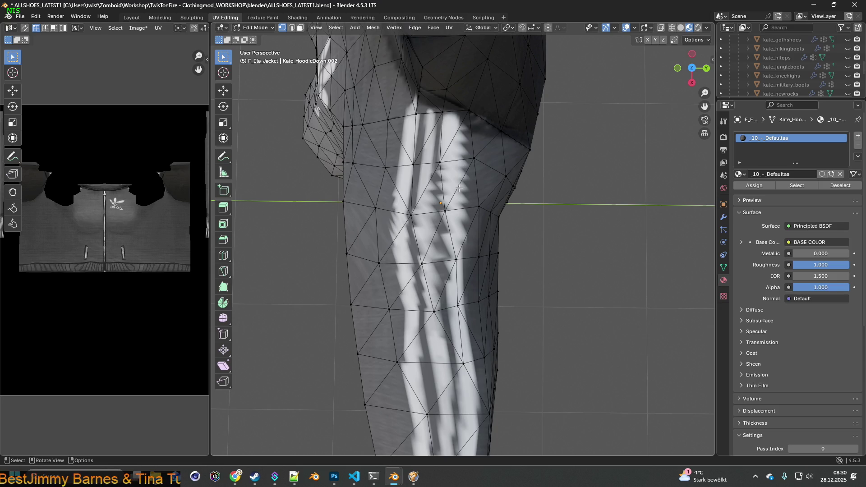
Step: Pan and zoom the UV image to frame the striped sleeve piece and jacket front
{"action": "middle_click_drag", "start_coordinate": [195, 259], "coordinate": [125, 271]}
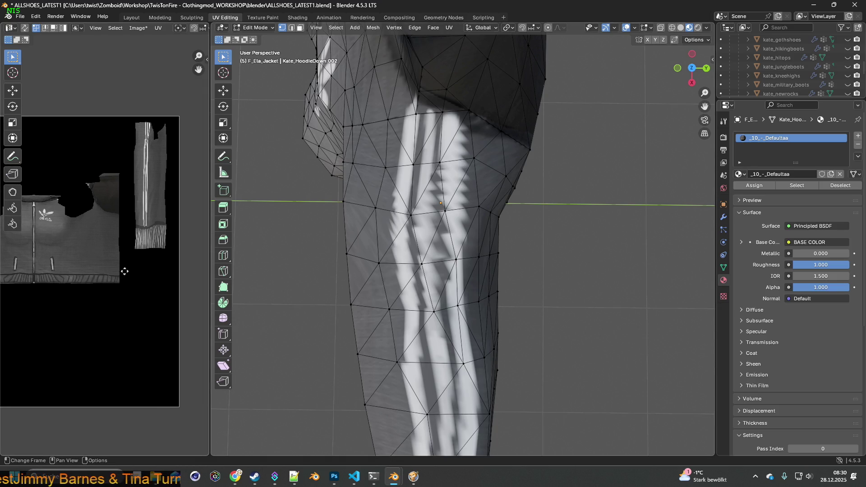
{"action": "scroll", "coordinate": [140, 212], "scroll_direction": "up", "scroll_amount": 2}
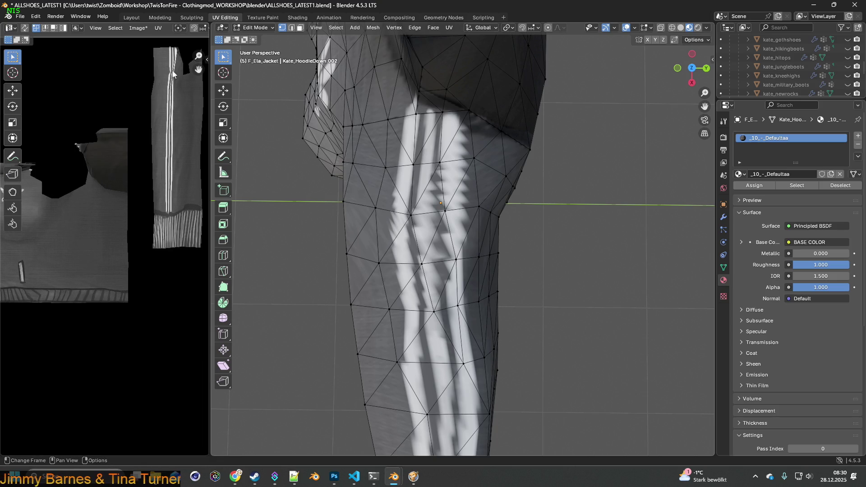
{"action": "scroll", "coordinate": [173, 74], "scroll_direction": "up", "scroll_amount": 3}
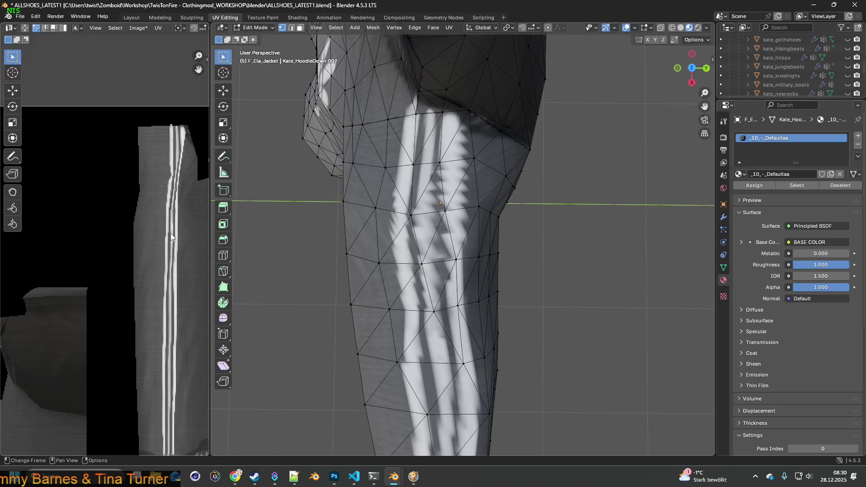
{"action": "scroll", "coordinate": [171, 236], "scroll_direction": "up", "scroll_amount": 2}
{"action": "left_click", "coordinate": [25, 27]}
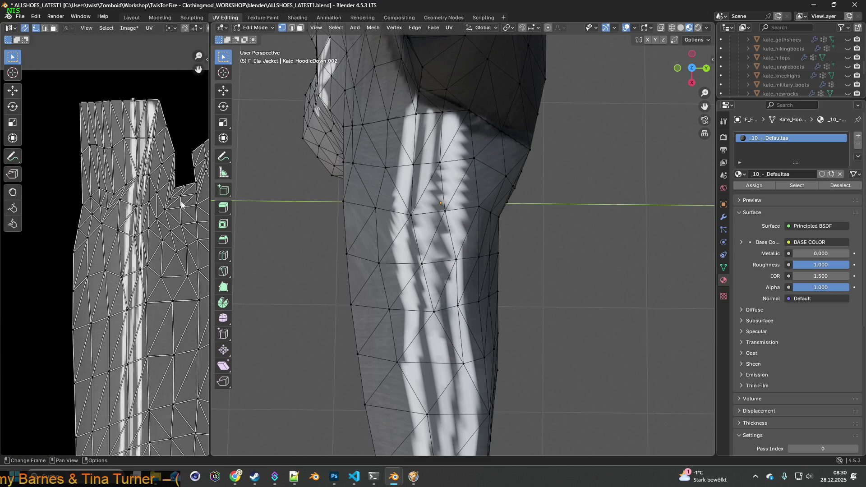
{"action": "left_click", "coordinate": [25, 27]}
{"action": "mouse_move", "coordinate": [167, 246]}
{"action": "middle_mouse_down"}
{"action": "mouse_move", "coordinate": [182, 188]}
{"action": "mouse_move", "coordinate": [180, 150]}
{"action": "middle_mouse_up"}
{"action": "scroll", "coordinate": [177, 169], "scroll_direction": "down", "scroll_amount": 2}
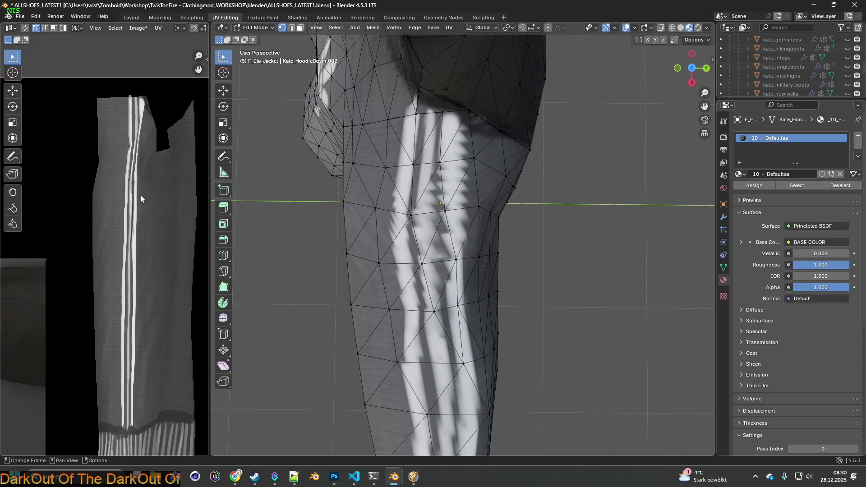
{"action": "scroll", "coordinate": [145, 200], "scroll_direction": "down", "scroll_amount": 5}
{"action": "mouse_move", "coordinate": [147, 206]}
{"action": "middle_mouse_down"}
{"action": "mouse_move", "coordinate": [62, 222]}
{"action": "mouse_move", "coordinate": [77, 222]}
{"action": "middle_mouse_up"}
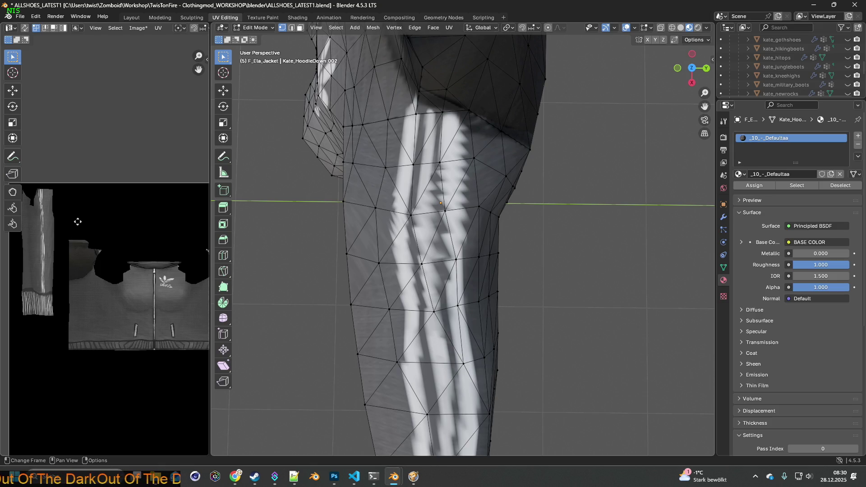
{"action": "mouse_move", "coordinate": [78, 221]}
{"action": "middle_mouse_down"}
{"action": "mouse_move", "coordinate": [12, 223]}
{"action": "mouse_move", "coordinate": [207, 224]}
{"action": "mouse_move", "coordinate": [197, 224]}
{"action": "middle_mouse_up"}
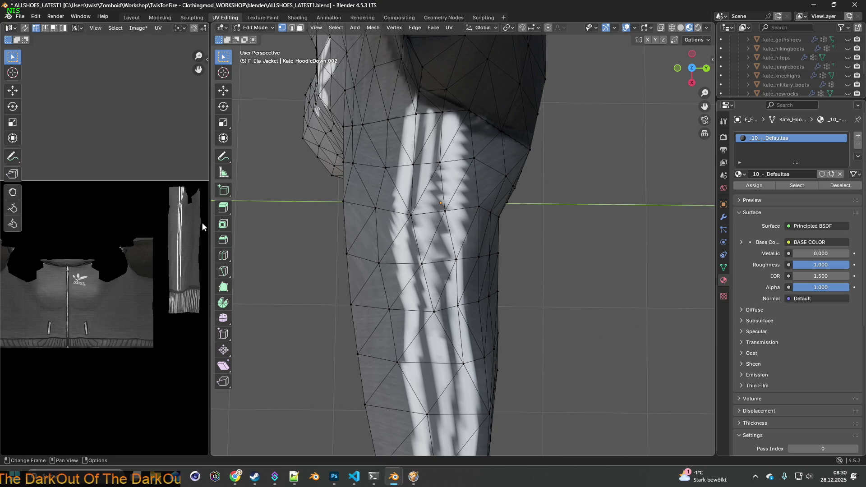
{"action": "scroll", "coordinate": [202, 223], "scroll_direction": "up", "scroll_amount": 3}
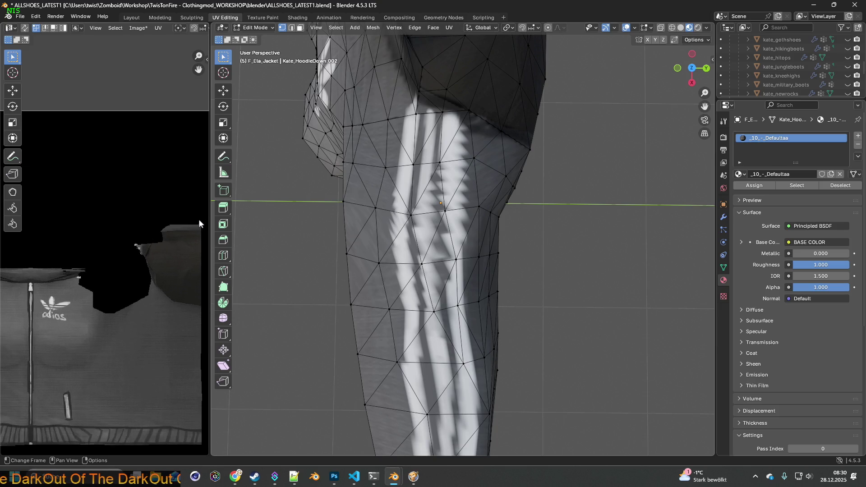
Step: Select the vertices along the upper sleeve edge loop
{"action": "left_click", "coordinate": [409, 215]}
{"action": "left_click", "coordinate": [374, 208]}
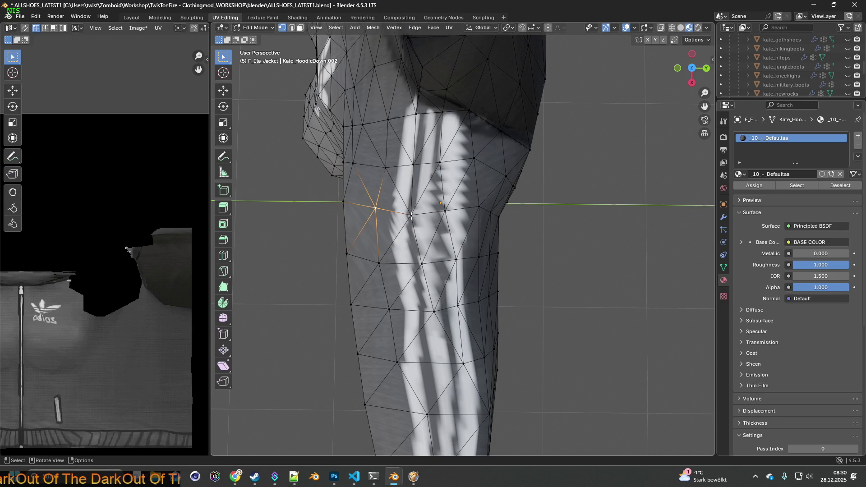
{"action": "left_click", "coordinate": [411, 216]}
{"action": "left_click", "coordinate": [375, 208]}
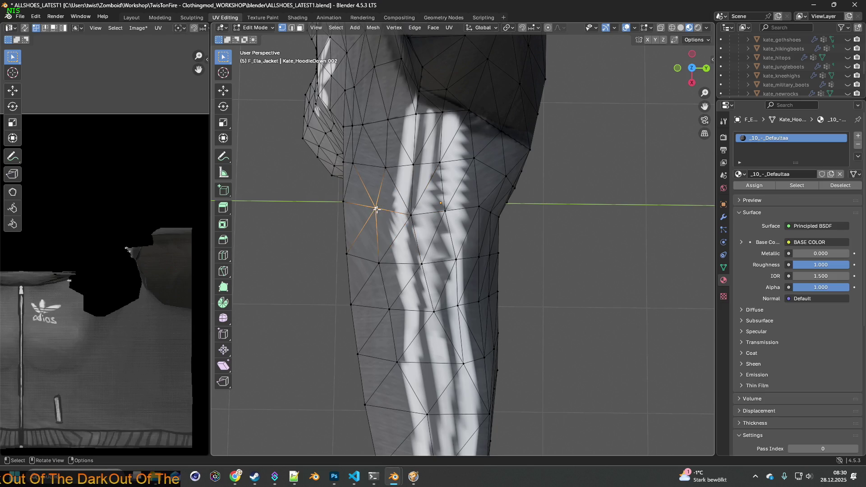
{"action": "left_click", "coordinate": [412, 215], "text": "shift"}
{"action": "left_click", "coordinate": [446, 210], "text": "shift"}
{"action": "left_click", "coordinate": [479, 208], "text": "shift"}
Step: Enable UV sync selection and zoom the UV editor onto the selected sleeve points
{"action": "mouse_move", "coordinate": [171, 215]}
{"action": "middle_mouse_down"}
{"action": "mouse_move", "coordinate": [69, 210]}
{"action": "mouse_move", "coordinate": [97, 219]}
{"action": "mouse_move", "coordinate": [77, 225]}
{"action": "mouse_move", "coordinate": [112, 244]}
{"action": "middle_mouse_up"}
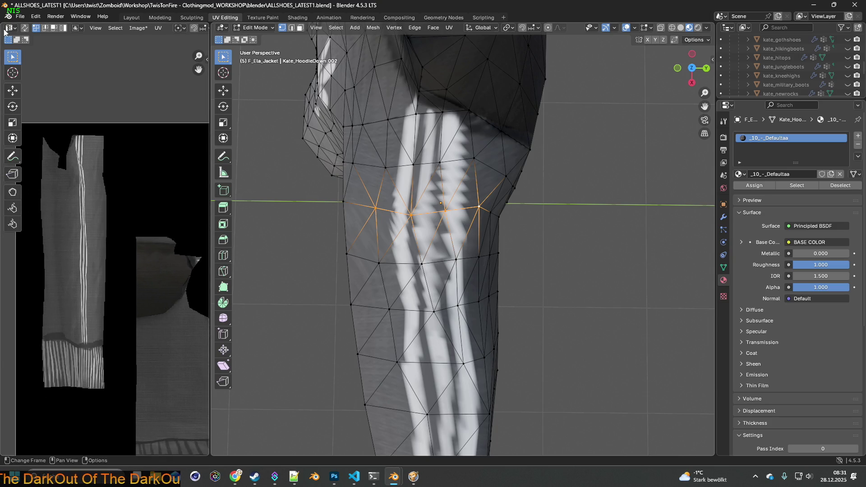
{"action": "left_click", "coordinate": [24, 28]}
{"action": "scroll", "coordinate": [126, 199], "scroll_direction": "left", "scroll_amount": 6, "text": "ctrl"}
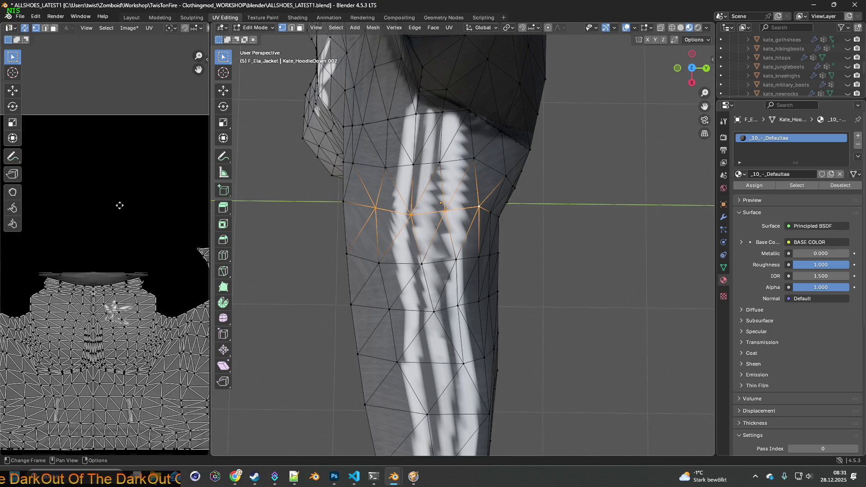
{"action": "scroll", "coordinate": [88, 209], "scroll_direction": "right", "scroll_amount": 3, "text": "ctrl"}
{"action": "scroll", "coordinate": [156, 203], "scroll_direction": "up", "scroll_amount": 3}
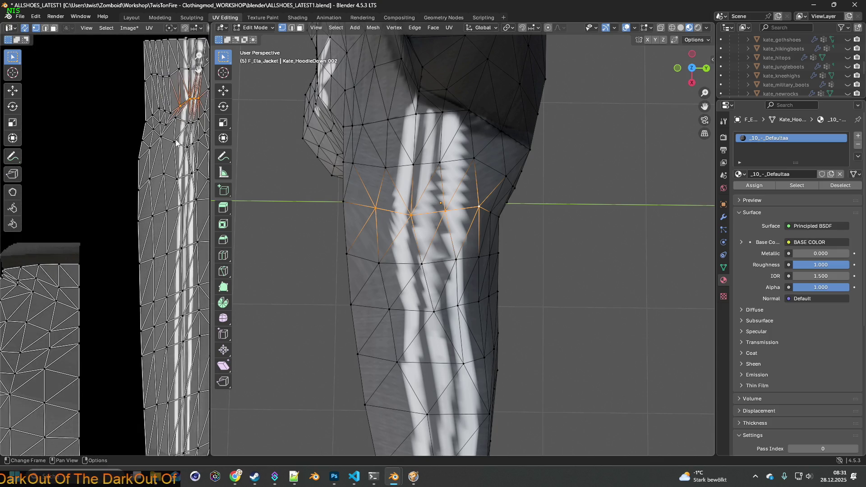
{"action": "middle_click_drag", "start_coordinate": [183, 137], "coordinate": [167, 172]}
{"action": "scroll", "coordinate": [167, 173], "scroll_direction": "up", "scroll_amount": 3}
{"action": "middle_click_drag", "start_coordinate": [154, 212], "coordinate": [135, 247]}
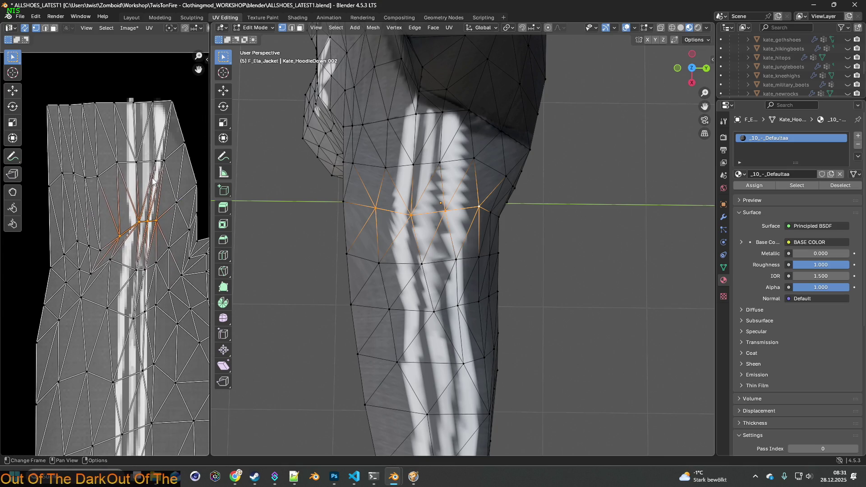
Step: Move the selected sleeve UVs slightly along X and confirm the shift
{"action": "key", "text": "g"}
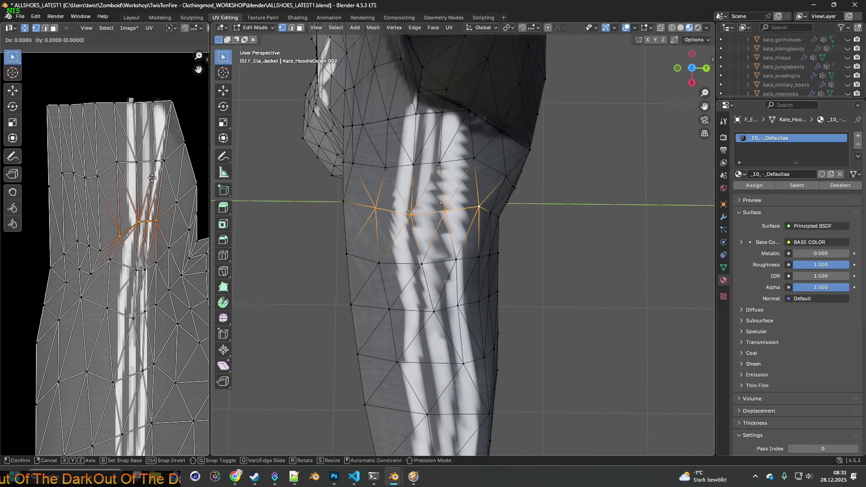
{"action": "key", "text": "x"}
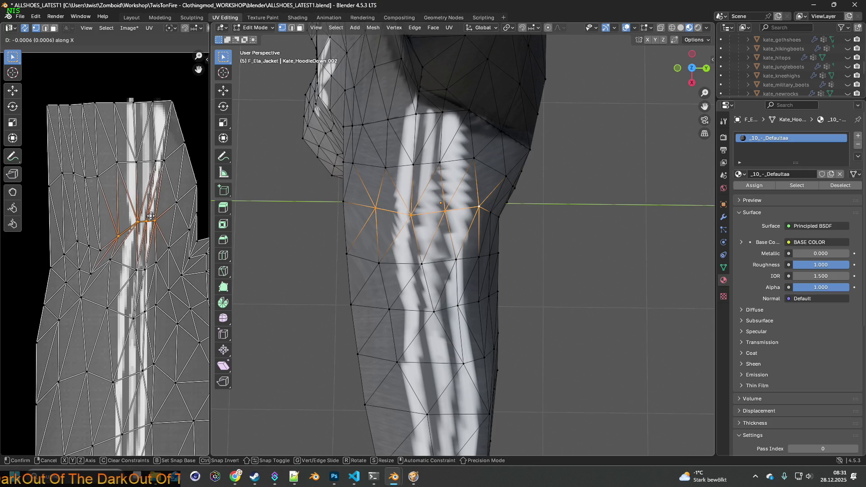
{"action": "left_click", "coordinate": [151, 217]}
{"action": "scroll", "coordinate": [413, 232], "scroll_direction": "down", "scroll_amount": 5}
{"action": "middle_click_drag", "start_coordinate": [411, 235], "coordinate": [415, 228]}
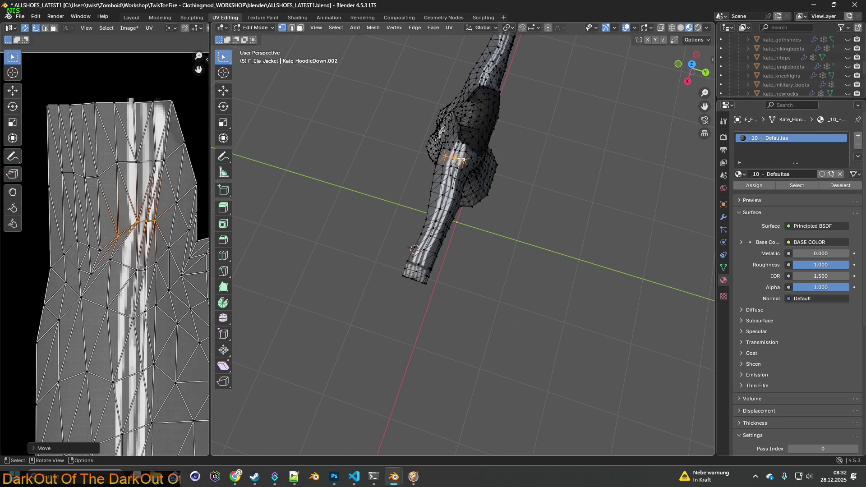
{"action": "scroll", "coordinate": [493, 163], "scroll_direction": "up", "scroll_amount": 5}
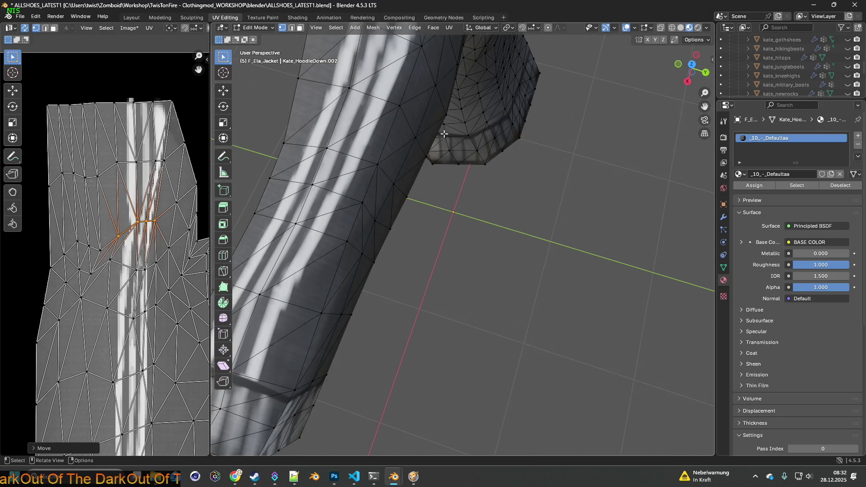
Step: Revert to the earlier Select step via Edit > Undo History and return to the Layout workspace
{"action": "scroll", "coordinate": [494, 162], "scroll_direction": "down", "scroll_amount": 4}
{"action": "left_click", "coordinate": [36, 16]}
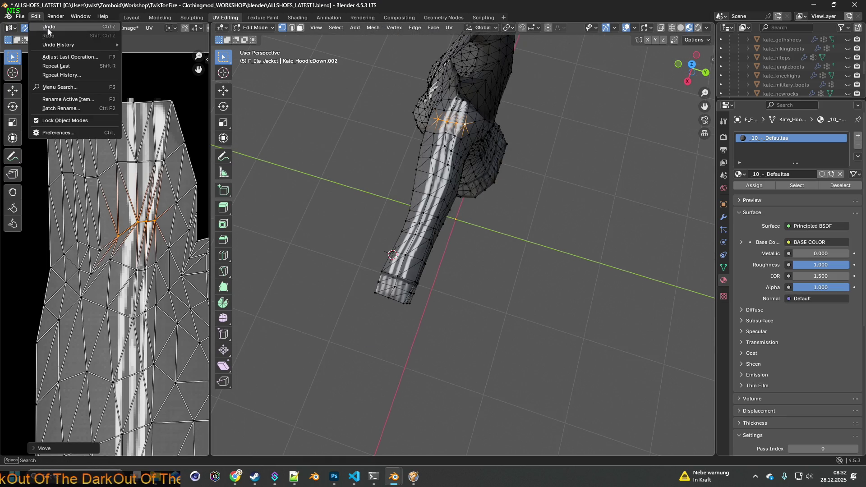
{"action": "mouse_move", "coordinate": [63, 45]}
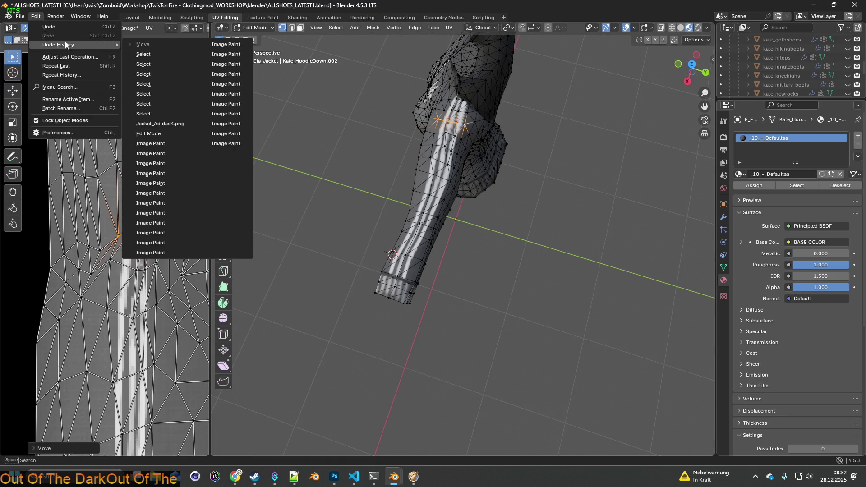
{"action": "left_click", "coordinate": [153, 112]}
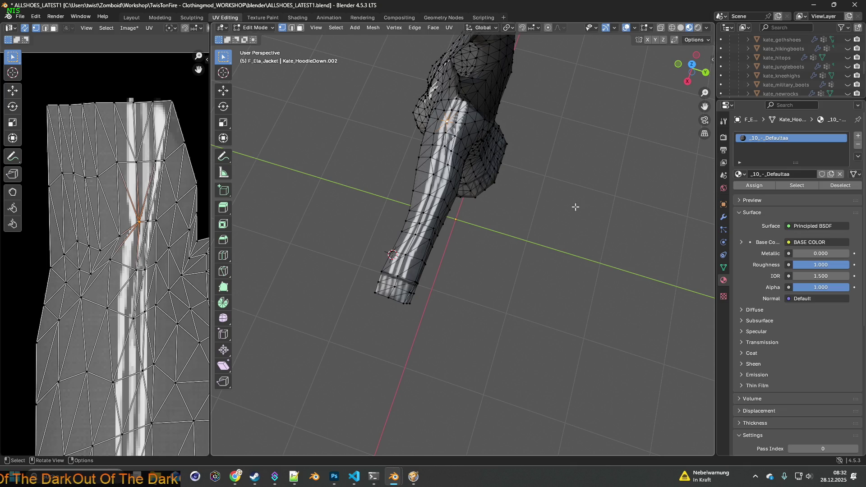
{"action": "middle_click_drag", "start_coordinate": [473, 147], "coordinate": [491, 86]}
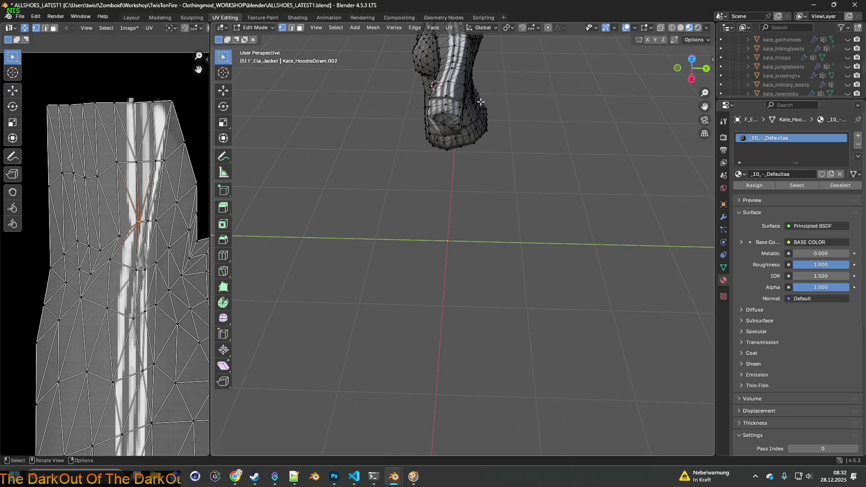
{"action": "scroll", "coordinate": [460, 135], "scroll_direction": "up", "scroll_amount": 5, "text": "shift"}
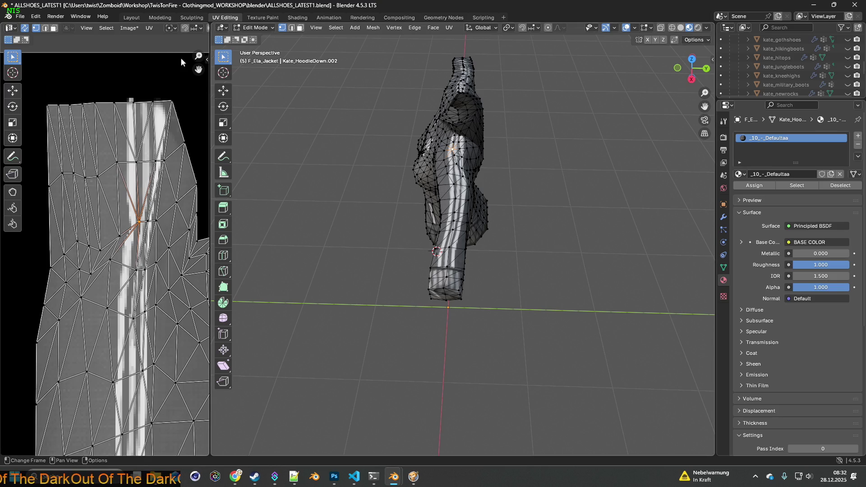
{"action": "left_click", "coordinate": [131, 18]}
Step: Orbit and zoom around the striped jacket from a high angle to an upright side view
{"action": "middle_click_drag", "start_coordinate": [389, 153], "coordinate": [310, 210]}
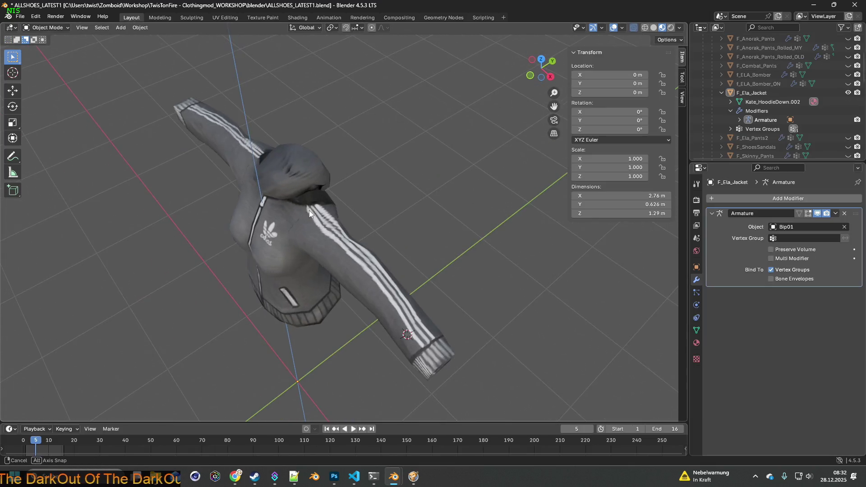
{"action": "middle_click_drag", "start_coordinate": [365, 258], "coordinate": [309, 232]}
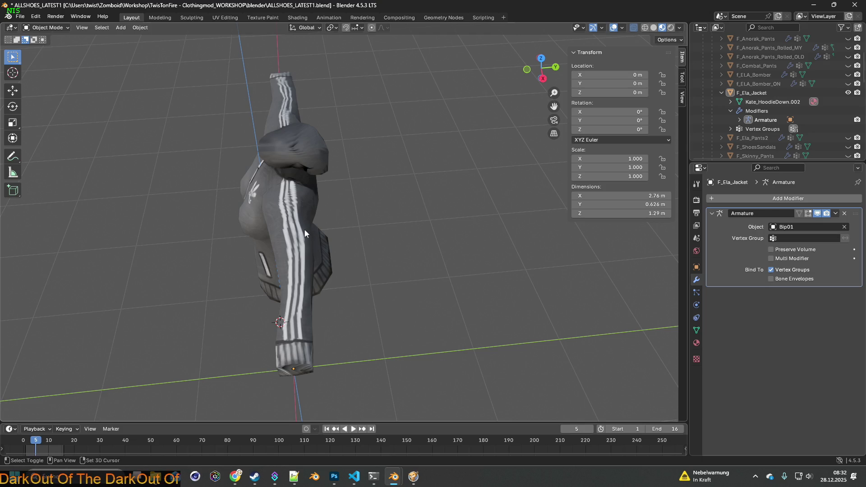
{"action": "middle_click_drag", "start_coordinate": [305, 230], "coordinate": [298, 217]}
{"action": "scroll", "coordinate": [324, 216], "scroll_direction": "up", "scroll_amount": 4}
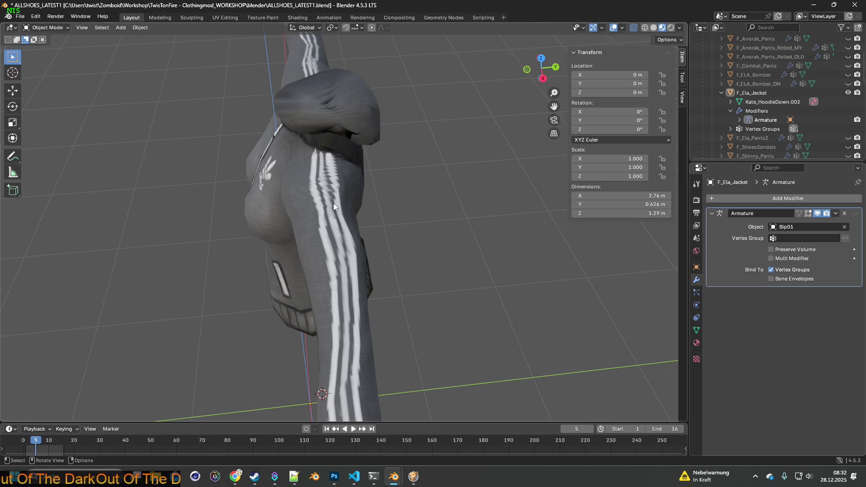
Step: Check the clothes folder window with Alt+Tab, then view the jacket nearly from the front
{"action": "key", "text": "alt+Tab"}
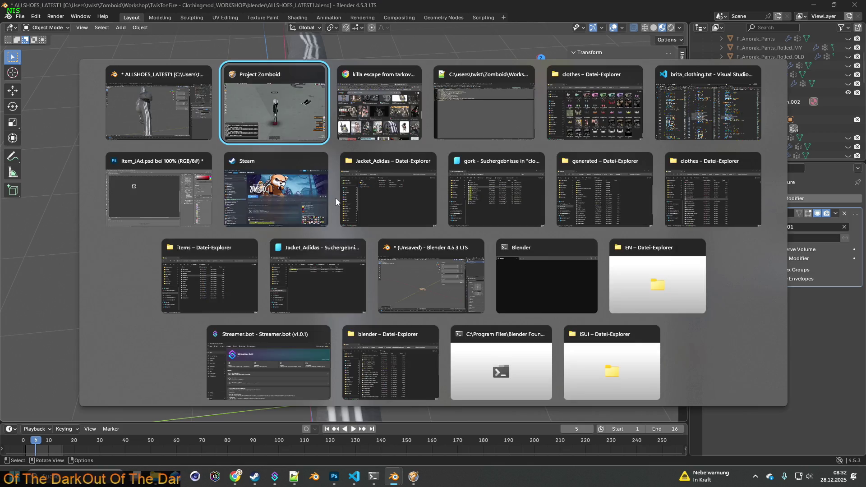
{"action": "key", "text": "Tab"}
{"action": "key", "text": "Tab"}
{"action": "key", "text": "Tab"}
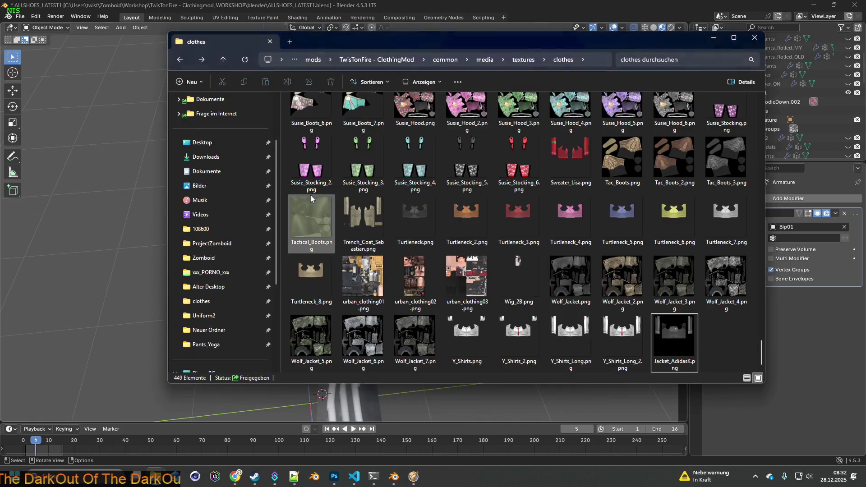
{"action": "key", "text": "alt+Tab"}
{"action": "middle_click_drag", "start_coordinate": [290, 203], "coordinate": [379, 180]}
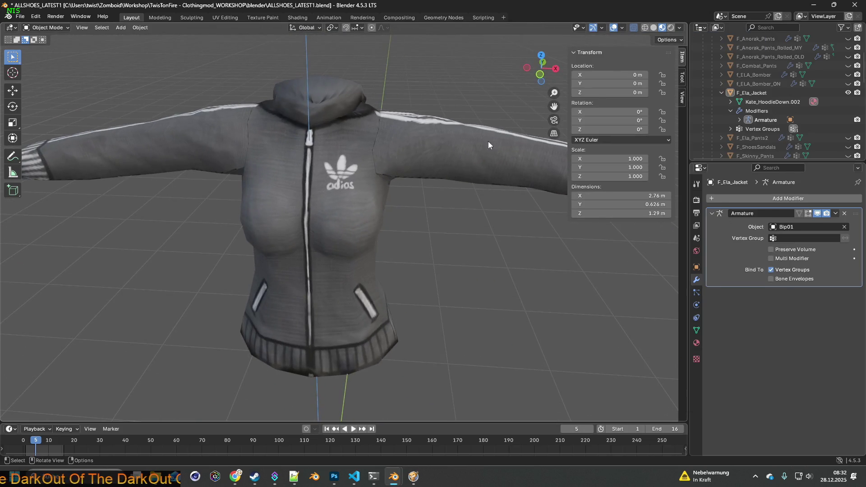
Step: Orbit and zoom in on the jagged sleeve stripes, then return to the Texture Paint workspace
{"action": "middle_click_drag", "start_coordinate": [466, 172], "coordinate": [345, 197]}
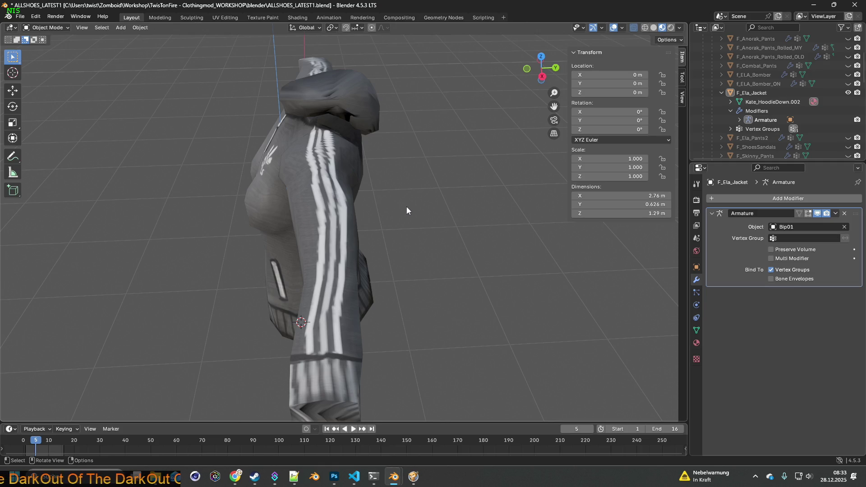
{"action": "middle_click_drag", "start_coordinate": [344, 183], "coordinate": [329, 177]}
{"action": "scroll", "coordinate": [333, 209], "scroll_direction": "up", "scroll_amount": 3}
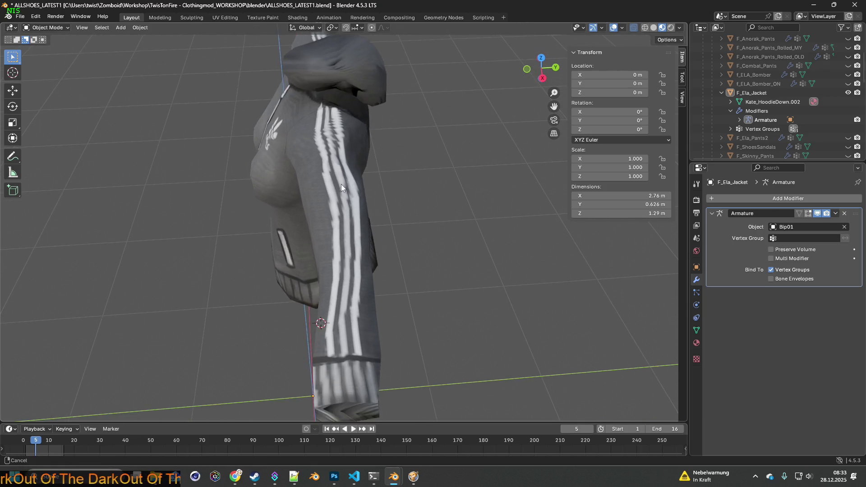
{"action": "left_click", "coordinate": [60, 28]}
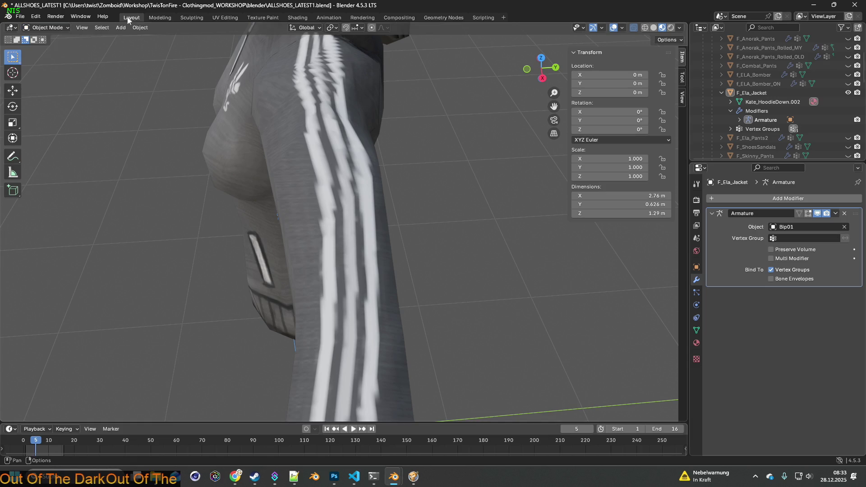
{"action": "left_click", "coordinate": [262, 18]}
Step: Sample the light grey stripe colour from the sleeve with S
{"action": "mouse_move", "coordinate": [457, 269]}
{"action": "middle_mouse_down"}
{"action": "mouse_move", "coordinate": [452, 316]}
{"action": "mouse_move", "coordinate": [428, 224]}
{"action": "mouse_move", "coordinate": [440, 251]}
{"action": "mouse_move", "coordinate": [422, 246]}
{"action": "middle_mouse_up"}
{"action": "scroll", "coordinate": [444, 251], "scroll_direction": "up", "scroll_amount": 4}
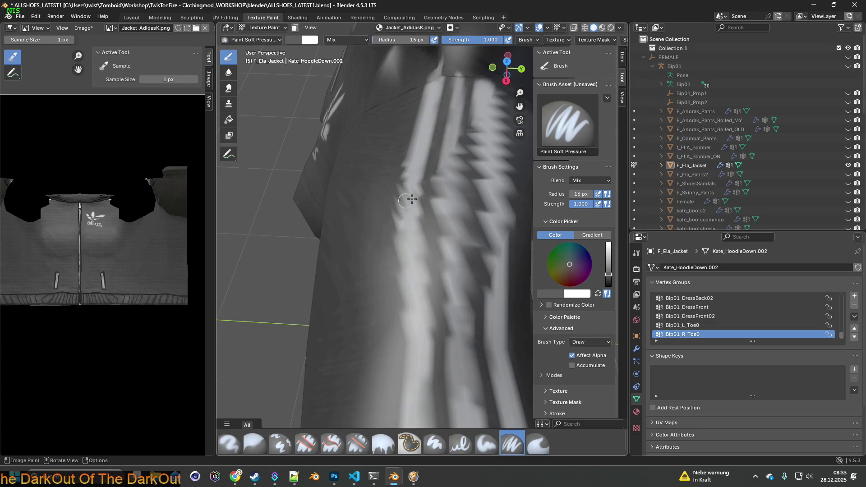
{"action": "scroll", "coordinate": [424, 188], "scroll_direction": "down", "scroll_amount": 3}
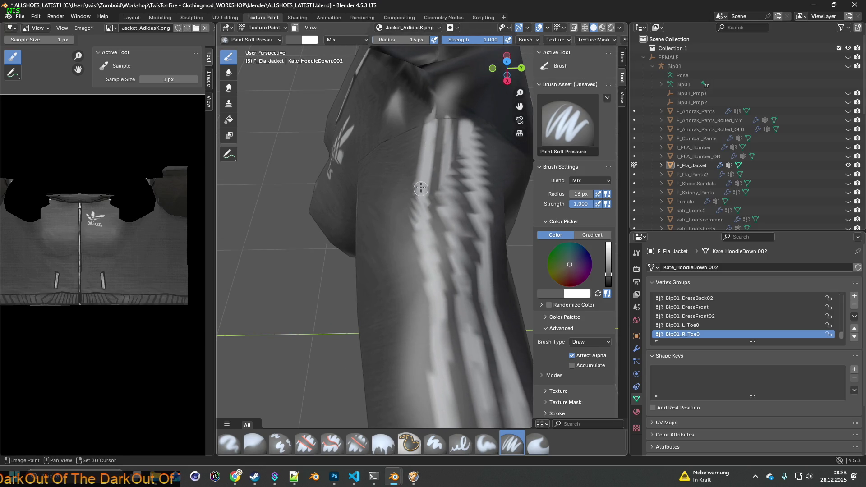
{"action": "key", "text": "s"}
{"action": "scroll", "coordinate": [419, 199], "scroll_direction": "up", "scroll_amount": 1}
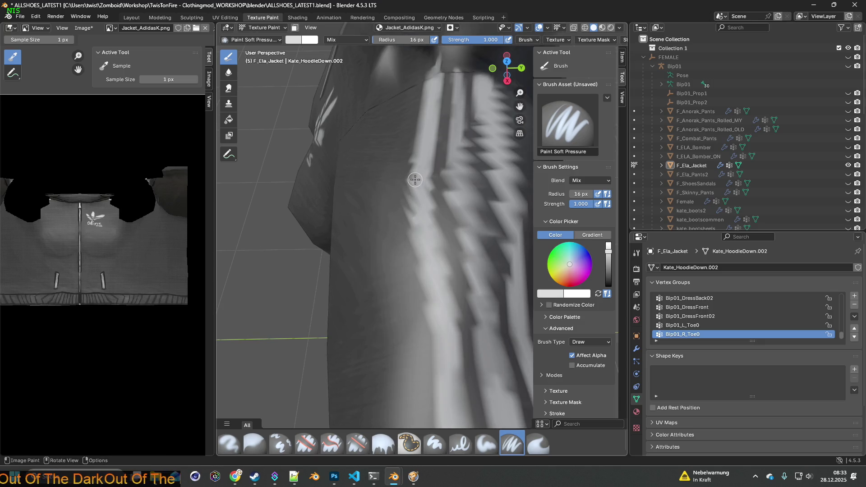
{"action": "key", "text": "s"}
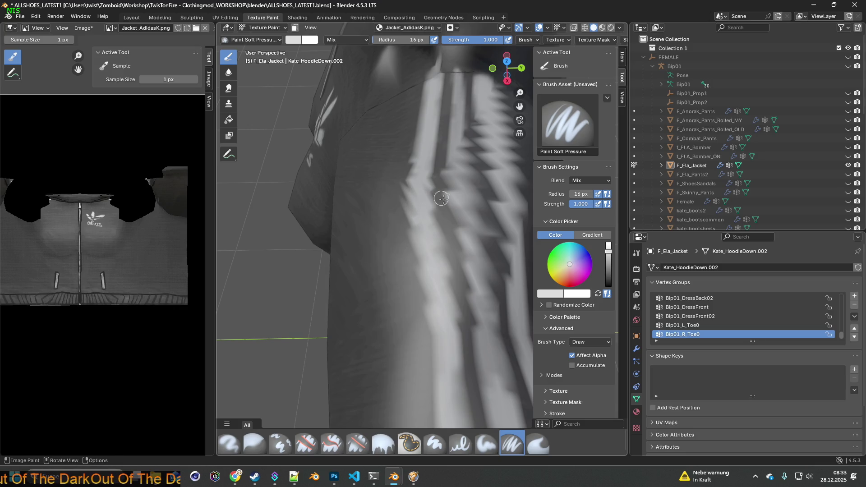
Step: Paint white strokes down the sleeve stripes toward the cuff
{"action": "middle_click_drag", "start_coordinate": [446, 200], "coordinate": [381, 187]}
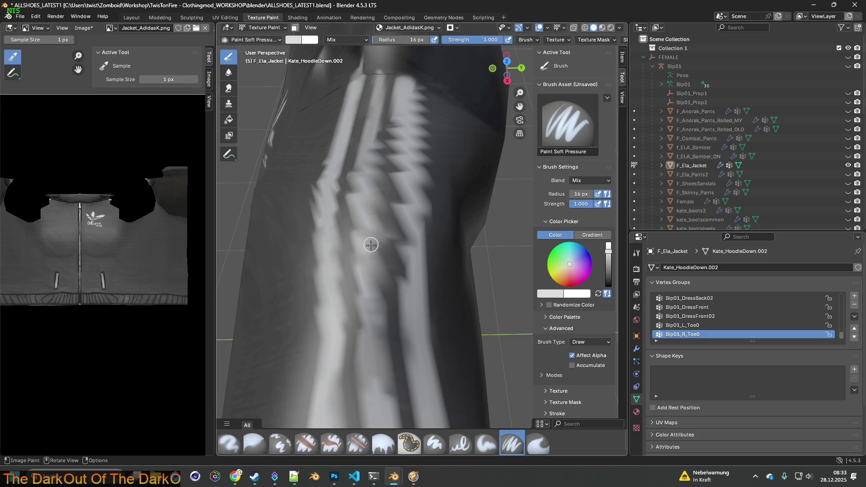
{"action": "middle_click_drag", "start_coordinate": [367, 290], "coordinate": [364, 251]}
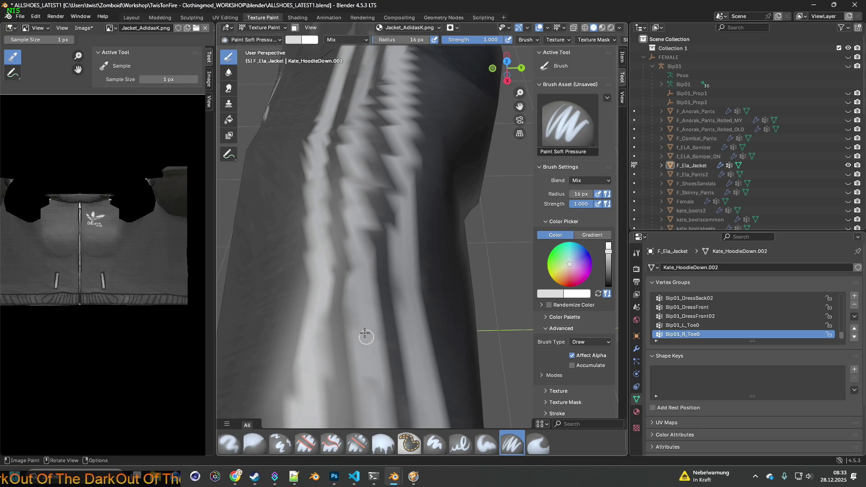
{"action": "mouse_move", "coordinate": [379, 267]}
{"action": "middle_mouse_down", "text": "ctrl"}
{"action": "mouse_move", "coordinate": [388, 298]}
{"action": "mouse_move", "coordinate": [384, 247]}
{"action": "mouse_move", "coordinate": [358, 180]}
{"action": "middle_mouse_up", "text": "ctrl"}
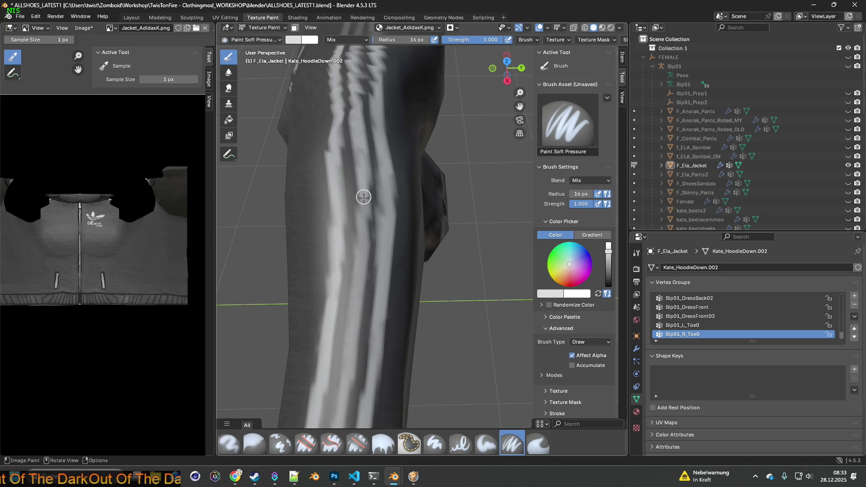
{"action": "mouse_move", "coordinate": [358, 285]}
{"action": "middle_mouse_down", "text": "ctrl"}
{"action": "mouse_move", "coordinate": [370, 309]}
{"action": "mouse_move", "coordinate": [379, 269]}
{"action": "middle_mouse_up", "text": "ctrl"}
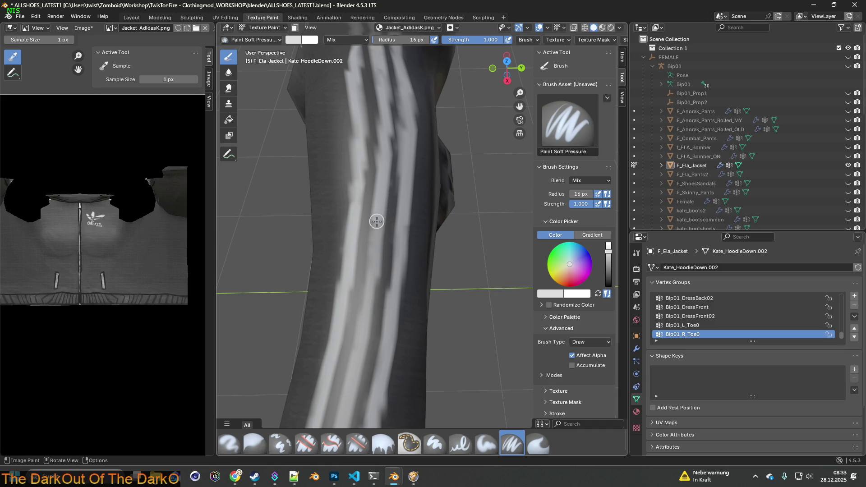
{"action": "middle_click_drag", "start_coordinate": [369, 290], "coordinate": [411, 166], "text": "ctrl"}
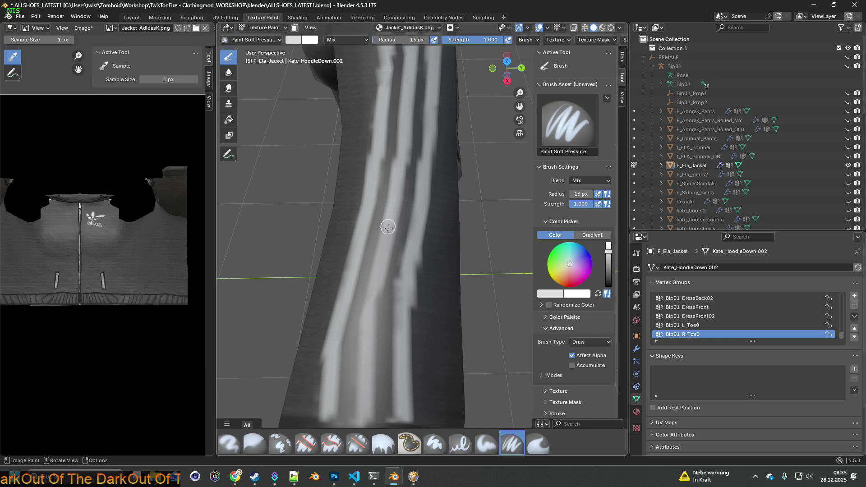
{"action": "mouse_move", "coordinate": [380, 266]}
{"action": "left_mouse_down"}
{"action": "mouse_move", "coordinate": [368, 299]}
{"action": "mouse_move", "coordinate": [362, 367]}
{"action": "mouse_move", "coordinate": [368, 384]}
{"action": "left_mouse_up"}
{"action": "middle_click_drag", "start_coordinate": [410, 346], "coordinate": [384, 346]}
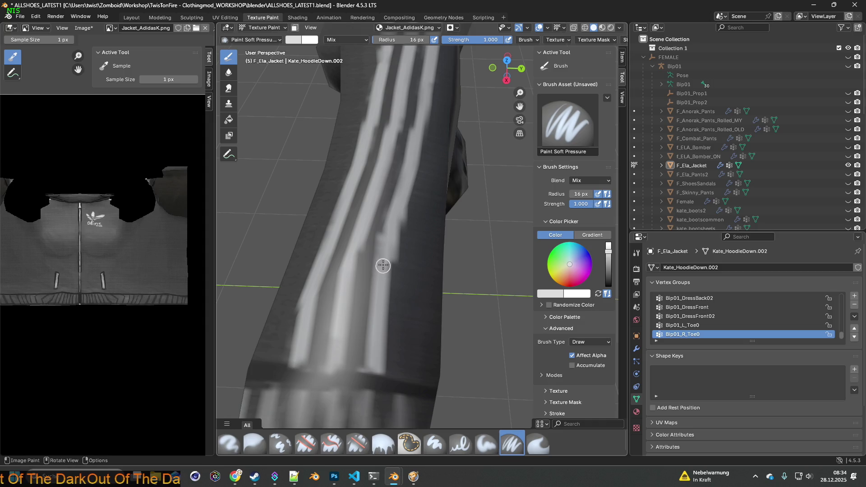
{"action": "mouse_move", "coordinate": [387, 237]}
{"action": "middle_mouse_down"}
{"action": "mouse_move", "coordinate": [419, 174]}
{"action": "mouse_move", "coordinate": [339, 251]}
{"action": "mouse_move", "coordinate": [361, 282]}
{"action": "middle_mouse_up"}
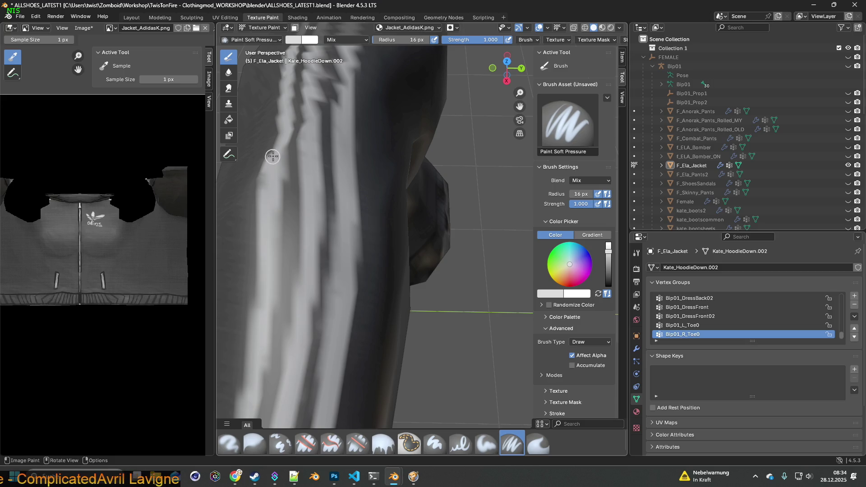
Step: Paint a short white touch-up stroke along an upper sleeve stripe
{"action": "middle_click_drag", "start_coordinate": [320, 158], "coordinate": [333, 253]}
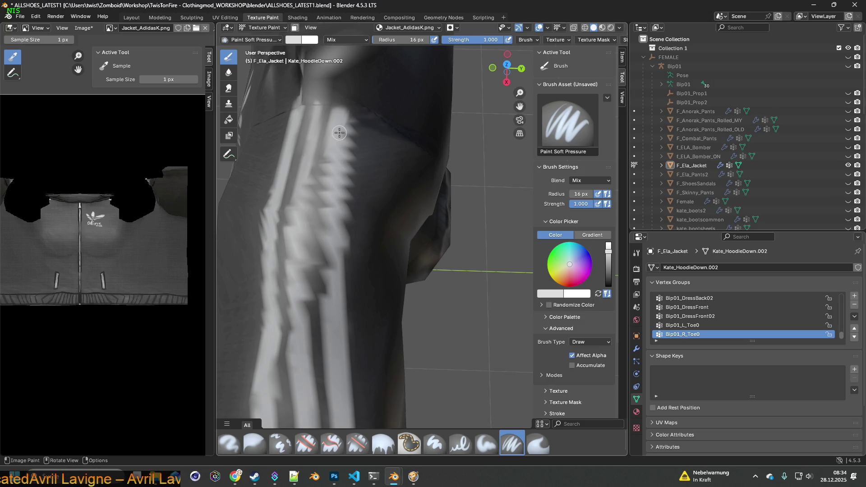
{"action": "scroll", "coordinate": [347, 171], "scroll_direction": "down", "scroll_amount": 5}
{"action": "mouse_move", "coordinate": [354, 189]}
{"action": "middle_mouse_down"}
{"action": "mouse_move", "coordinate": [467, 204]}
{"action": "mouse_move", "coordinate": [388, 196]}
{"action": "mouse_move", "coordinate": [388, 218]}
{"action": "mouse_move", "coordinate": [413, 221]}
{"action": "mouse_move", "coordinate": [356, 201]}
{"action": "middle_mouse_up"}
{"action": "scroll", "coordinate": [418, 224], "scroll_direction": "up", "scroll_amount": 5}
{"action": "left_click_drag", "start_coordinate": [257, 202], "coordinate": [406, 203]}
Step: Orbit out to a front view showing the chest logo and both striped sleeves
{"action": "mouse_move", "coordinate": [277, 207]}
{"action": "middle_mouse_down"}
{"action": "mouse_move", "coordinate": [316, 217]}
{"action": "mouse_move", "coordinate": [329, 234]}
{"action": "mouse_move", "coordinate": [379, 208]}
{"action": "mouse_move", "coordinate": [413, 233]}
{"action": "mouse_move", "coordinate": [435, 227]}
{"action": "mouse_move", "coordinate": [434, 218]}
{"action": "middle_mouse_up"}
{"action": "scroll", "coordinate": [451, 230], "scroll_direction": "down", "scroll_amount": 2}
{"action": "scroll", "coordinate": [441, 251], "scroll_direction": "up", "scroll_amount": 3}
{"action": "scroll", "coordinate": [438, 238], "scroll_direction": "down", "scroll_amount": 4}
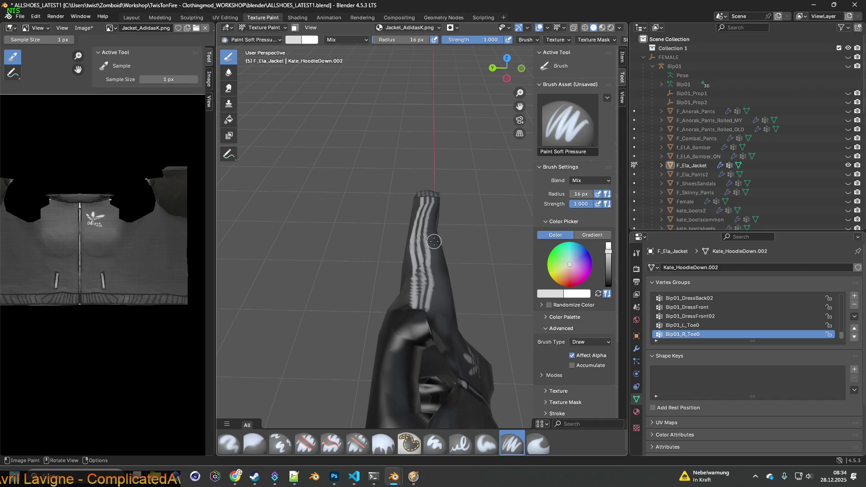
{"action": "mouse_move", "coordinate": [431, 241]}
{"action": "middle_mouse_down"}
{"action": "mouse_move", "coordinate": [319, 233]}
{"action": "mouse_move", "coordinate": [339, 226]}
{"action": "middle_mouse_up"}
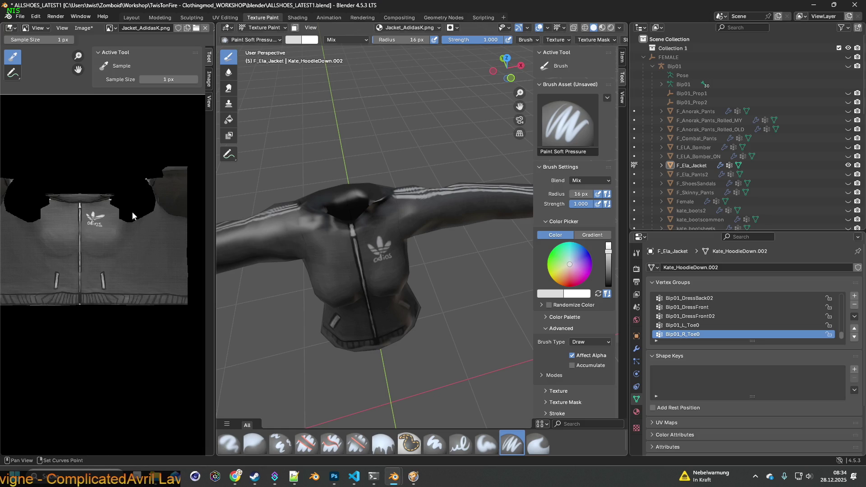
{"action": "key", "text": "alt+Tab"}
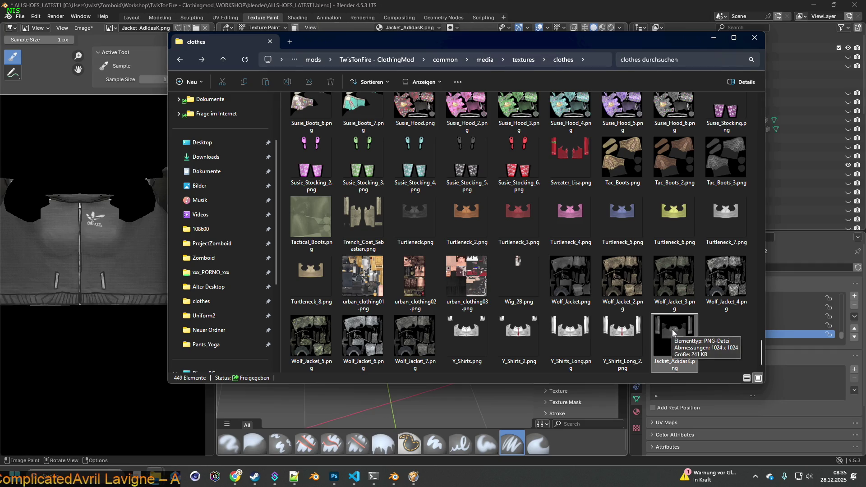
{"action": "key", "text": "alt+Tab"}
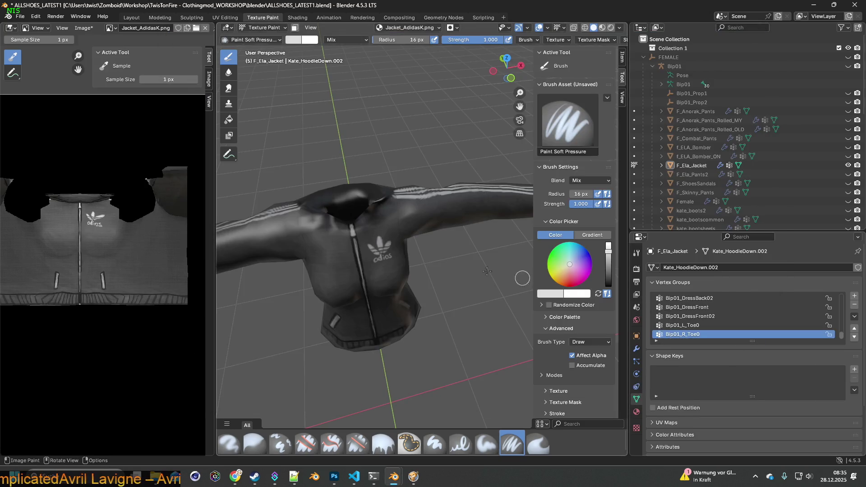
Step: Orbit and zoom from the jacket's side and lower arm back to a front view
{"action": "mouse_move", "coordinate": [344, 207]}
{"action": "middle_mouse_down"}
{"action": "mouse_move", "coordinate": [413, 220]}
{"action": "mouse_move", "coordinate": [433, 235]}
{"action": "mouse_move", "coordinate": [435, 229]}
{"action": "mouse_move", "coordinate": [466, 281]}
{"action": "mouse_move", "coordinate": [439, 214]}
{"action": "mouse_move", "coordinate": [428, 268]}
{"action": "middle_mouse_up"}
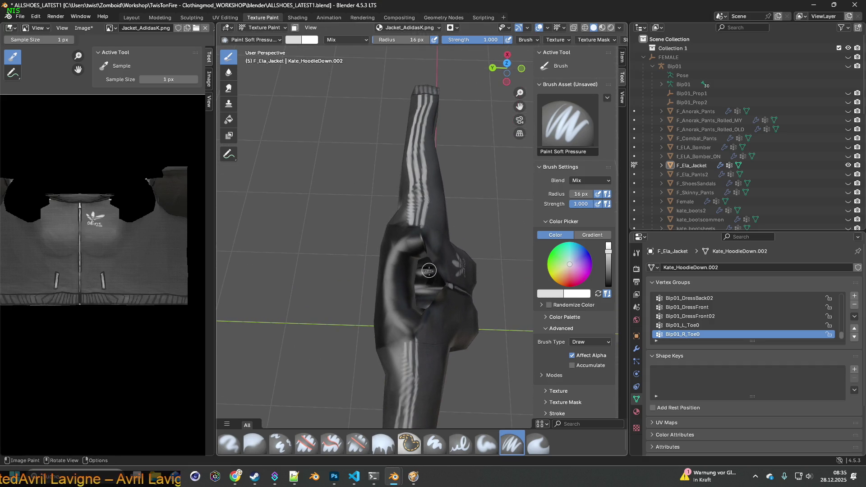
{"action": "mouse_move", "coordinate": [440, 308]}
{"action": "middle_mouse_down", "text": "shift"}
{"action": "mouse_move", "coordinate": [440, 228]}
{"action": "mouse_move", "coordinate": [445, 234]}
{"action": "middle_mouse_up", "text": "shift"}
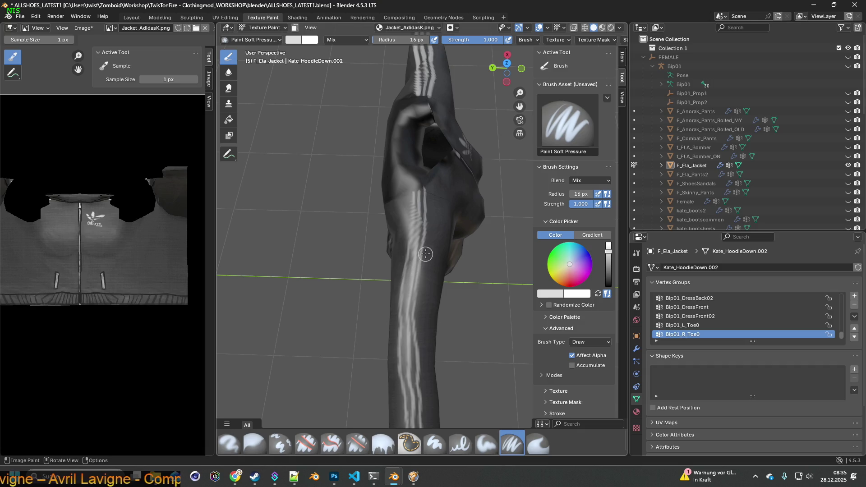
{"action": "scroll", "coordinate": [426, 250], "scroll_direction": "up", "scroll_amount": 2}
{"action": "scroll", "coordinate": [433, 210], "scroll_direction": "up", "scroll_amount": 2}
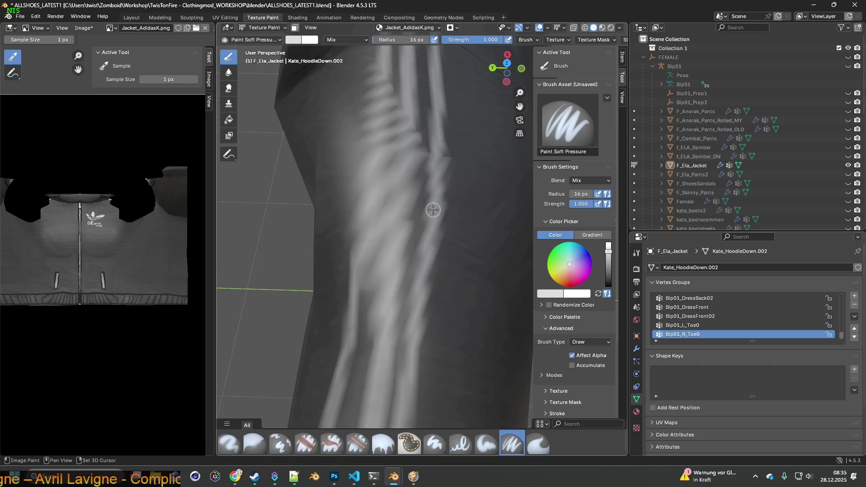
{"action": "scroll", "coordinate": [440, 222], "scroll_direction": "down", "scroll_amount": 4}
{"action": "mouse_move", "coordinate": [443, 227]}
{"action": "middle_mouse_down"}
{"action": "mouse_move", "coordinate": [399, 172]}
{"action": "mouse_move", "coordinate": [471, 185]}
{"action": "mouse_move", "coordinate": [469, 207]}
{"action": "mouse_move", "coordinate": [404, 231]}
{"action": "mouse_move", "coordinate": [418, 191]}
{"action": "mouse_move", "coordinate": [421, 208]}
{"action": "middle_mouse_up"}
{"action": "scroll", "coordinate": [422, 221], "scroll_direction": "up", "scroll_amount": 1}
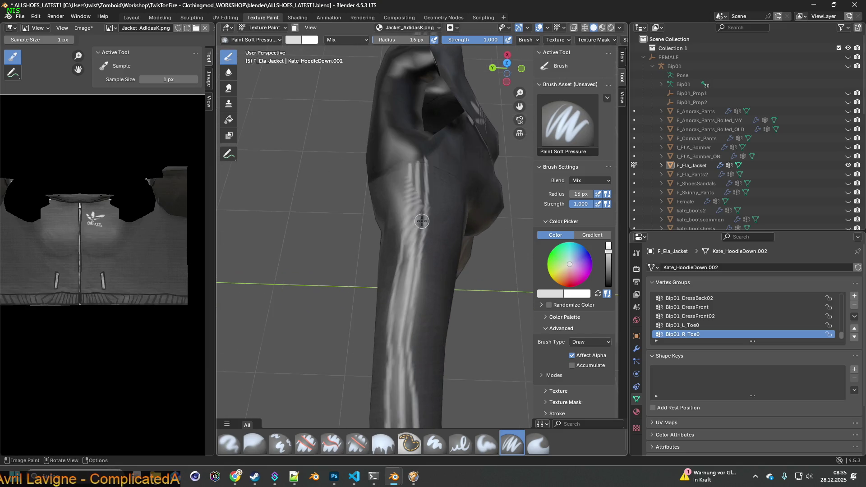
{"action": "scroll", "coordinate": [435, 202], "scroll_direction": "up", "scroll_amount": 5}
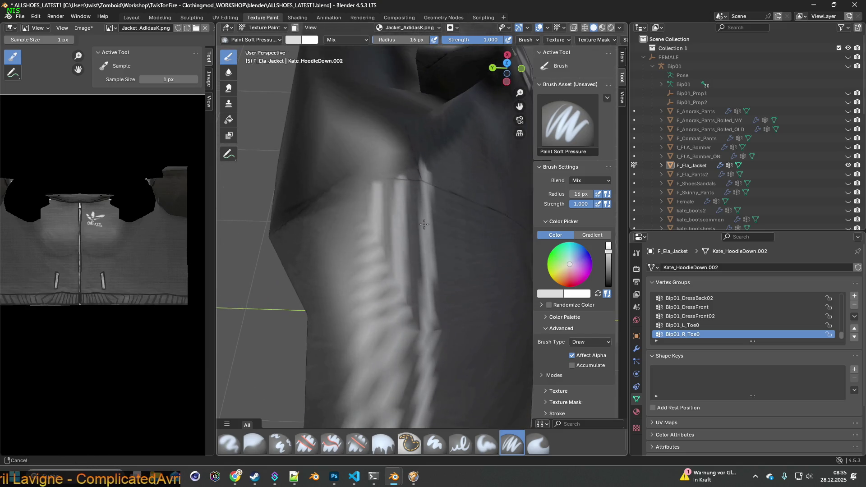
{"action": "scroll", "coordinate": [423, 222], "scroll_direction": "down", "scroll_amount": 3}
{"action": "scroll", "coordinate": [431, 219], "scroll_direction": "up", "scroll_amount": 3}
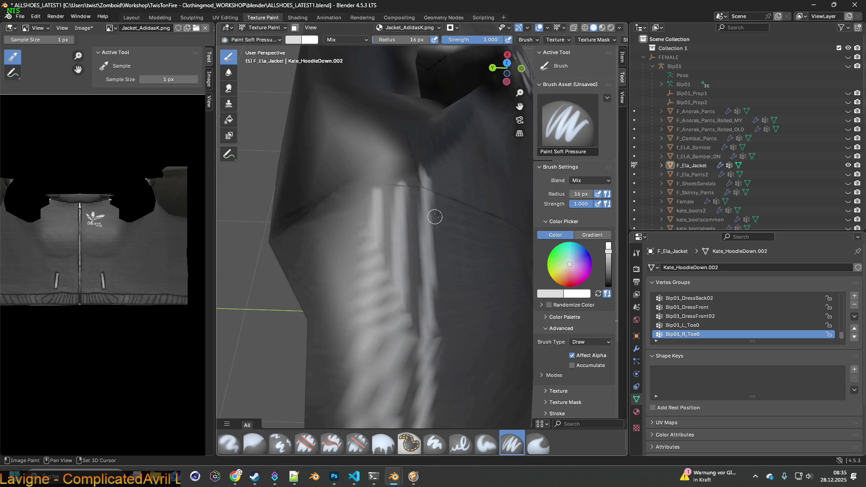
Step: Sample the jacket's dark grey fabric as brush colour and bring the sleeve texture into view
{"action": "key", "text": "s"}
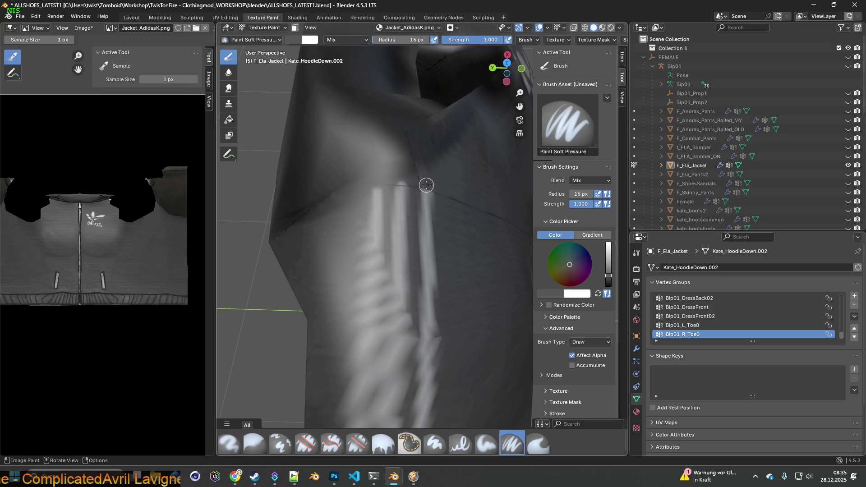
{"action": "scroll", "coordinate": [424, 193], "scroll_direction": "up", "scroll_amount": 2}
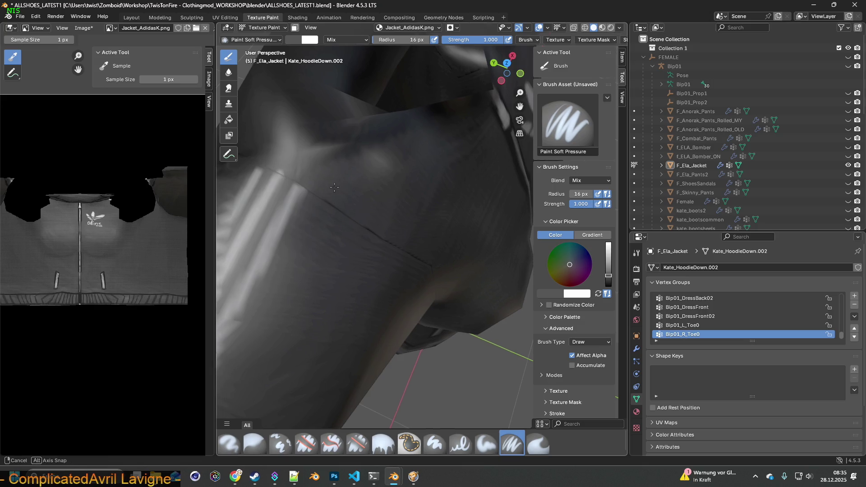
{"action": "scroll", "coordinate": [384, 196], "scroll_direction": "down", "scroll_amount": 2}
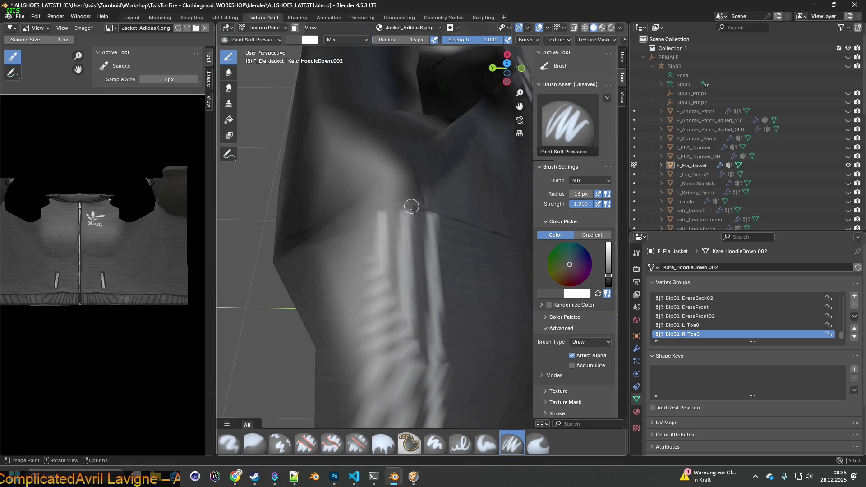
{"action": "scroll", "coordinate": [408, 251], "scroll_direction": "down", "scroll_amount": 6}
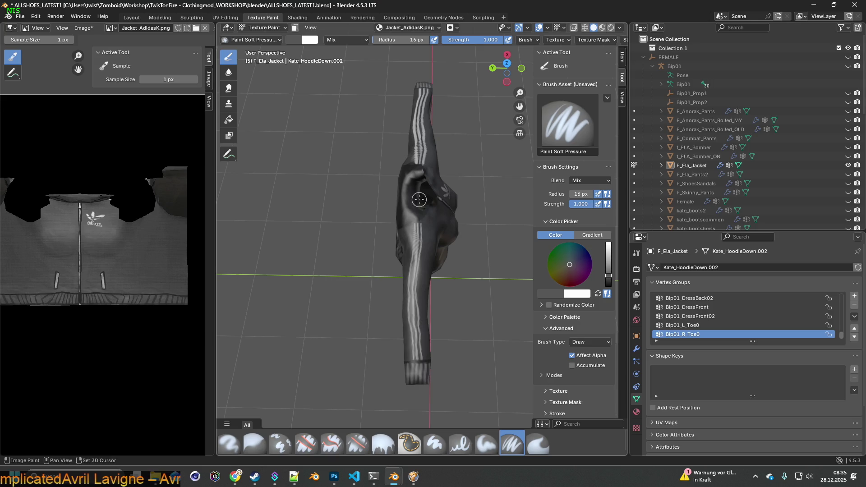
{"action": "scroll", "coordinate": [419, 215], "scroll_direction": "up", "scroll_amount": 7}
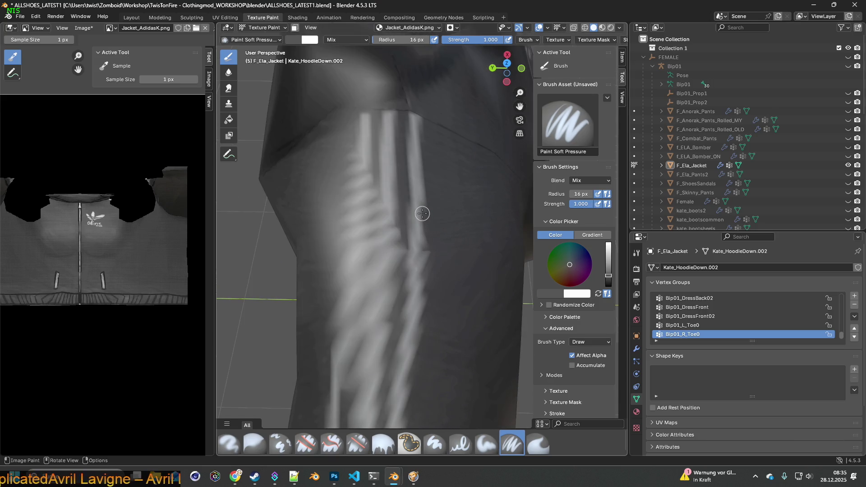
{"action": "middle_click_drag", "start_coordinate": [423, 193], "coordinate": [421, 220]}
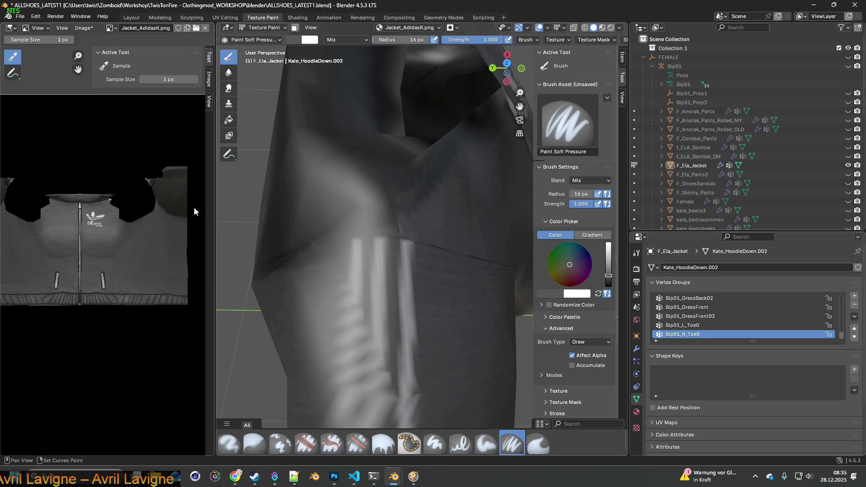
{"action": "mouse_move", "coordinate": [194, 208]}
{"action": "middle_mouse_down"}
{"action": "mouse_move", "coordinate": [120, 213]}
{"action": "mouse_move", "coordinate": [120, 157]}
{"action": "middle_mouse_up"}
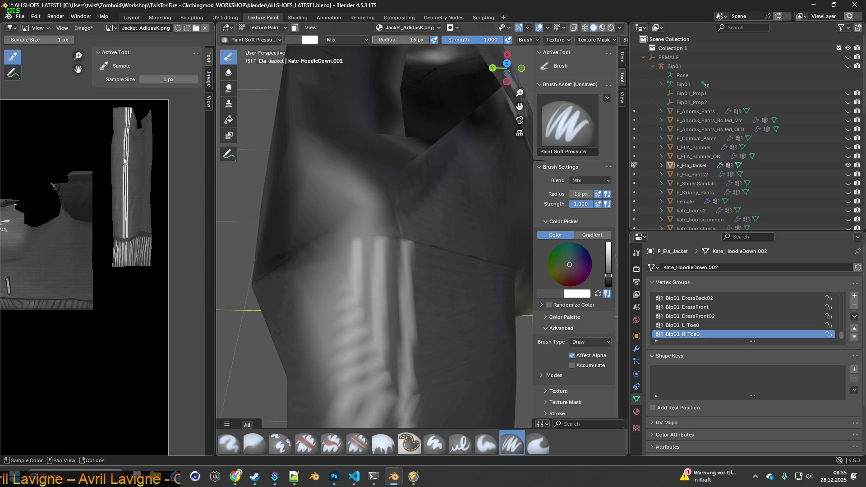
Step: Set the brush colour to full white and paint down the third sleeve stripe
{"action": "mouse_move", "coordinate": [13, 189]}
{"action": "middle_mouse_down"}
{"action": "mouse_move", "coordinate": [187, 204]}
{"action": "mouse_move", "coordinate": [105, 216]}
{"action": "middle_mouse_up"}
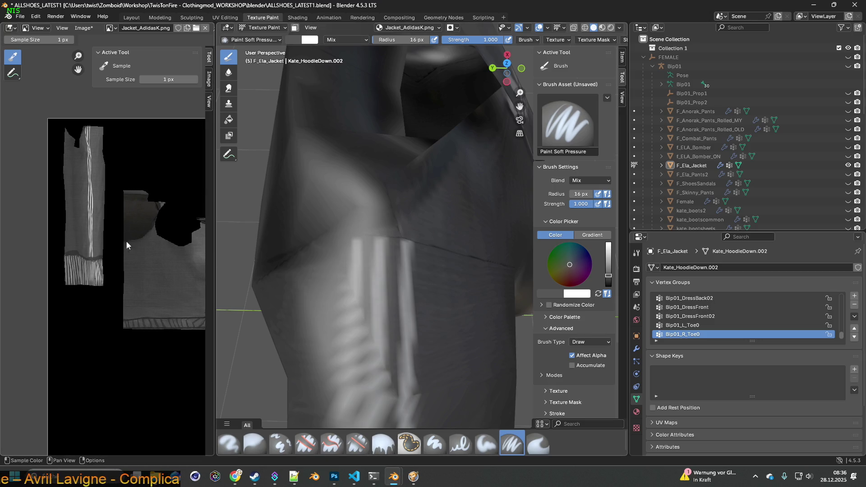
{"action": "middle_click_drag", "start_coordinate": [406, 274], "coordinate": [405, 267]}
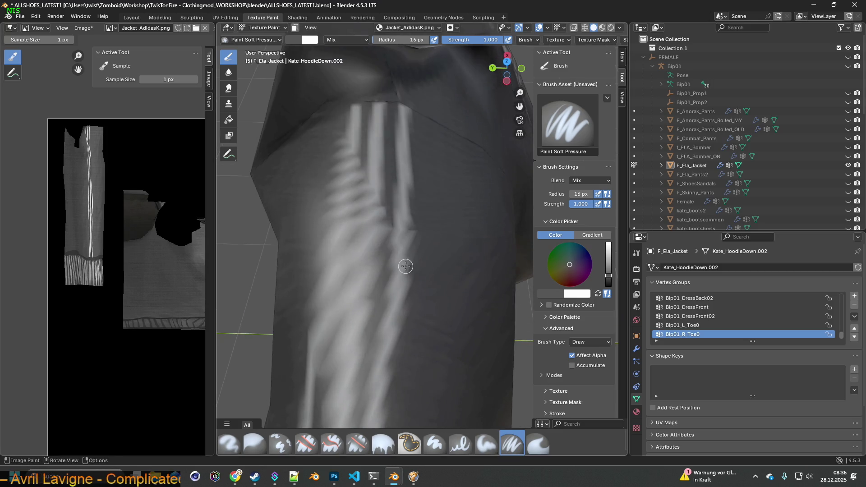
{"action": "left_click_drag", "start_coordinate": [216, 208], "coordinate": [98, 209]}
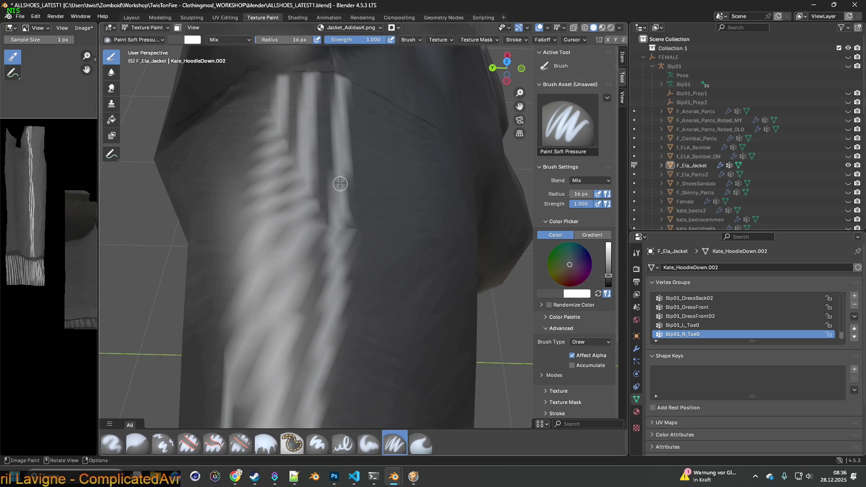
{"action": "middle_click_drag", "start_coordinate": [339, 151], "coordinate": [337, 167], "text": "shift"}
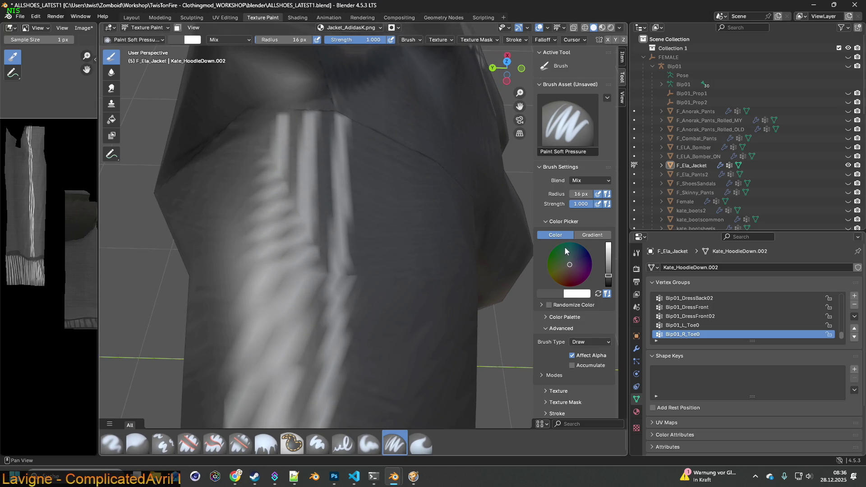
{"action": "left_click_drag", "start_coordinate": [608, 275], "coordinate": [611, 253]}
{"action": "mouse_move", "coordinate": [345, 126]}
{"action": "left_mouse_down"}
{"action": "mouse_move", "coordinate": [362, 262]}
{"action": "mouse_move", "coordinate": [348, 212]}
{"action": "mouse_move", "coordinate": [358, 269]}
{"action": "mouse_move", "coordinate": [359, 242]}
{"action": "mouse_move", "coordinate": [370, 278]}
{"action": "left_mouse_up"}
Step: Brighten the other sleeve stripes with white dabs and back-and-forth strokes
{"action": "mouse_move", "coordinate": [370, 279]}
{"action": "middle_mouse_down"}
{"action": "mouse_move", "coordinate": [361, 257]}
{"action": "mouse_move", "coordinate": [360, 266]}
{"action": "middle_mouse_up"}
{"action": "middle_click_drag", "start_coordinate": [377, 222], "coordinate": [371, 256]}
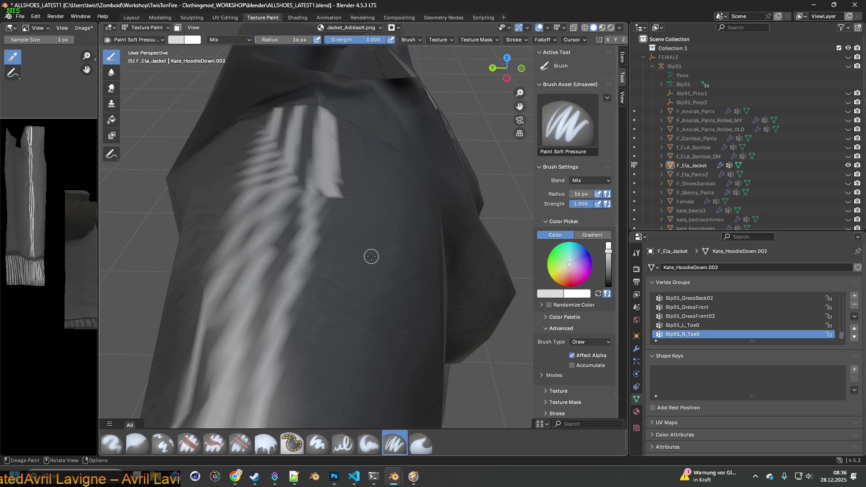
{"action": "mouse_move", "coordinate": [371, 257]}
{"action": "middle_mouse_down"}
{"action": "mouse_move", "coordinate": [325, 235]}
{"action": "mouse_move", "coordinate": [381, 244]}
{"action": "middle_mouse_up"}
{"action": "left_click_drag", "start_coordinate": [381, 241], "coordinate": [374, 237]}
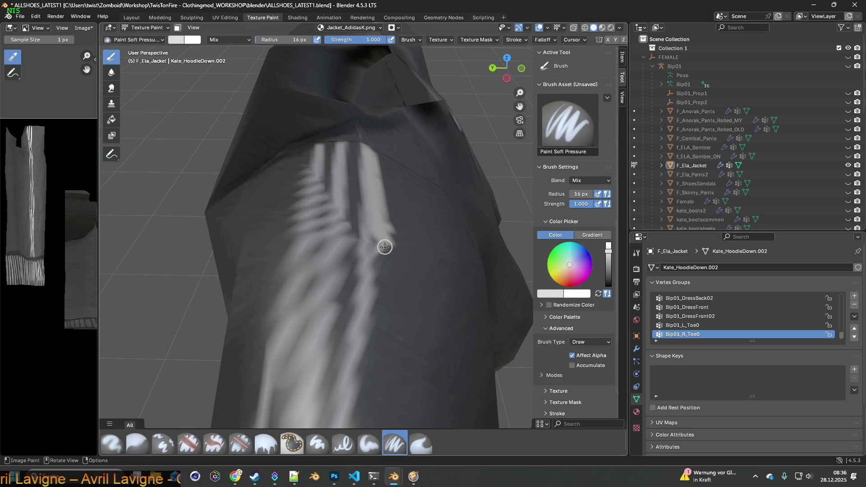
{"action": "middle_click_drag", "start_coordinate": [383, 248], "coordinate": [375, 230]}
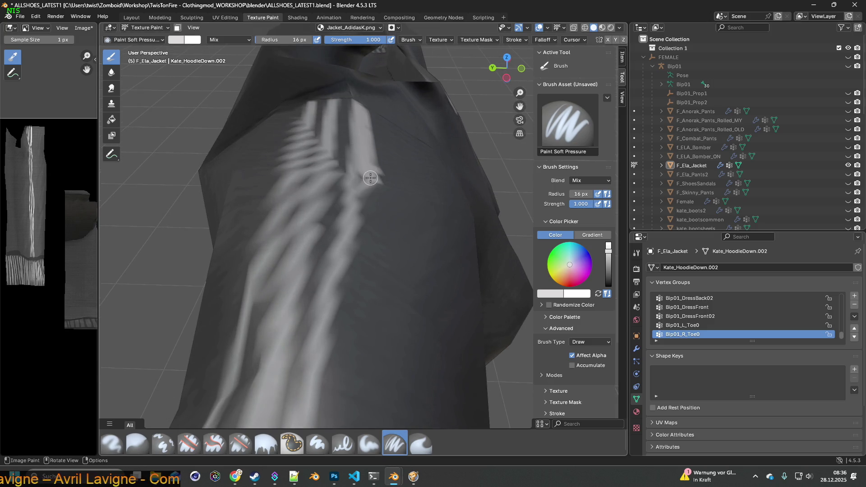
{"action": "left_click_drag", "start_coordinate": [375, 173], "coordinate": [344, 308]}
{"action": "middle_click_drag", "start_coordinate": [359, 265], "coordinate": [364, 267]}
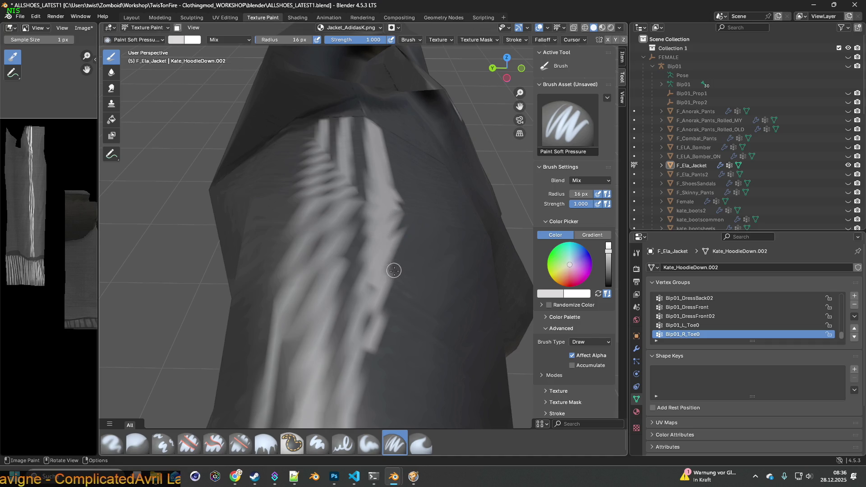
{"action": "middle_click_drag", "start_coordinate": [393, 271], "coordinate": [395, 237]}
{"action": "mouse_move", "coordinate": [395, 237]}
{"action": "left_mouse_down"}
{"action": "mouse_move", "coordinate": [397, 189]}
{"action": "mouse_move", "coordinate": [394, 212]}
{"action": "mouse_move", "coordinate": [407, 209]}
{"action": "mouse_move", "coordinate": [412, 158]}
{"action": "left_mouse_up"}
{"action": "left_click_drag", "start_coordinate": [398, 236], "coordinate": [387, 319]}
{"action": "mouse_move", "coordinate": [386, 319]}
{"action": "middle_mouse_down"}
{"action": "mouse_move", "coordinate": [385, 253]}
{"action": "mouse_move", "coordinate": [391, 269]}
{"action": "mouse_move", "coordinate": [393, 250]}
{"action": "middle_mouse_up"}
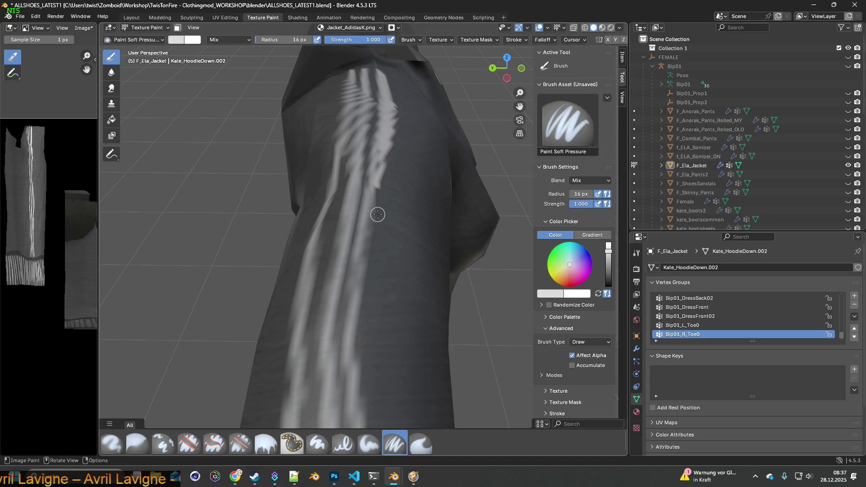
Step: Orbit and zoom around the sleeve to check the repainted stripes
{"action": "scroll", "coordinate": [379, 217], "scroll_direction": "up", "scroll_amount": 5}
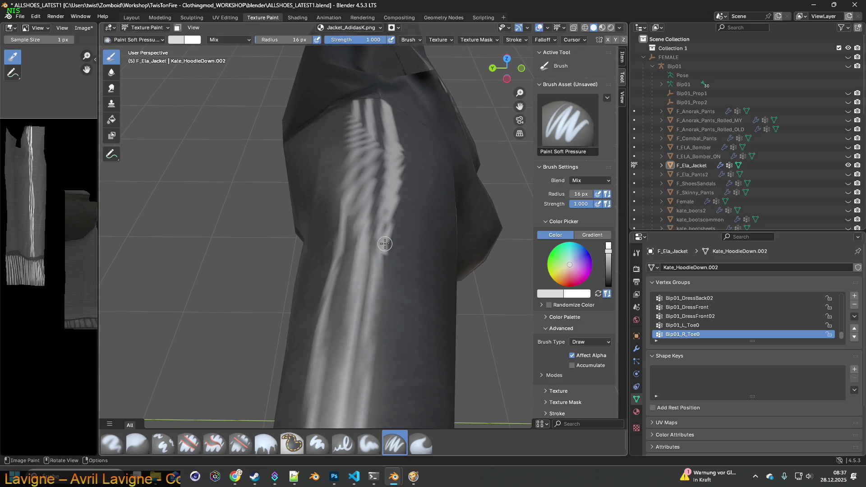
{"action": "scroll", "coordinate": [399, 244], "scroll_direction": "up", "scroll_amount": 1}
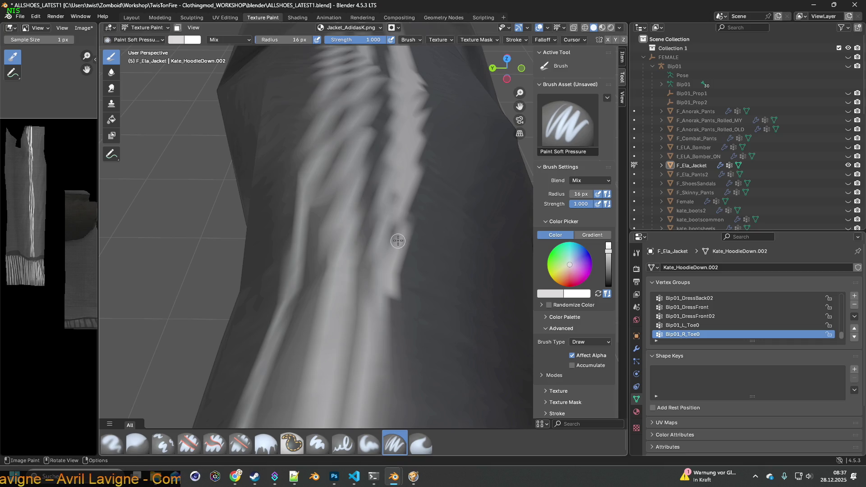
{"action": "mouse_move", "coordinate": [389, 253]}
{"action": "middle_mouse_down"}
{"action": "mouse_move", "coordinate": [394, 220]}
{"action": "mouse_move", "coordinate": [386, 224]}
{"action": "middle_mouse_up"}
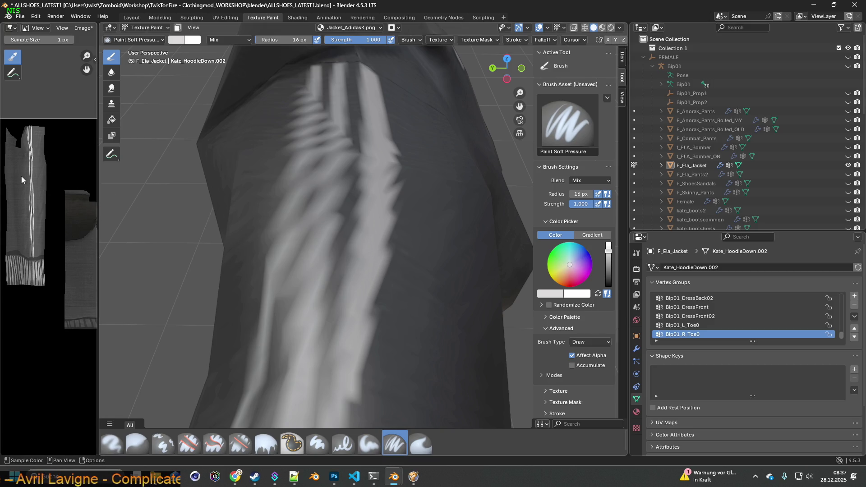
{"action": "middle_click_drag", "start_coordinate": [361, 271], "coordinate": [382, 262]}
{"action": "middle_click_drag", "start_coordinate": [386, 232], "coordinate": [385, 249]}
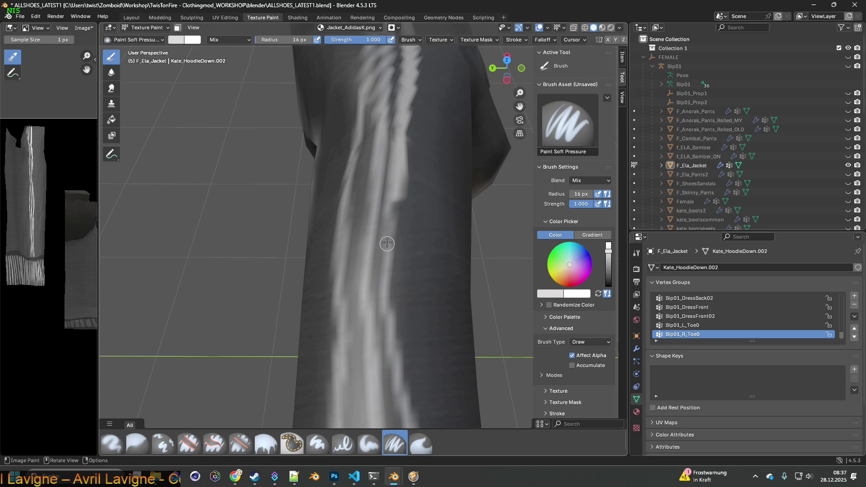
{"action": "scroll", "coordinate": [387, 244], "scroll_direction": "down", "scroll_amount": 5}
{"action": "middle_click_drag", "start_coordinate": [389, 224], "coordinate": [318, 180]}
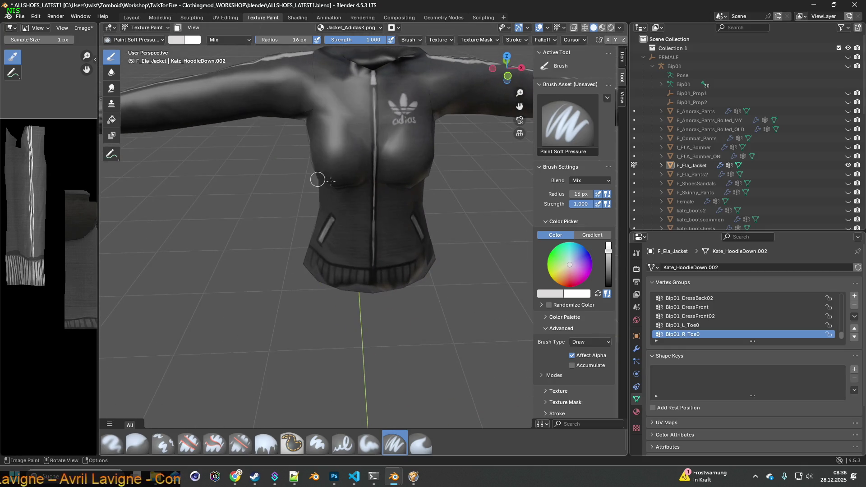
{"action": "mouse_move", "coordinate": [421, 187]}
{"action": "middle_mouse_down"}
{"action": "mouse_move", "coordinate": [387, 203]}
{"action": "mouse_move", "coordinate": [303, 214]}
{"action": "mouse_move", "coordinate": [329, 243]}
{"action": "mouse_move", "coordinate": [479, 221]}
{"action": "mouse_move", "coordinate": [274, 229]}
{"action": "mouse_move", "coordinate": [377, 205]}
{"action": "middle_mouse_up"}
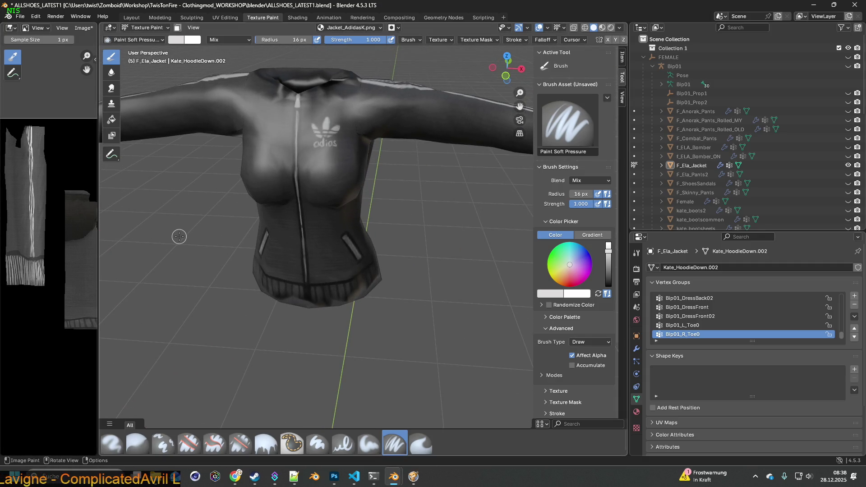
{"action": "left_click", "coordinate": [84, 27]}
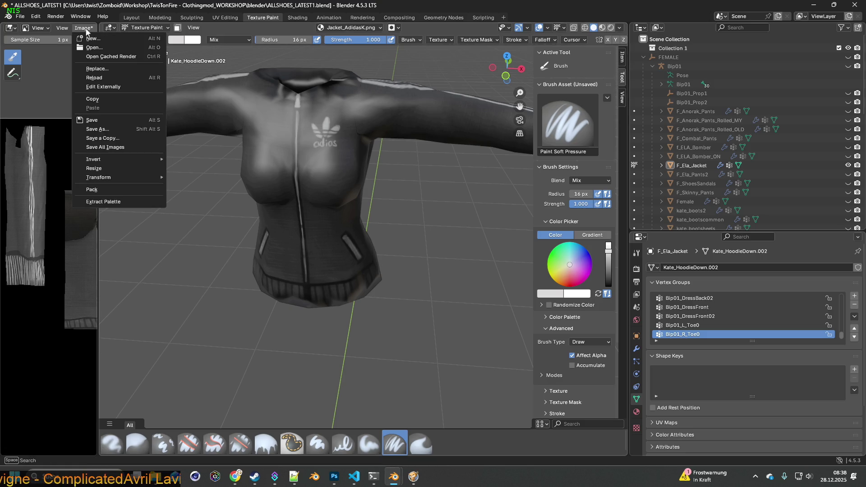
Step: Save a PNG copy of the texture as Jacket_AdidasK.png into the recent origin folder
{"action": "left_click", "coordinate": [104, 139]}
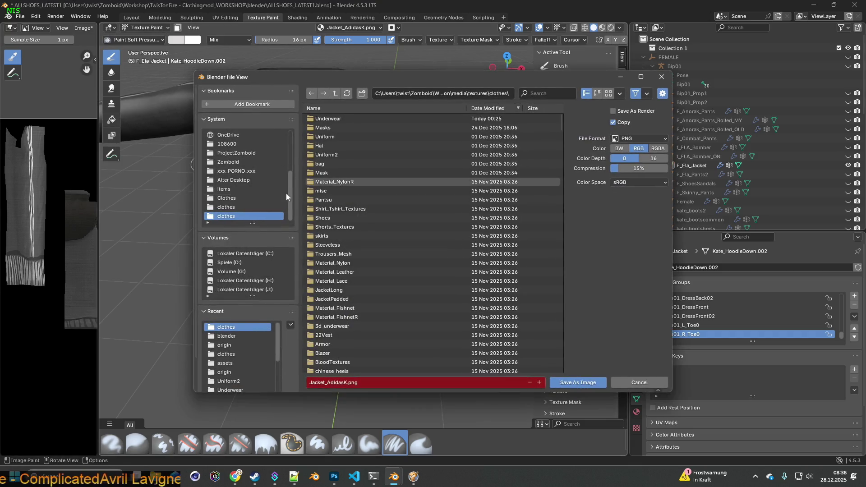
{"action": "left_click", "coordinate": [234, 344]}
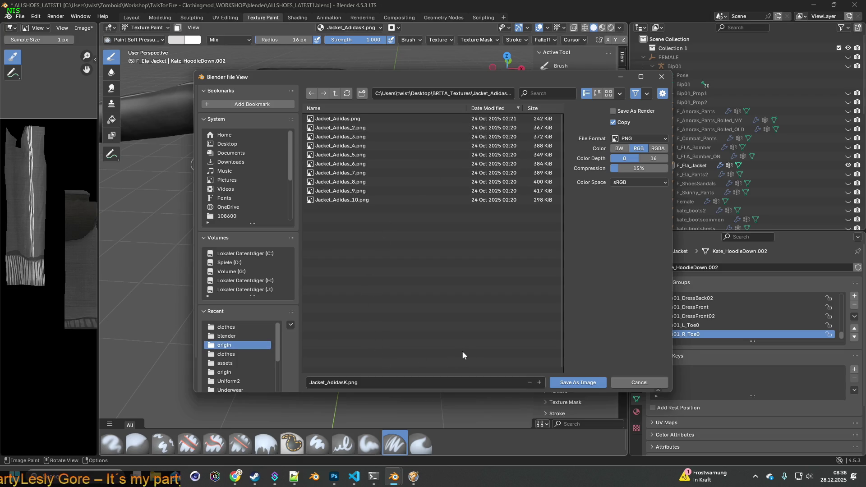
{"action": "left_click", "coordinate": [573, 384]}
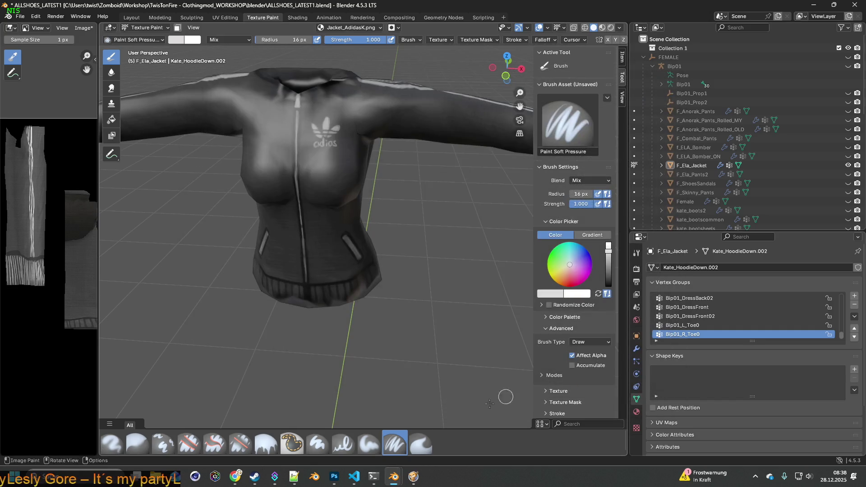
Step: Switch to the Jacket_Adidas Explorer window and open origin/Jacket_AdidasK.png in Photoshop
{"action": "key", "text": "super+Tab"}
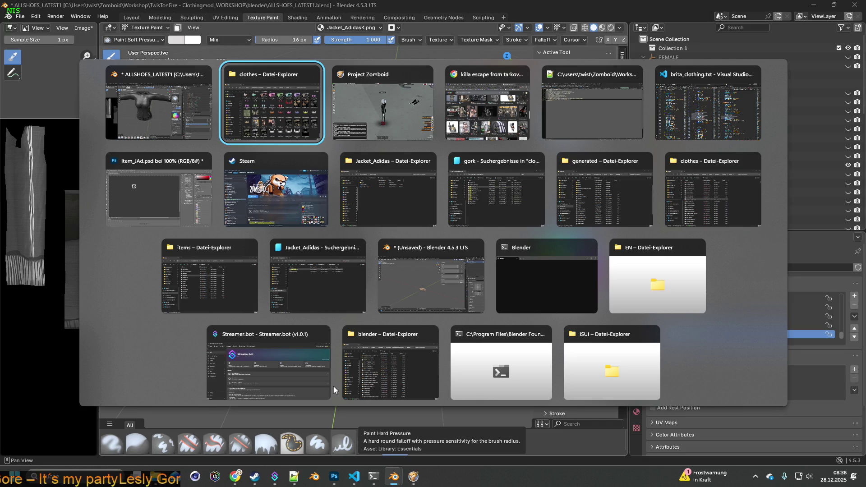
{"action": "key", "text": "alt+Tab"}
{"action": "key", "text": "alt+Tab"}
{"action": "key", "text": "alt+Tab"}
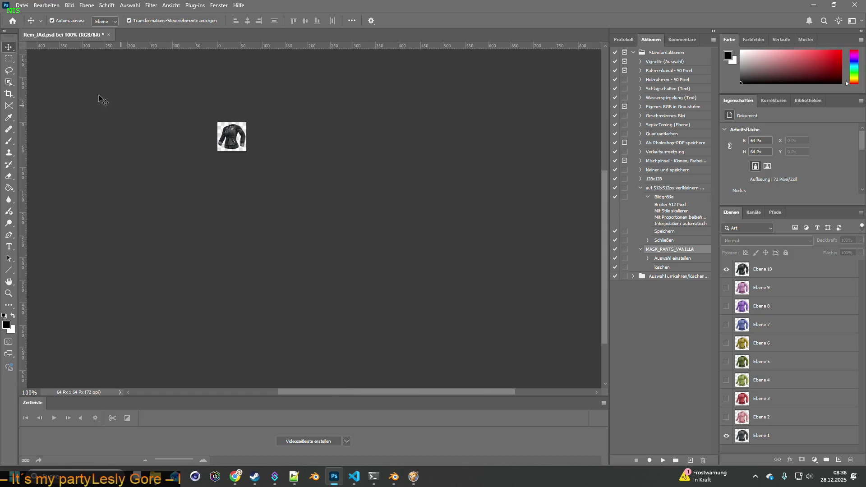
{"action": "key", "text": "alt+Tab"}
{"action": "key", "text": "alt+Tab"}
{"action": "key", "text": "alt+Tab"}
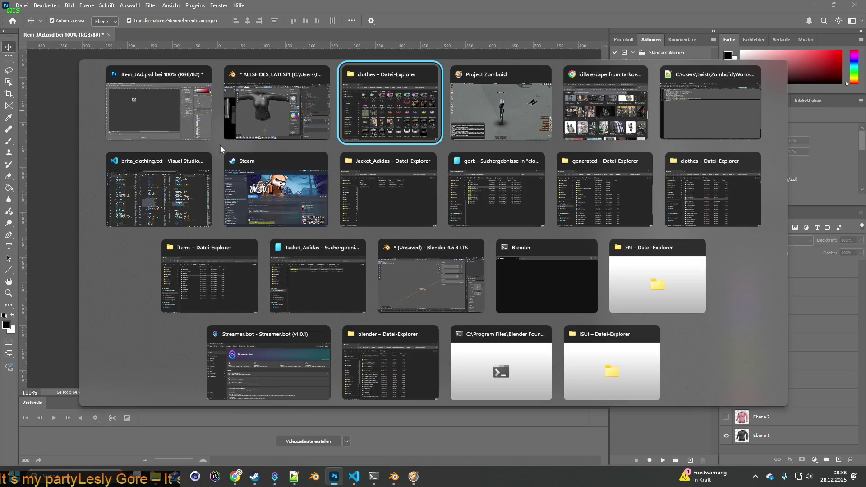
{"action": "key", "text": "alt+Tab"}
{"action": "left_click", "coordinate": [419, 206]}
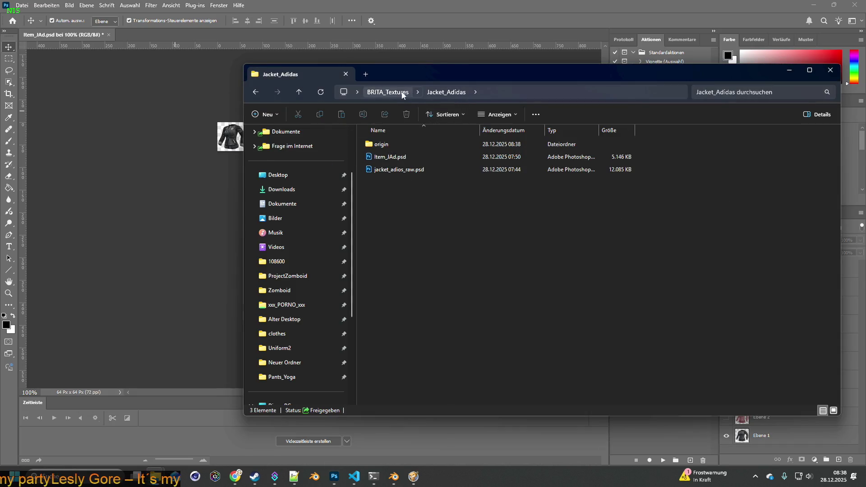
{"action": "left_click", "coordinate": [397, 169]}
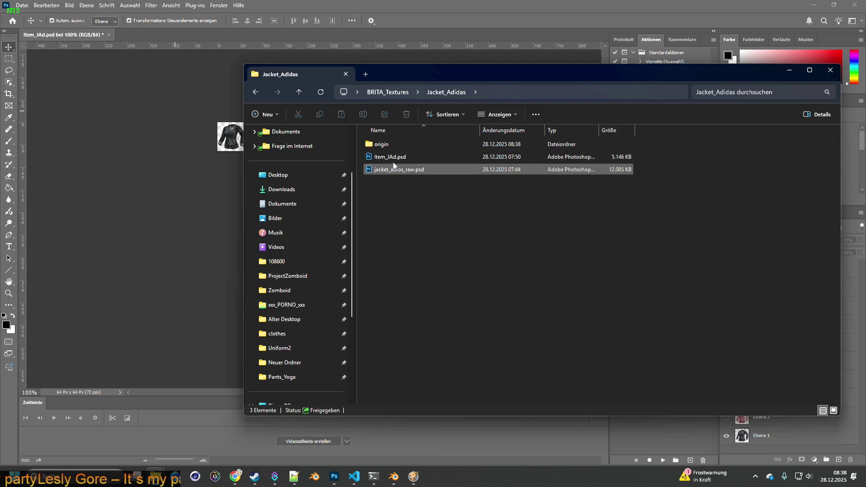
{"action": "left_click", "coordinate": [462, 211]}
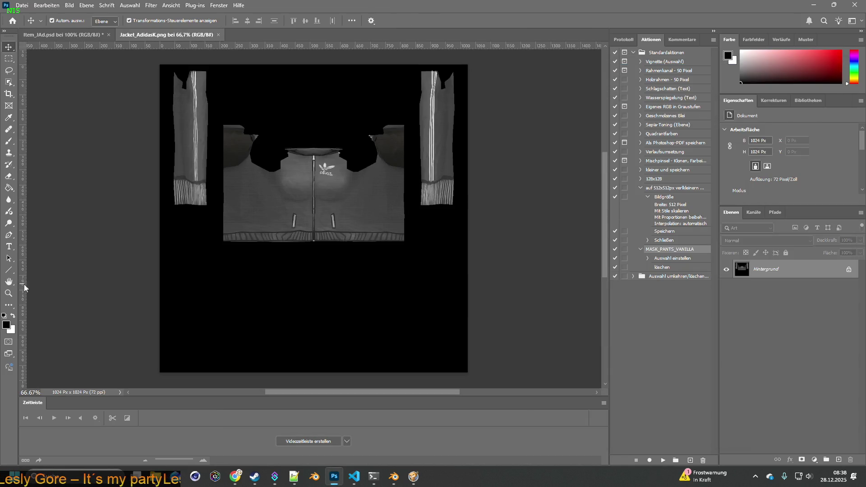
Step: Zoom to 400% and pan to inspect the left sleeve stripes closely
{"action": "left_click", "coordinate": [8, 294]}
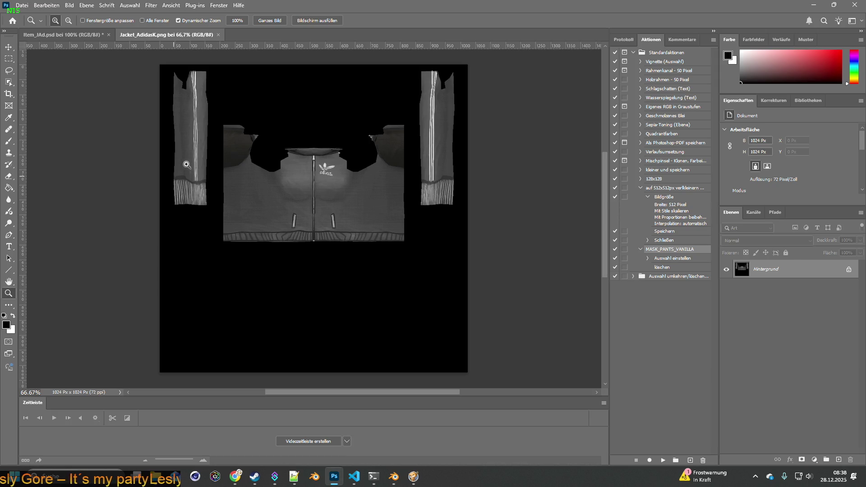
{"action": "left_click", "coordinate": [435, 100]}
{"action": "left_click", "coordinate": [90, 198]}
{"action": "left_click", "coordinate": [90, 197]}
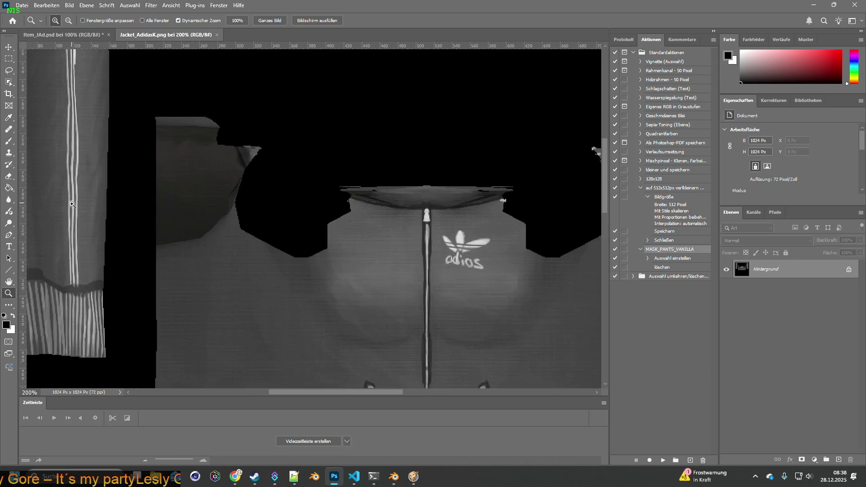
{"action": "left_click", "coordinate": [90, 197]}
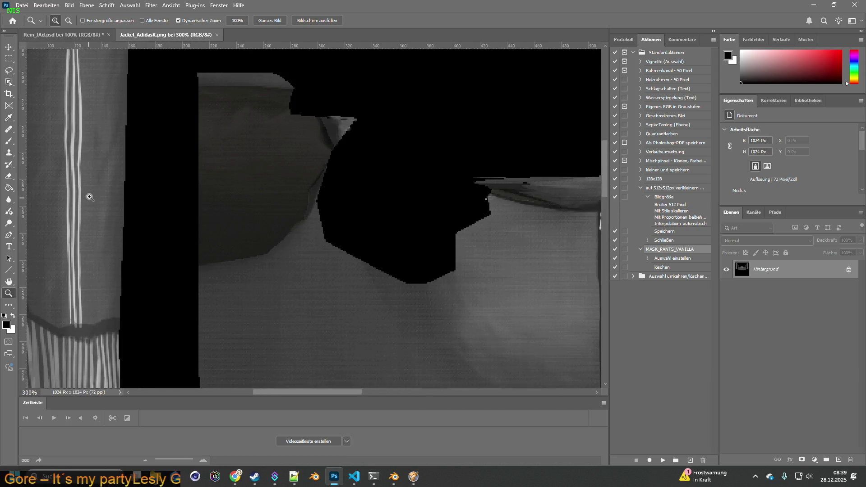
{"action": "left_click", "coordinate": [10, 283]}
{"action": "mouse_move", "coordinate": [106, 233]}
{"action": "left_mouse_down"}
{"action": "mouse_move", "coordinate": [234, 265]}
{"action": "mouse_move", "coordinate": [320, 265]}
{"action": "mouse_move", "coordinate": [333, 141]}
{"action": "mouse_move", "coordinate": [353, 282]}
{"action": "left_mouse_up"}
{"action": "mouse_move", "coordinate": [346, 168]}
{"action": "left_mouse_down"}
{"action": "mouse_move", "coordinate": [346, 239]}
{"action": "mouse_move", "coordinate": [368, 284]}
{"action": "mouse_move", "coordinate": [358, 181]}
{"action": "left_mouse_up"}
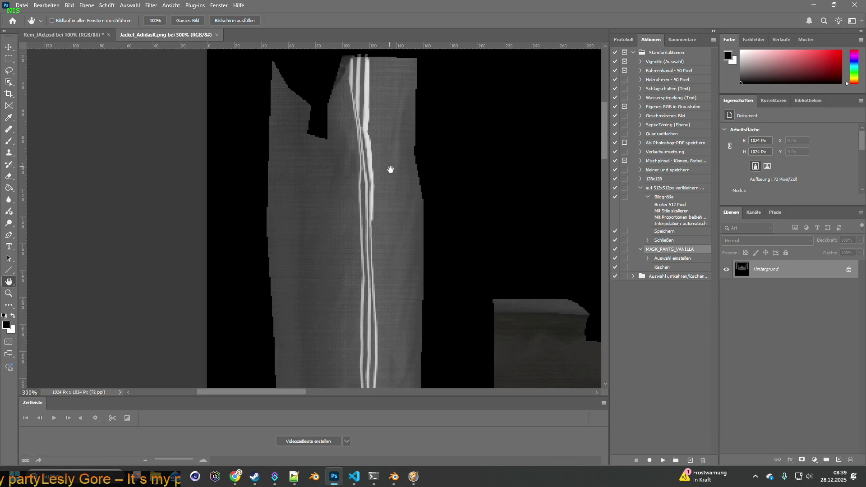
{"action": "mouse_move", "coordinate": [387, 147]}
{"action": "left_mouse_down"}
{"action": "mouse_move", "coordinate": [358, 251]}
{"action": "mouse_move", "coordinate": [354, 232]}
{"action": "mouse_move", "coordinate": [366, 228]}
{"action": "mouse_move", "coordinate": [365, 239]}
{"action": "left_mouse_up"}
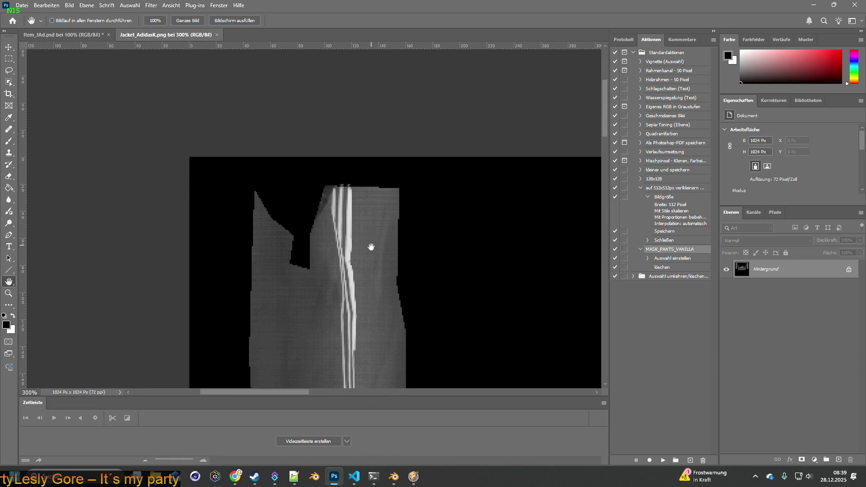
{"action": "left_click", "coordinate": [8, 293]}
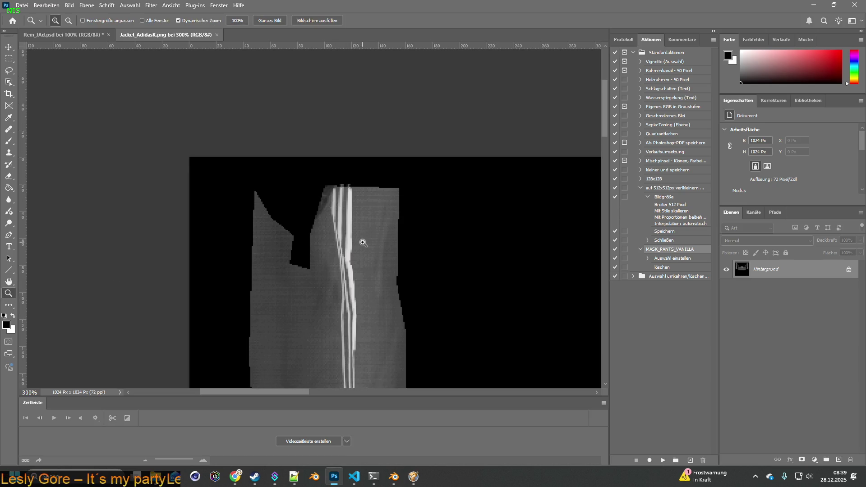
{"action": "left_click", "coordinate": [367, 239]}
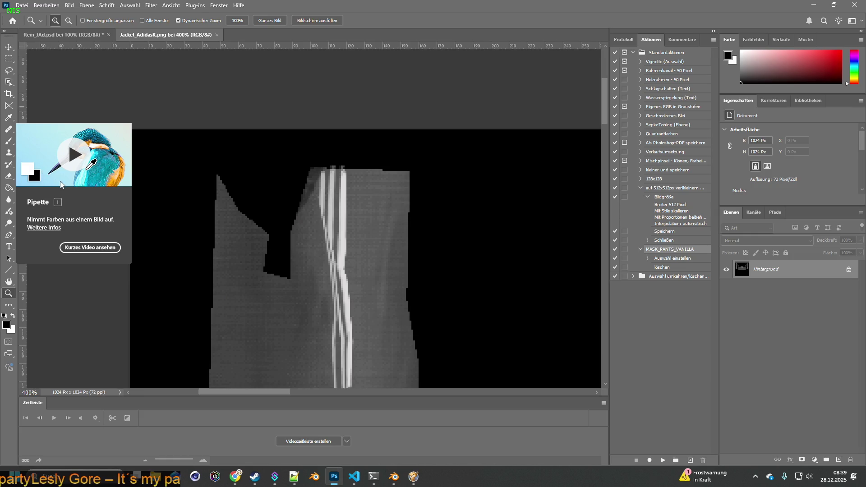
Step: Maximize Photoshop and fit the whole jacket texture on screen
{"action": "double_click", "coordinate": [384, 8]}
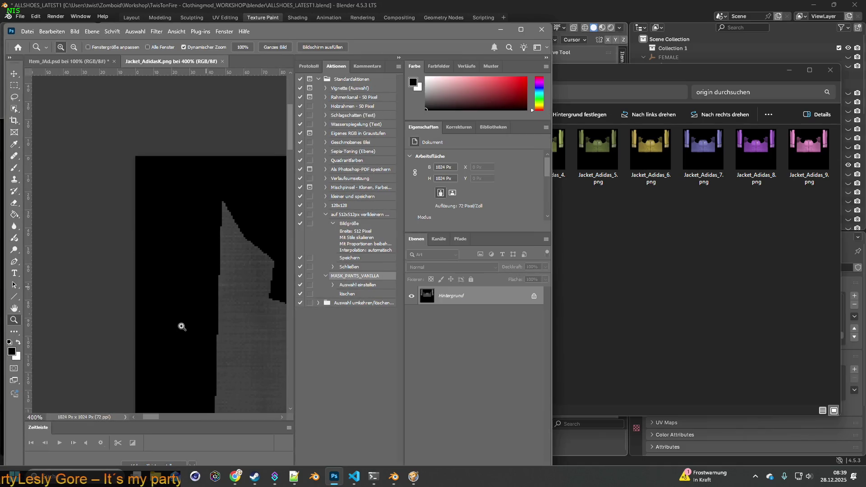
{"action": "double_click", "coordinate": [387, 29]}
{"action": "double_click", "coordinate": [8, 281]}
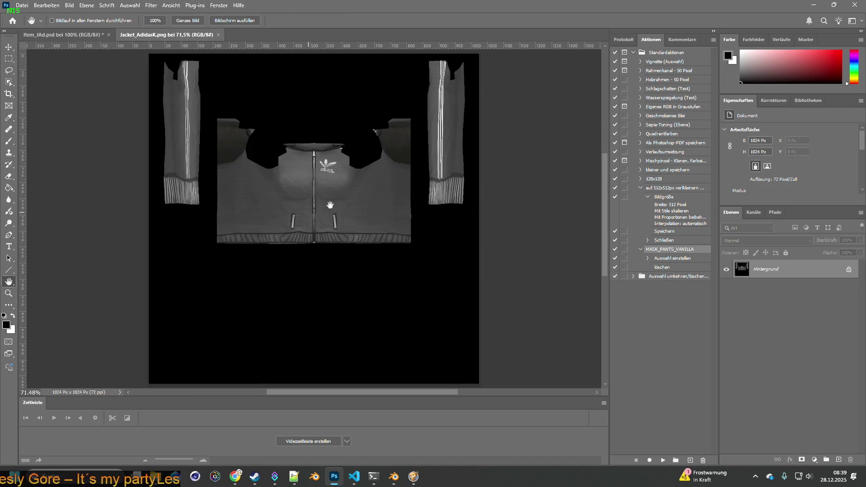
{"action": "left_click", "coordinate": [9, 58]}
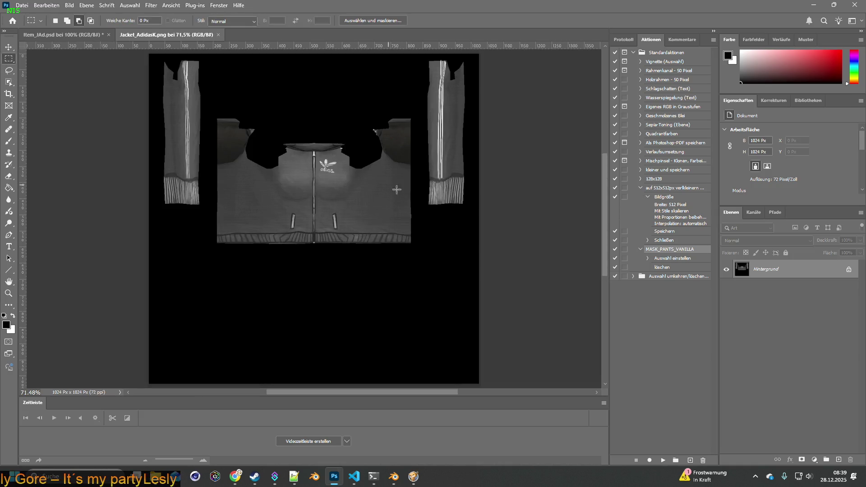
Step: Select the right sleeve, duplicate it with Ctrl+J, and apply Horizontal spiegeln
{"action": "mouse_move", "coordinate": [422, 212]}
{"action": "left_mouse_down"}
{"action": "mouse_move", "coordinate": [476, 135]}
{"action": "mouse_move", "coordinate": [478, 55]}
{"action": "mouse_move", "coordinate": [495, 64]}
{"action": "left_mouse_up"}
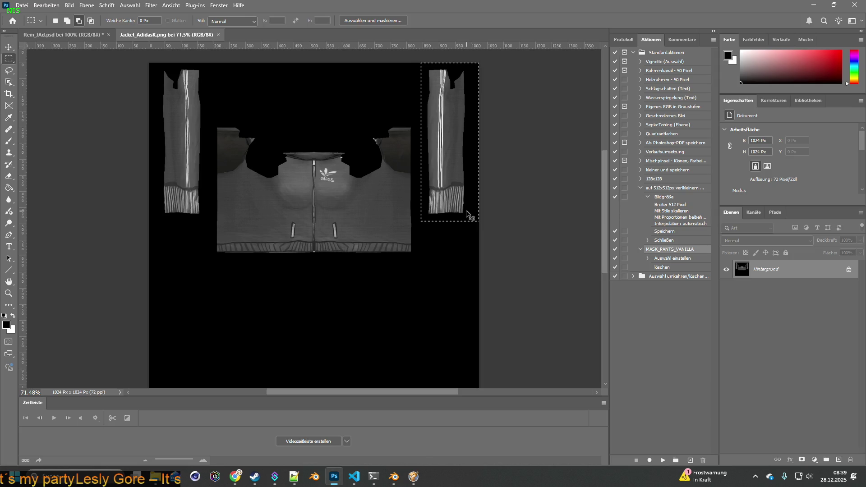
{"action": "key", "text": "ctrl+j"}
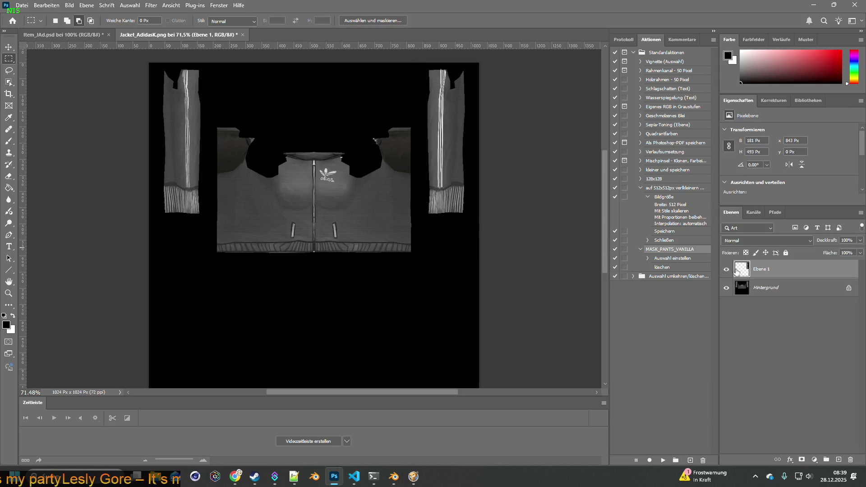
{"action": "left_click", "coordinate": [70, 6]}
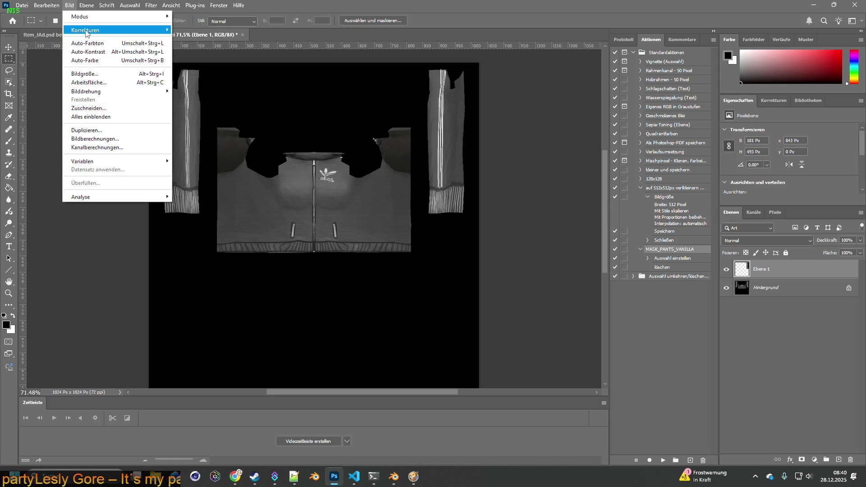
{"action": "mouse_move", "coordinate": [85, 30]}
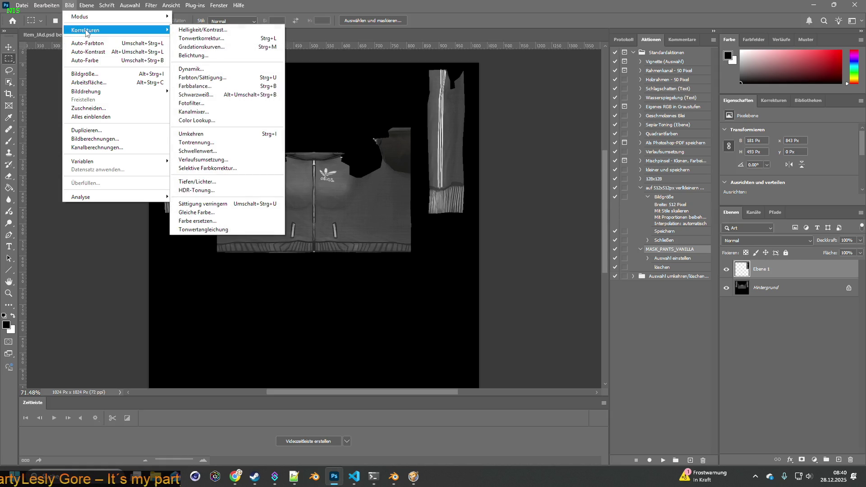
{"action": "left_click", "coordinate": [47, 6]}
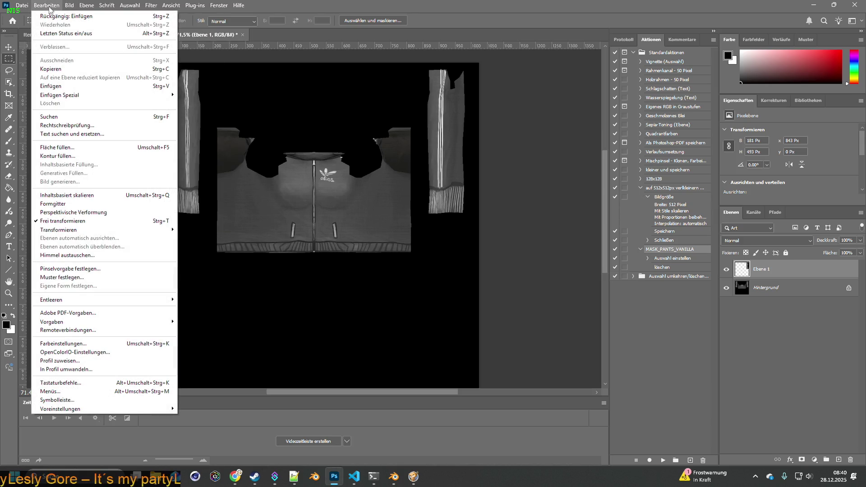
{"action": "mouse_move", "coordinate": [76, 231]}
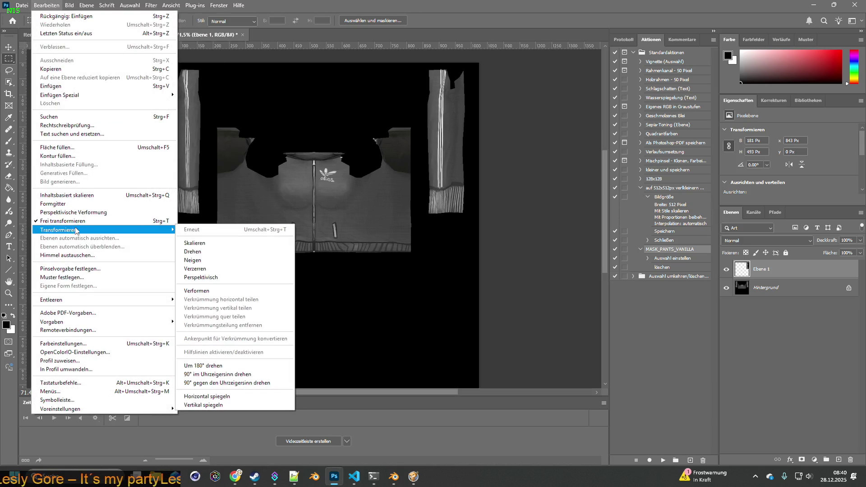
{"action": "left_click", "coordinate": [217, 398]}
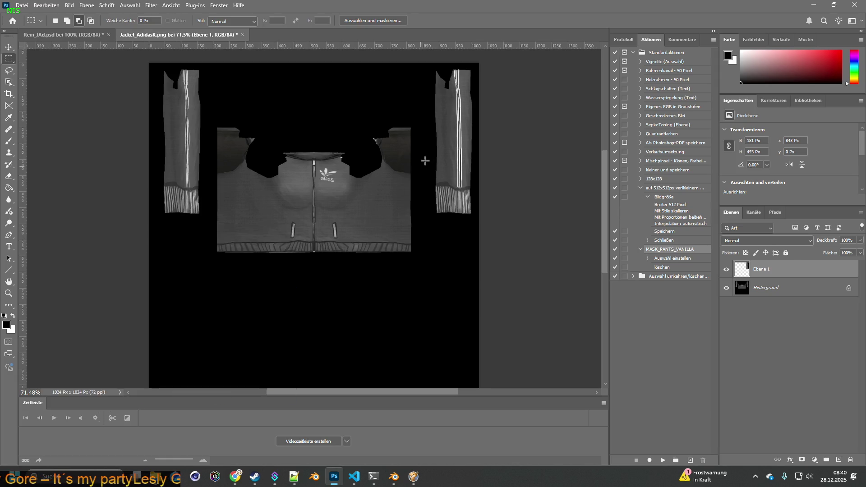
Step: Move the mirrored sleeve layer onto the left sleeve, comparing at 0% then 100% opacity
{"action": "key", "text": "g"}
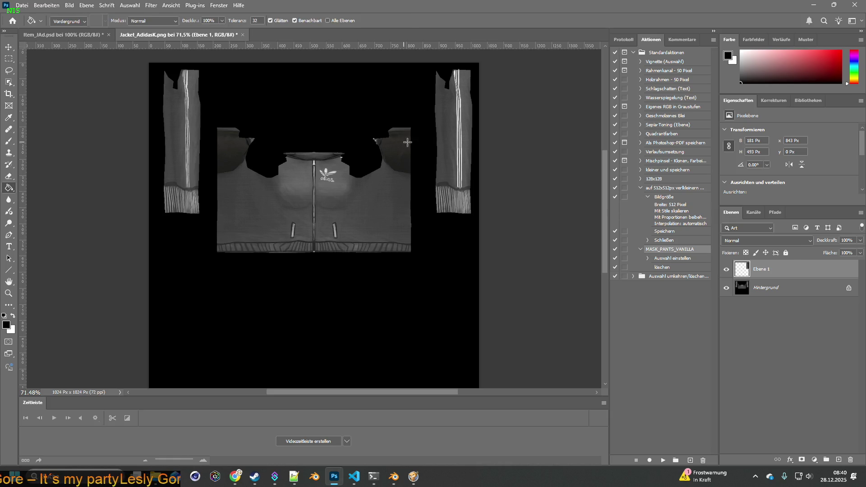
{"action": "left_click", "coordinate": [21, 6]}
{"action": "left_click", "coordinate": [50, 6]}
{"action": "left_click", "coordinate": [53, 7]}
{"action": "left_click", "coordinate": [53, 7]}
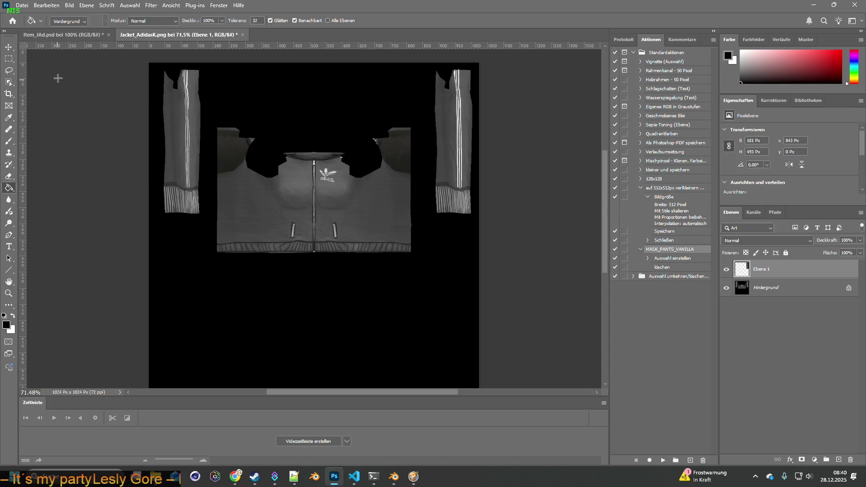
{"action": "key", "text": "v"}
{"action": "mouse_move", "coordinate": [451, 129]}
{"action": "left_mouse_down"}
{"action": "mouse_move", "coordinate": [172, 125]}
{"action": "mouse_move", "coordinate": [180, 127]}
{"action": "left_mouse_up"}
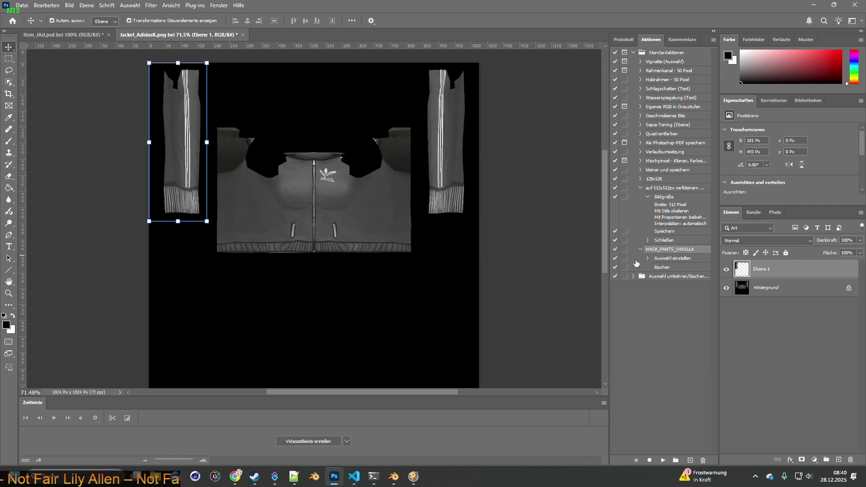
{"action": "left_click", "coordinate": [860, 242]}
{"action": "left_click_drag", "start_coordinate": [859, 253], "coordinate": [751, 255]}
{"action": "mouse_move", "coordinate": [810, 258]}
{"action": "left_mouse_down"}
{"action": "mouse_move", "coordinate": [861, 264]}
{"action": "mouse_move", "coordinate": [754, 256]}
{"action": "mouse_move", "coordinate": [859, 264]}
{"action": "left_mouse_up"}
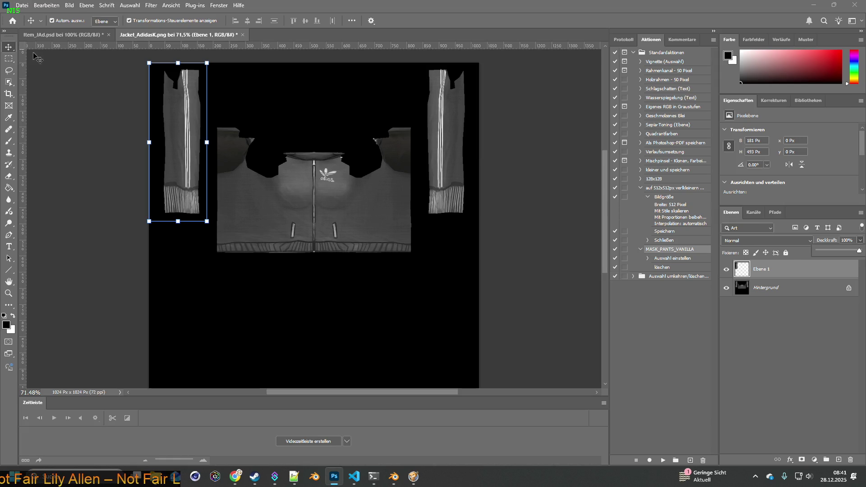
Step: Quick-export the texture as Jacket_AdidasK.png into the mod's textures folder
{"action": "double_click", "coordinate": [8, 281]}
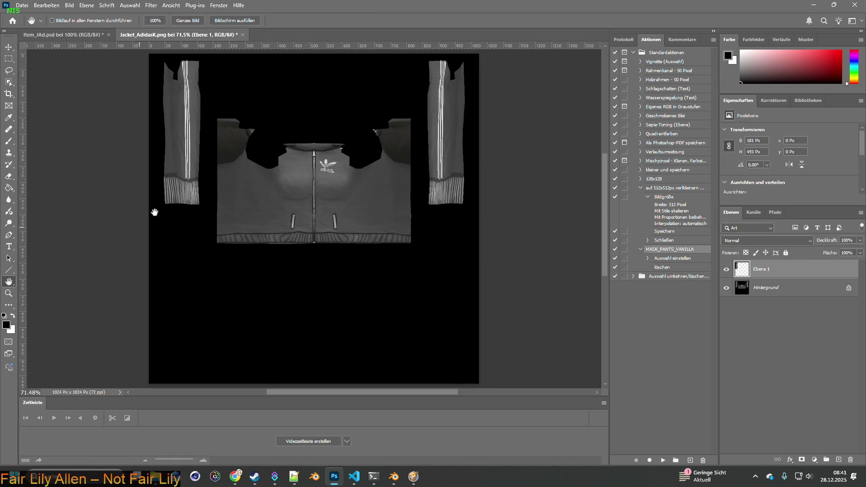
{"action": "left_click", "coordinate": [22, 6]}
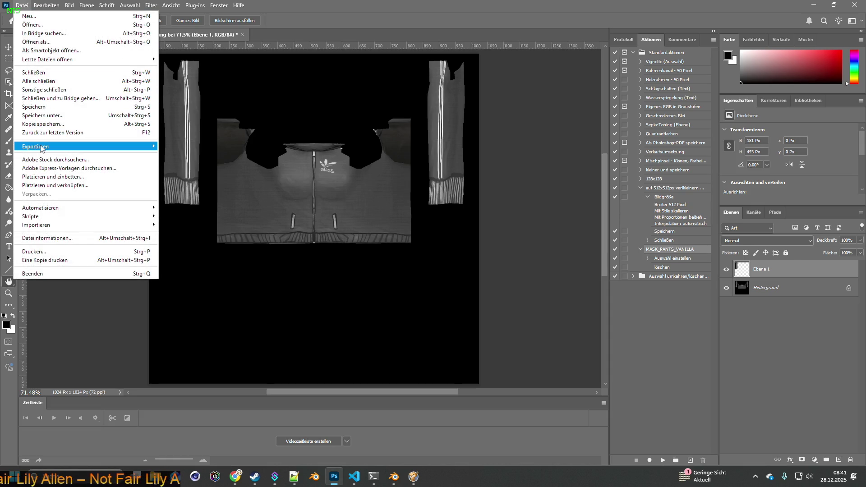
{"action": "mouse_move", "coordinate": [41, 149]}
{"action": "left_click", "coordinate": [211, 146]}
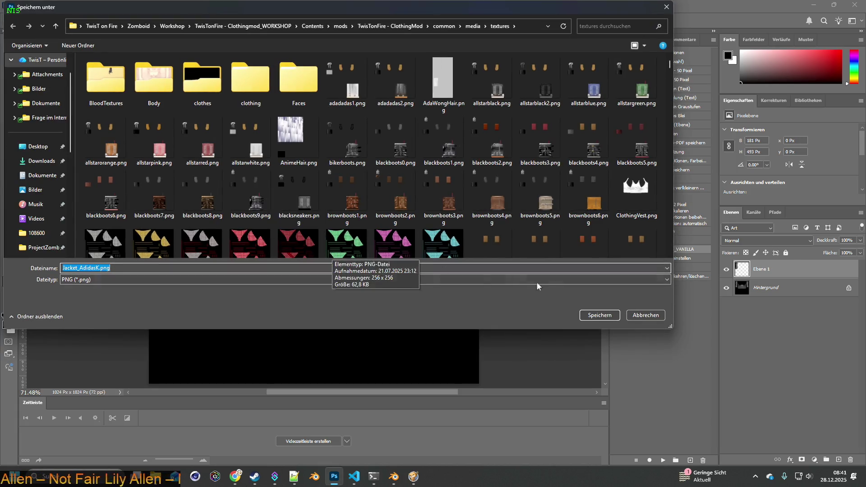
{"action": "left_click", "coordinate": [604, 316]}
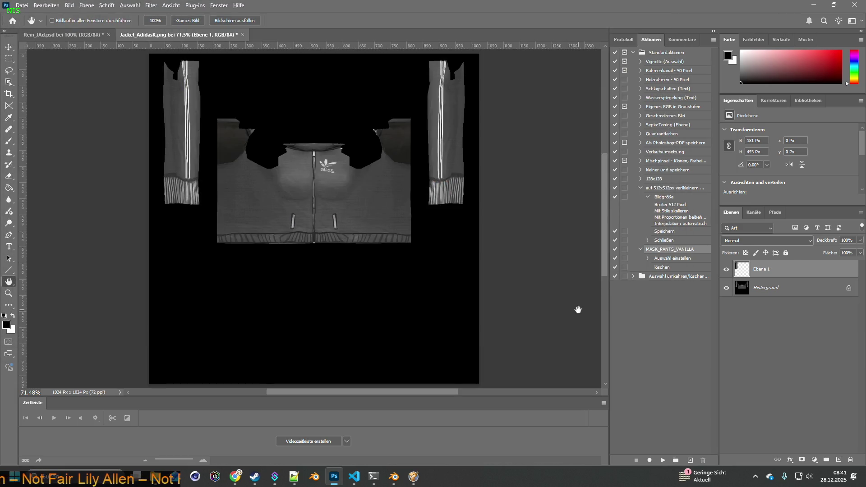
{"action": "key", "text": "alt+Tab"}
{"action": "key", "text": "alt+Tab"}
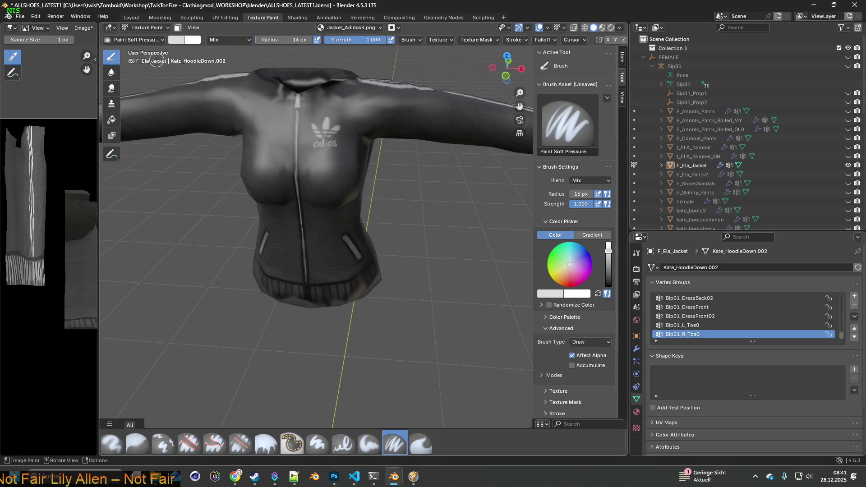
Step: Load Jacket_AdidasK.png from the clothes folder onto the jacket in Shading and orbit to check the sleeves
{"action": "left_click", "coordinate": [80, 30]}
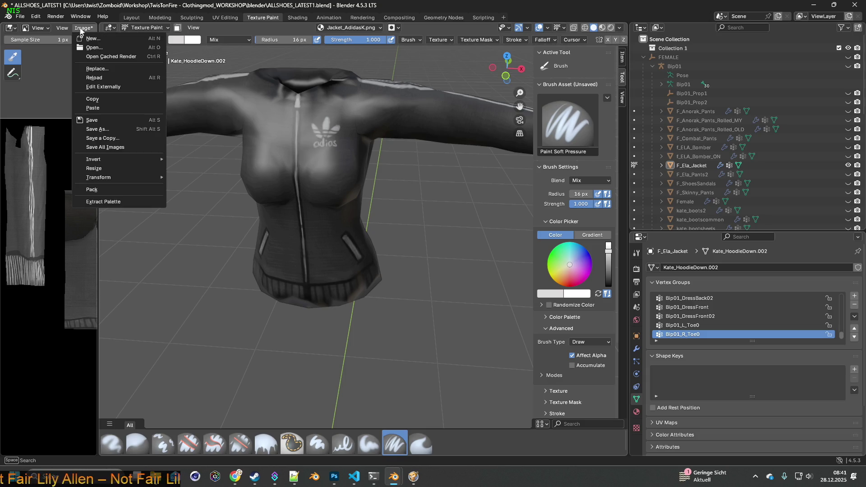
{"action": "left_click", "coordinate": [297, 17]}
{"action": "left_click", "coordinate": [300, 421]}
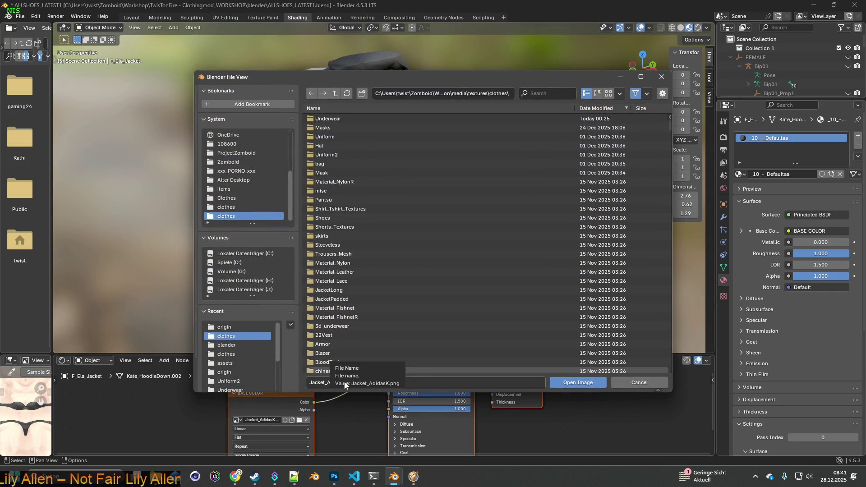
{"action": "left_click", "coordinate": [595, 385]}
{"action": "mouse_move", "coordinate": [448, 226]}
{"action": "middle_mouse_down"}
{"action": "mouse_move", "coordinate": [364, 253]}
{"action": "mouse_move", "coordinate": [426, 235]}
{"action": "mouse_move", "coordinate": [385, 227]}
{"action": "mouse_move", "coordinate": [393, 237]}
{"action": "mouse_move", "coordinate": [276, 260]}
{"action": "mouse_move", "coordinate": [381, 223]}
{"action": "mouse_move", "coordinate": [292, 220]}
{"action": "mouse_move", "coordinate": [461, 234]}
{"action": "mouse_move", "coordinate": [392, 218]}
{"action": "middle_mouse_up"}
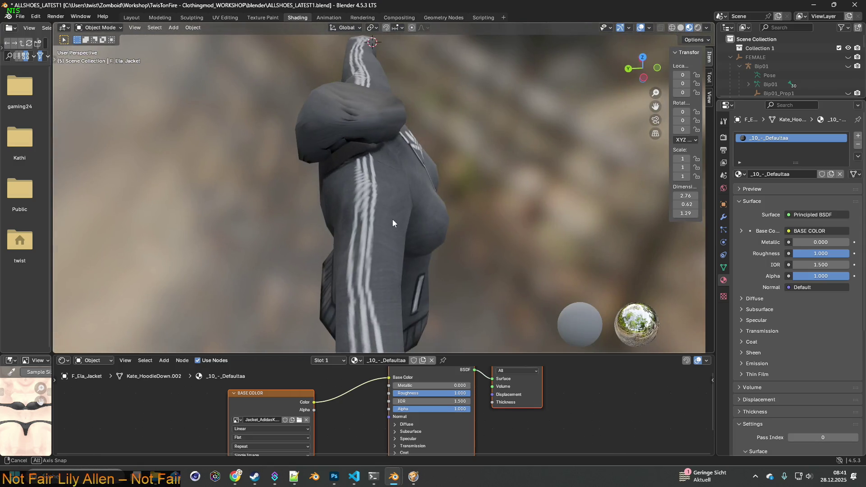
{"action": "key", "text": "alt+Tab"}
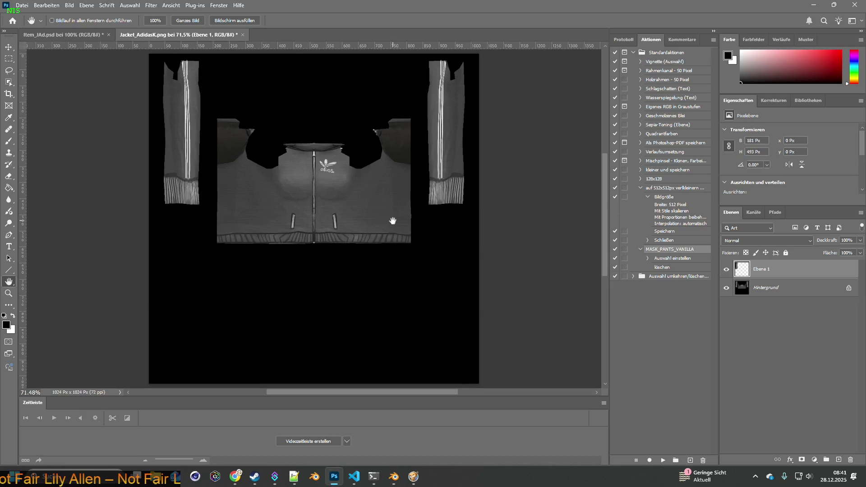
Step: Quick-export Jacket_AdidasK.png as PNG again, overwriting the existing file
{"action": "left_click", "coordinate": [24, 7]}
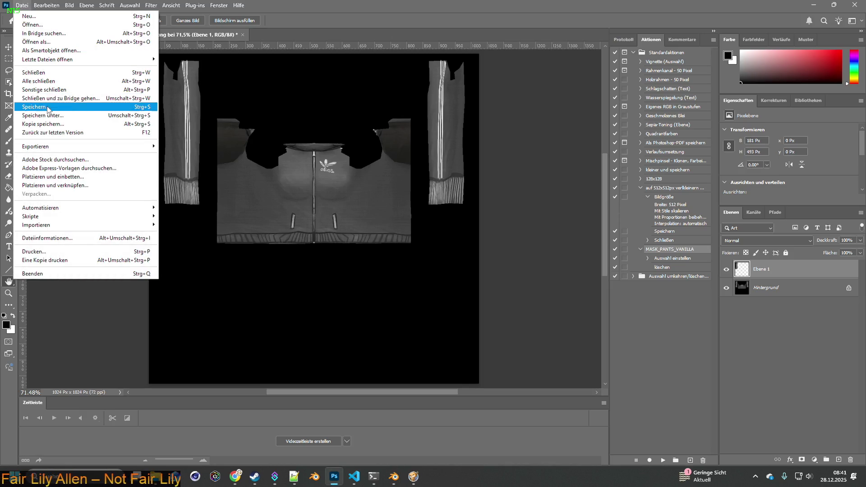
{"action": "mouse_move", "coordinate": [48, 147]}
{"action": "left_click", "coordinate": [190, 146]}
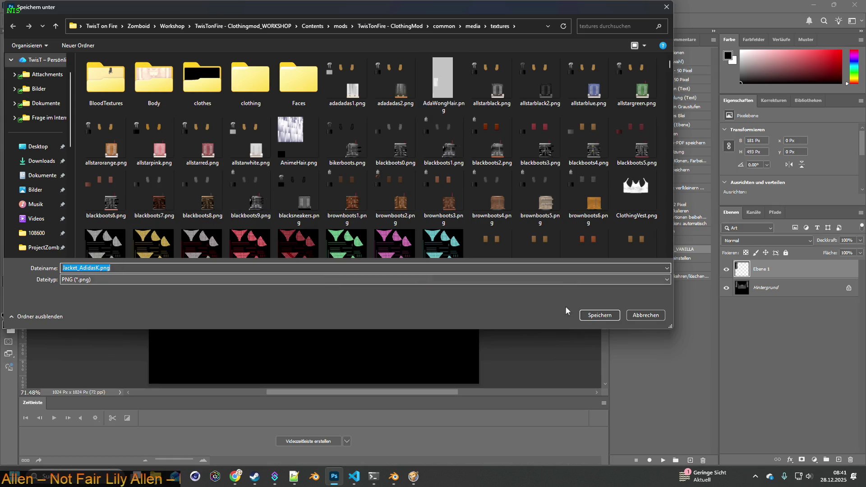
{"action": "left_click", "coordinate": [596, 316]}
{"action": "left_click", "coordinate": [462, 242]}
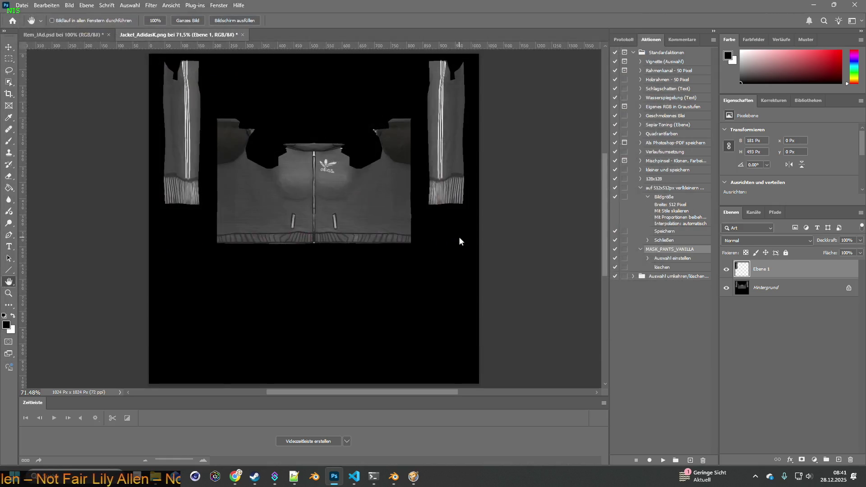
Step: Back in Blender, widen the file browser area and switch to the Texture Paint workspace
{"action": "key", "text": "alt+Tab"}
{"action": "mouse_move", "coordinate": [50, 43]}
{"action": "left_mouse_down"}
{"action": "mouse_move", "coordinate": [162, 43]}
{"action": "mouse_move", "coordinate": [138, 43]}
{"action": "left_mouse_up"}
{"action": "left_click", "coordinate": [263, 18]}
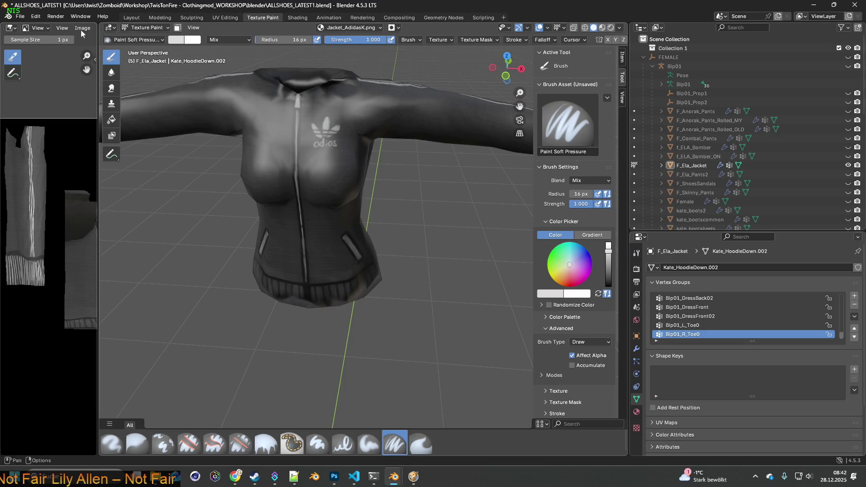
Step: Reload Jacket_AdidasK.png onto the jacket in the Shading workspace and view its front
{"action": "left_click", "coordinate": [297, 18]}
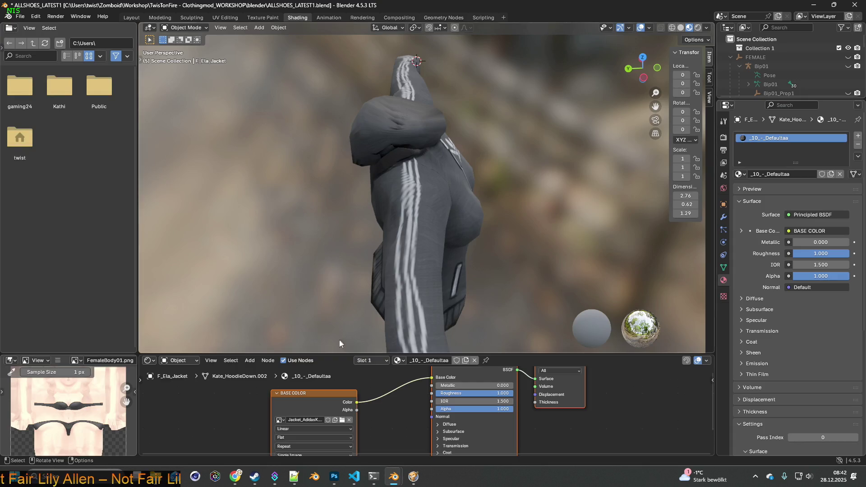
{"action": "left_click", "coordinate": [342, 421]}
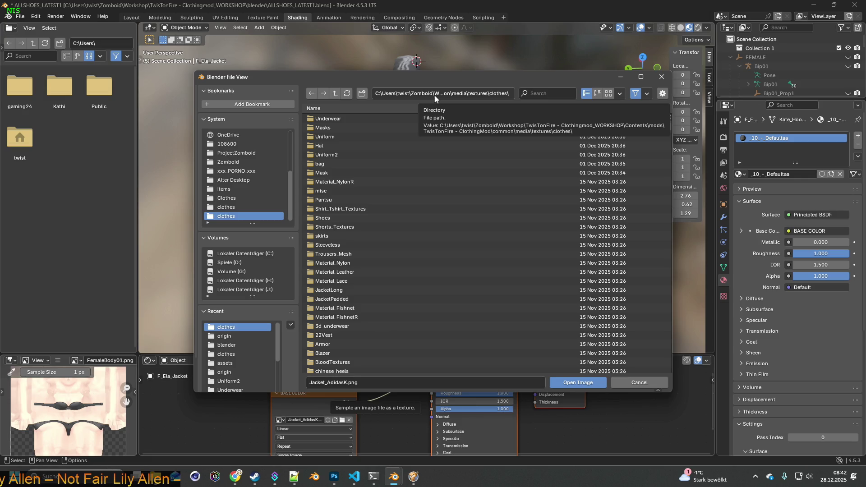
{"action": "left_click", "coordinate": [569, 383]}
{"action": "mouse_move", "coordinate": [499, 286]}
{"action": "middle_mouse_down"}
{"action": "mouse_move", "coordinate": [494, 263]}
{"action": "mouse_move", "coordinate": [475, 248]}
{"action": "mouse_move", "coordinate": [442, 248]}
{"action": "middle_mouse_up"}
{"action": "scroll", "coordinate": [443, 248], "scroll_direction": "up", "scroll_amount": 3}
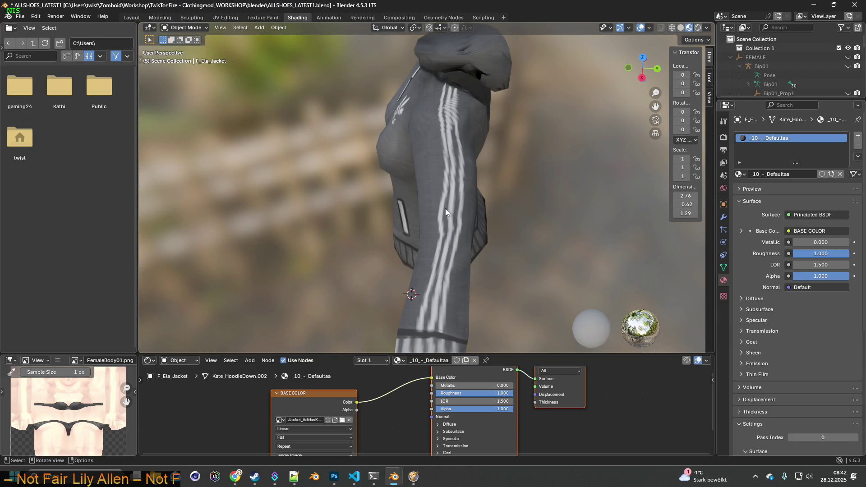
Step: Check the jacket's side in Texture Paint, then bring the Photoshop texture forward
{"action": "left_click", "coordinate": [263, 17]}
{"action": "mouse_move", "coordinate": [396, 163]}
{"action": "middle_mouse_down"}
{"action": "mouse_move", "coordinate": [305, 180]}
{"action": "mouse_move", "coordinate": [392, 186]}
{"action": "middle_mouse_up"}
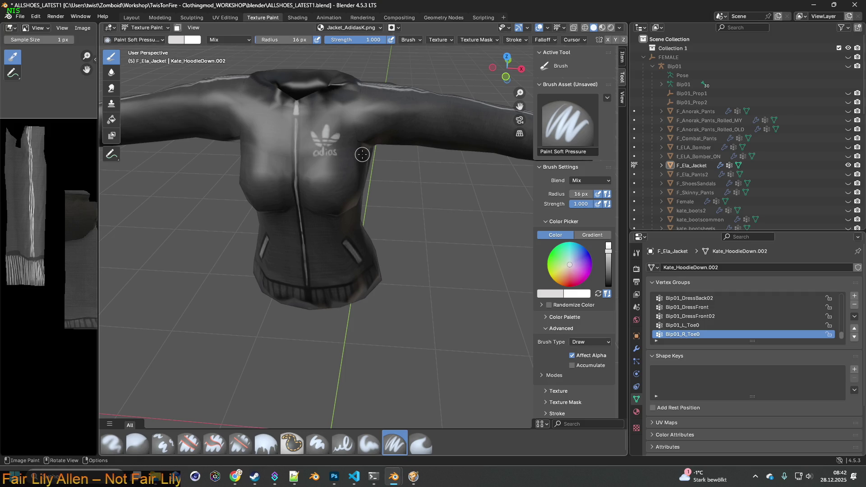
{"action": "key", "text": "super+Tab"}
{"action": "key", "text": "Return"}
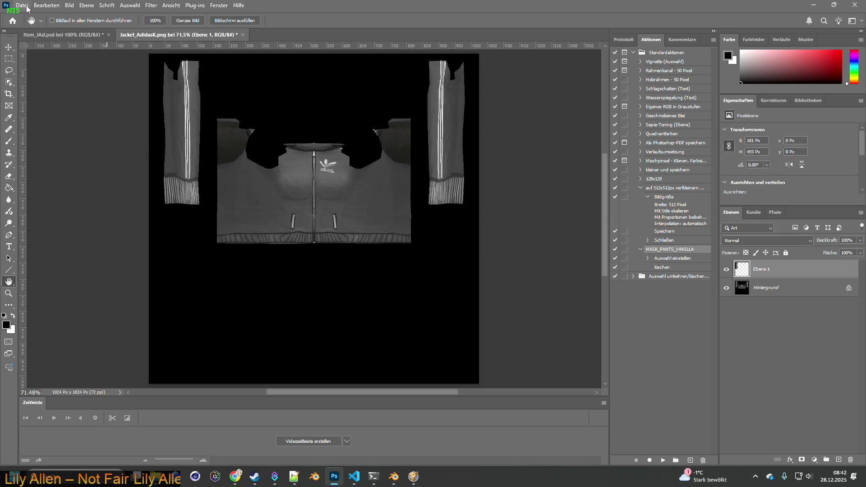
Step: Export the texture as PNG and navigate to Desktop\BRITA_Textures\Jacket_Adidas\origin
{"action": "left_click", "coordinate": [23, 5]}
{"action": "mouse_move", "coordinate": [90, 145]}
{"action": "left_click", "coordinate": [198, 145]}
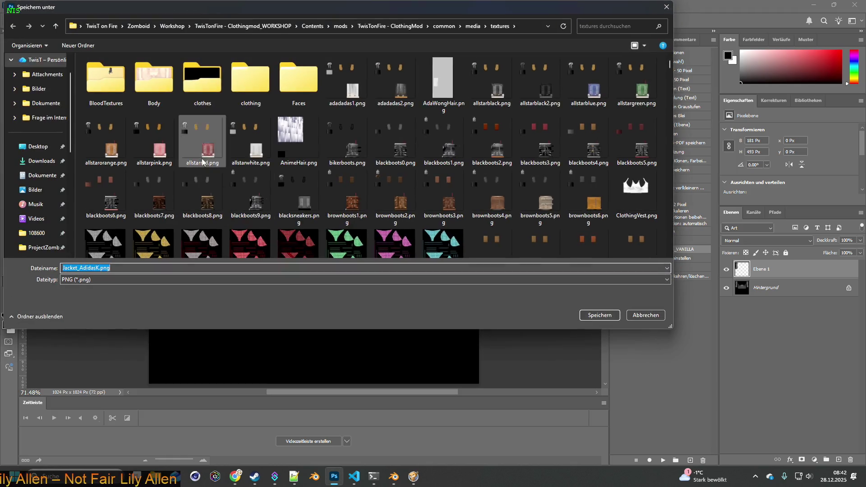
{"action": "scroll", "coordinate": [38, 180], "scroll_direction": "up", "scroll_amount": 2}
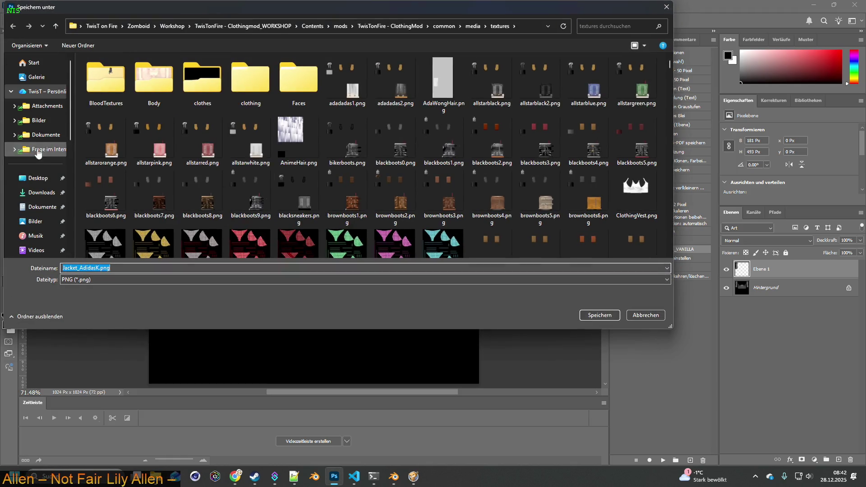
{"action": "left_click", "coordinate": [38, 178]}
{"action": "double_click", "coordinate": [115, 86]}
{"action": "double_click", "coordinate": [113, 85]}
{"action": "double_click", "coordinate": [112, 74]}
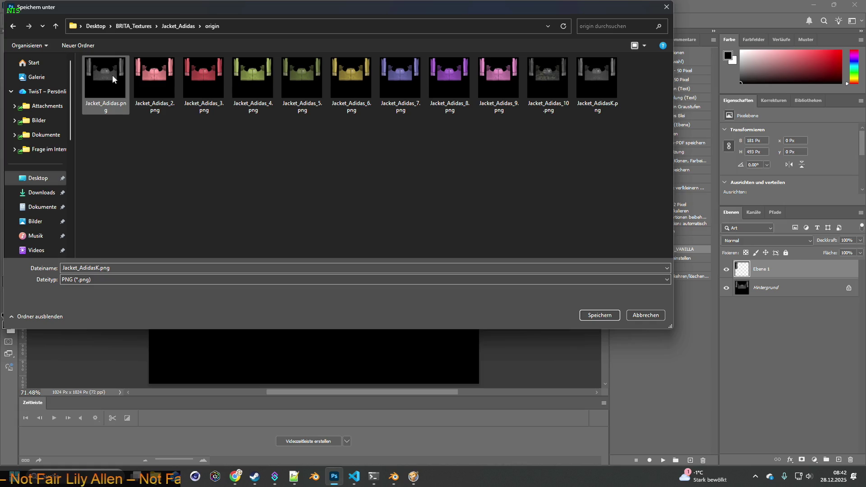
Step: Save it under the new name Jacket_AdidasKA.png
{"action": "left_click", "coordinate": [597, 81]}
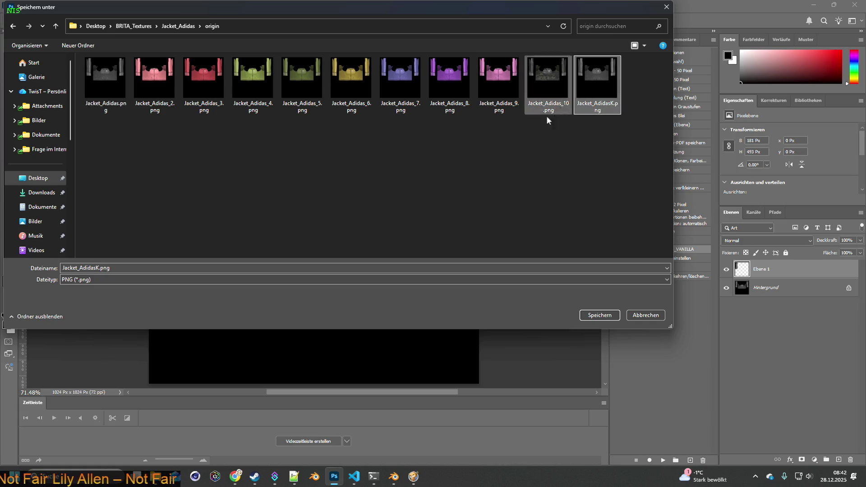
{"action": "left_click", "coordinate": [90, 268]}
{"action": "left_click", "coordinate": [104, 268]}
{"action": "type", "text": "A"}
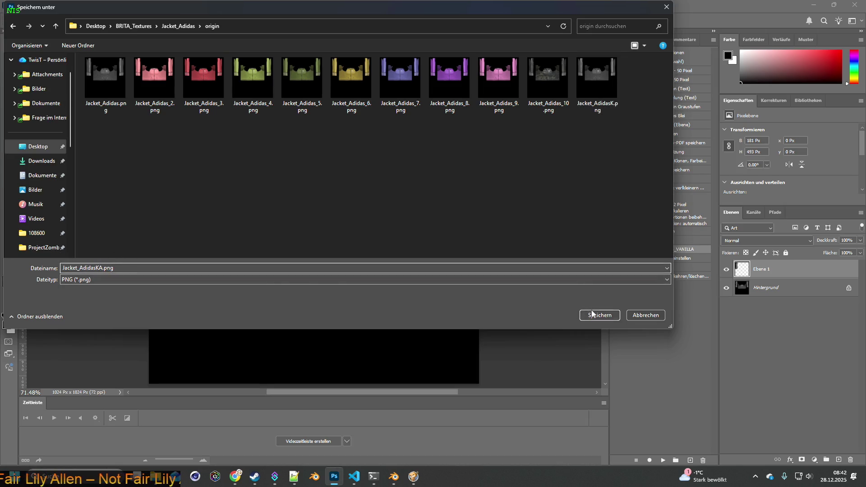
{"action": "left_click", "coordinate": [592, 315]}
{"action": "mouse_move", "coordinate": [395, 478]}
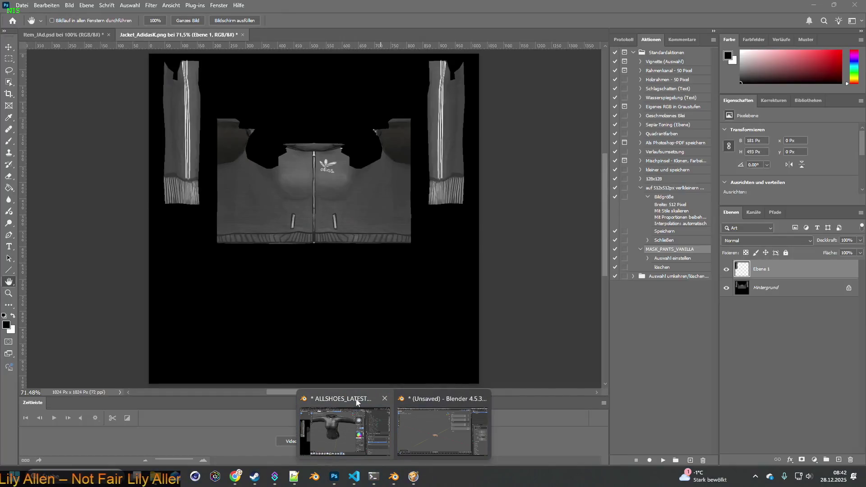
Step: Load Jacket_AdidasKA.png from the recent origin folder into the jacket's image node
{"action": "left_click", "coordinate": [357, 403]}
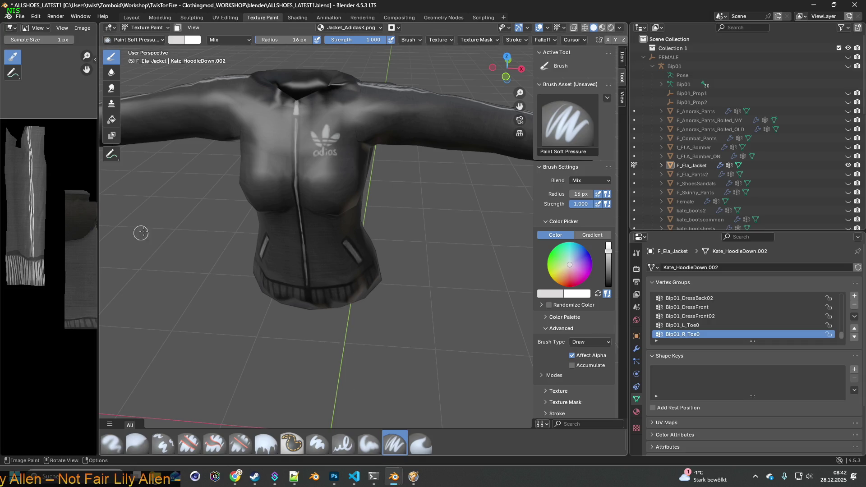
{"action": "key", "text": "ctrl+Page_Down"}
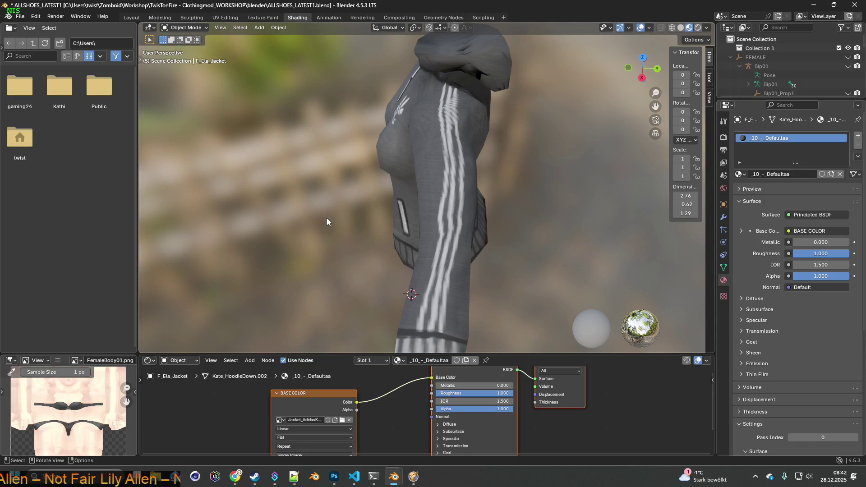
{"action": "left_click", "coordinate": [342, 421]}
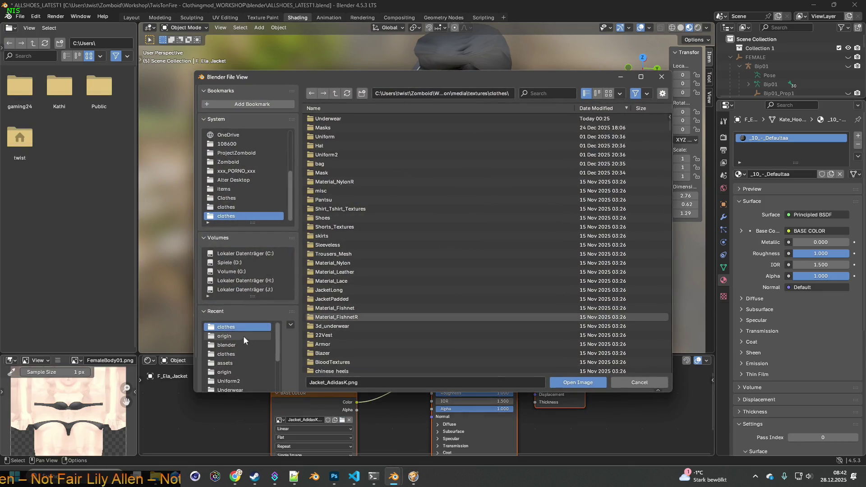
{"action": "left_click", "coordinate": [231, 336]}
{"action": "left_click", "coordinate": [360, 119]}
{"action": "left_click", "coordinate": [569, 382]}
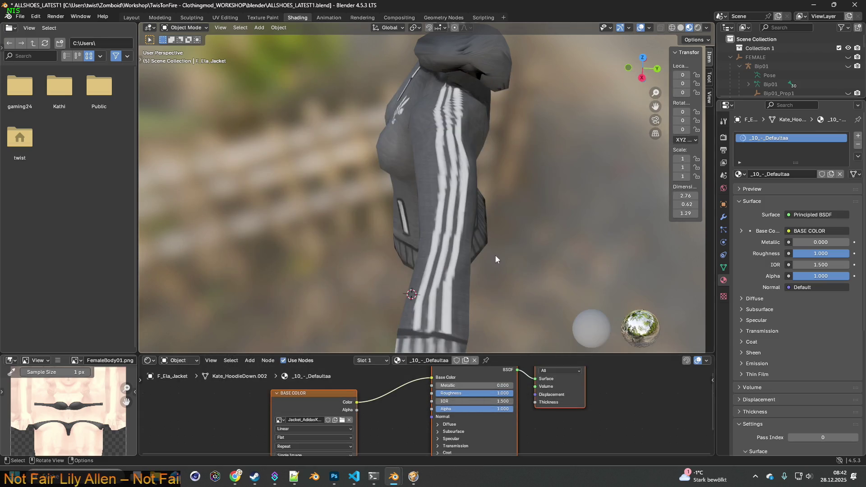
Step: Orbit to check the sleeve stripes from front and side, then return to Texture Paint
{"action": "mouse_move", "coordinate": [424, 229]}
{"action": "middle_mouse_down"}
{"action": "mouse_move", "coordinate": [418, 210]}
{"action": "mouse_move", "coordinate": [405, 207]}
{"action": "mouse_move", "coordinate": [455, 166]}
{"action": "mouse_move", "coordinate": [442, 172]}
{"action": "middle_mouse_up"}
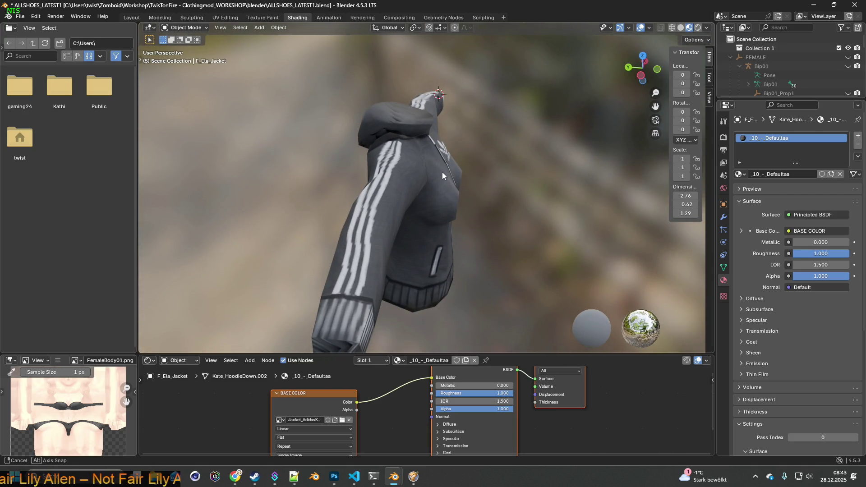
{"action": "mouse_move", "coordinate": [442, 172]}
{"action": "middle_mouse_down"}
{"action": "mouse_move", "coordinate": [337, 190]}
{"action": "mouse_move", "coordinate": [477, 182]}
{"action": "mouse_move", "coordinate": [383, 169]}
{"action": "mouse_move", "coordinate": [501, 205]}
{"action": "mouse_move", "coordinate": [402, 180]}
{"action": "mouse_move", "coordinate": [400, 172]}
{"action": "mouse_move", "coordinate": [293, 181]}
{"action": "mouse_move", "coordinate": [396, 179]}
{"action": "mouse_move", "coordinate": [376, 177]}
{"action": "mouse_move", "coordinate": [429, 174]}
{"action": "mouse_move", "coordinate": [489, 153]}
{"action": "mouse_move", "coordinate": [421, 164]}
{"action": "mouse_move", "coordinate": [492, 169]}
{"action": "mouse_move", "coordinate": [386, 182]}
{"action": "mouse_move", "coordinate": [399, 195]}
{"action": "mouse_move", "coordinate": [522, 202]}
{"action": "mouse_move", "coordinate": [417, 191]}
{"action": "mouse_move", "coordinate": [466, 191]}
{"action": "mouse_move", "coordinate": [491, 216]}
{"action": "mouse_move", "coordinate": [426, 213]}
{"action": "mouse_move", "coordinate": [508, 210]}
{"action": "mouse_move", "coordinate": [449, 223]}
{"action": "mouse_move", "coordinate": [444, 172]}
{"action": "mouse_move", "coordinate": [384, 195]}
{"action": "mouse_move", "coordinate": [427, 191]}
{"action": "mouse_move", "coordinate": [340, 180]}
{"action": "middle_mouse_up"}
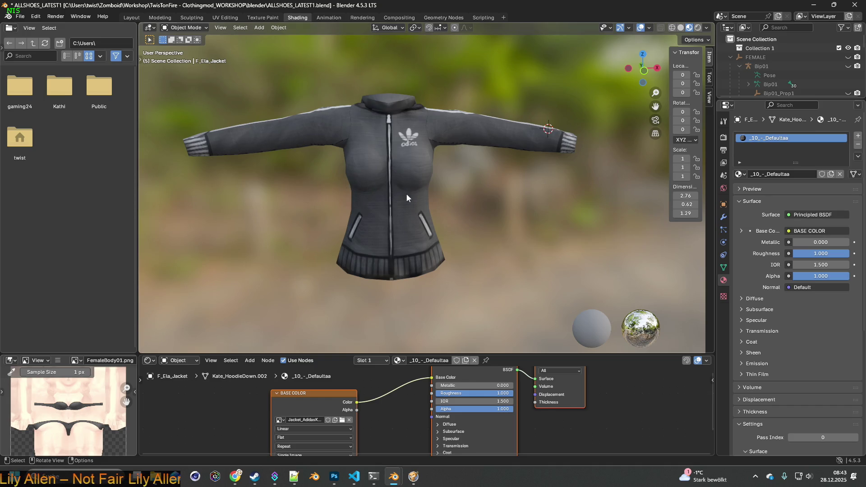
{"action": "mouse_move", "coordinate": [415, 191]}
{"action": "middle_mouse_down"}
{"action": "mouse_move", "coordinate": [375, 193]}
{"action": "mouse_move", "coordinate": [517, 201]}
{"action": "mouse_move", "coordinate": [521, 239]}
{"action": "mouse_move", "coordinate": [358, 199]}
{"action": "mouse_move", "coordinate": [359, 191]}
{"action": "middle_mouse_up"}
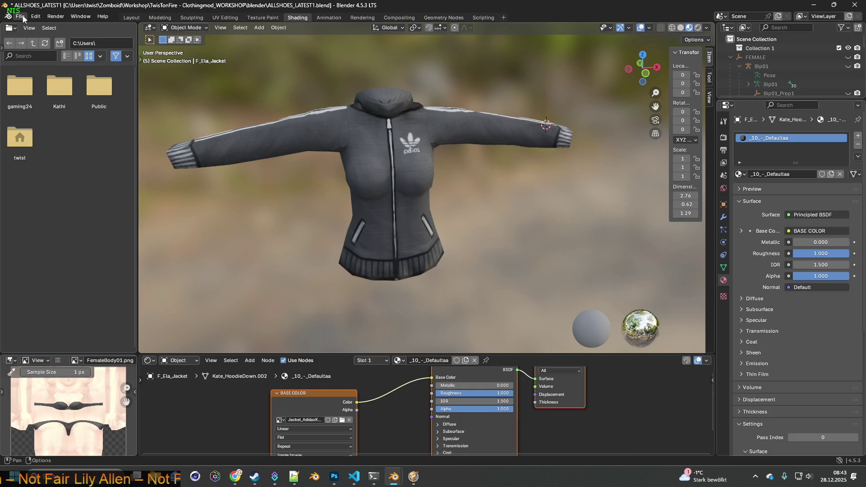
{"action": "left_click", "coordinate": [255, 17]}
{"action": "left_click", "coordinate": [81, 16]}
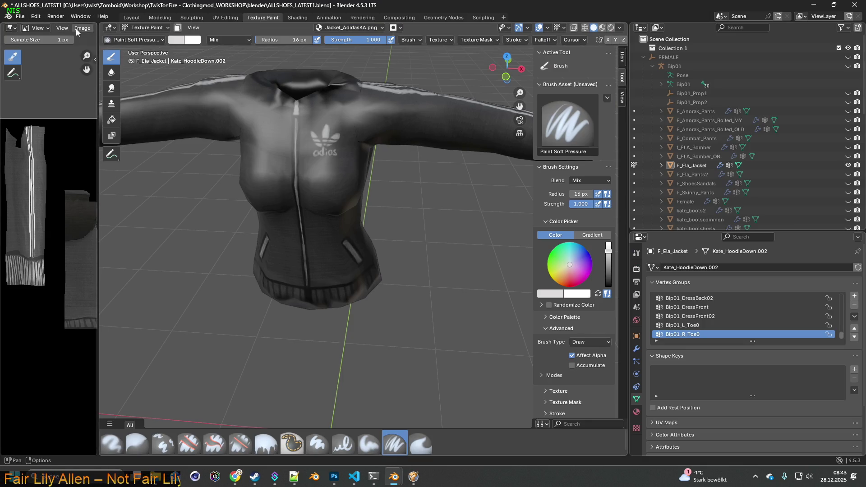
Step: Save the texture as Jacket_AdidasK.png in the mod's clothes folder, overwriting the existing file
{"action": "left_click", "coordinate": [80, 29]}
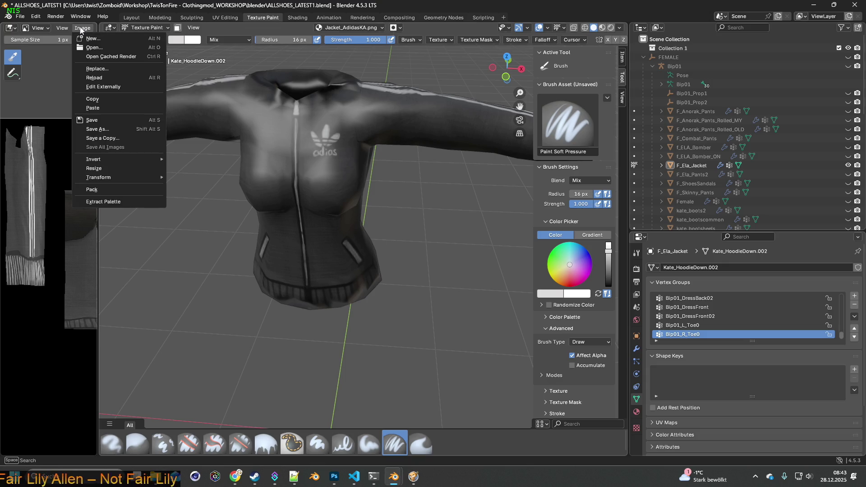
{"action": "left_click", "coordinate": [104, 130]}
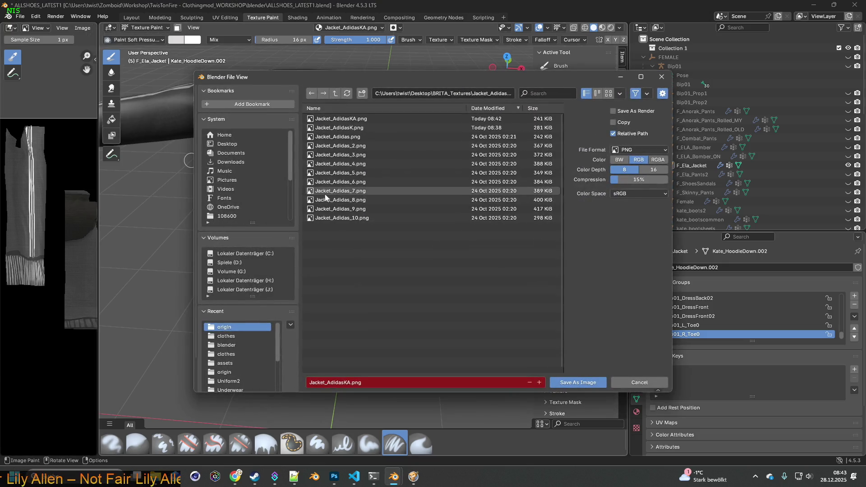
{"action": "left_click", "coordinate": [226, 336]}
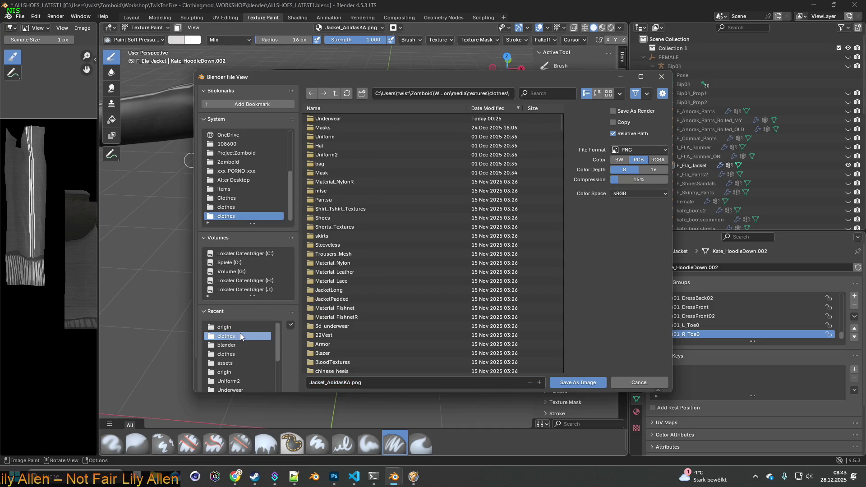
{"action": "left_click", "coordinate": [350, 383]}
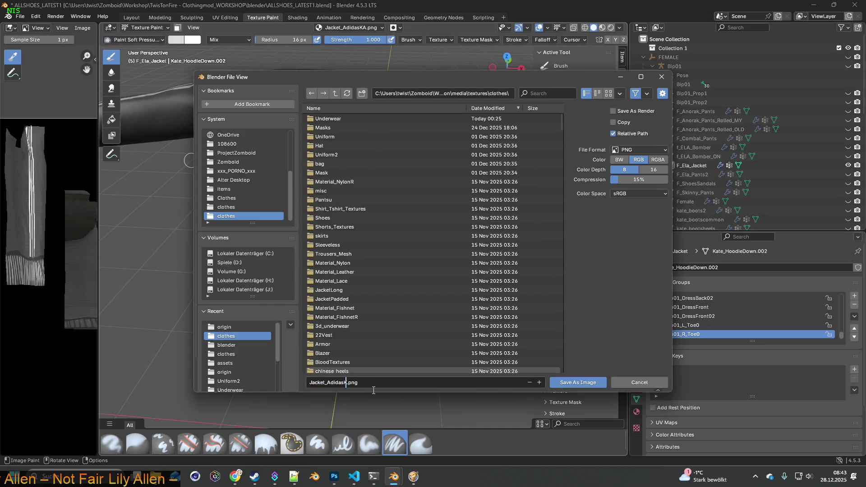
{"action": "left_click", "coordinate": [576, 383]}
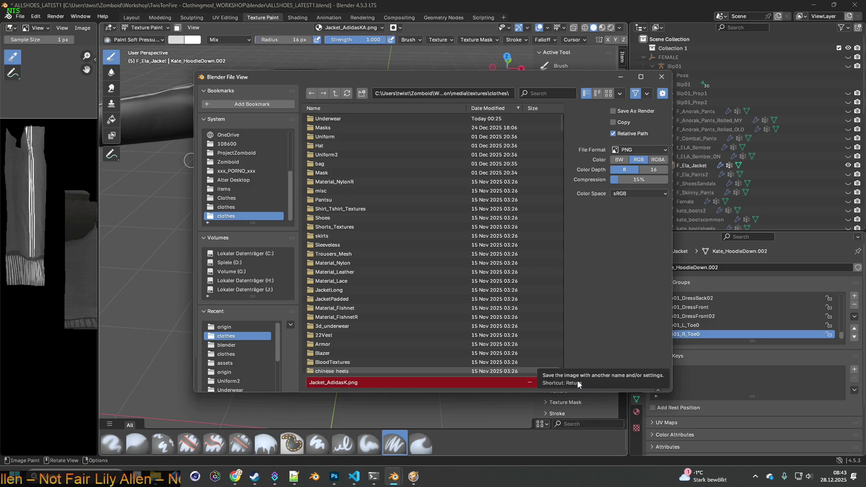
{"action": "left_click", "coordinate": [578, 383]}
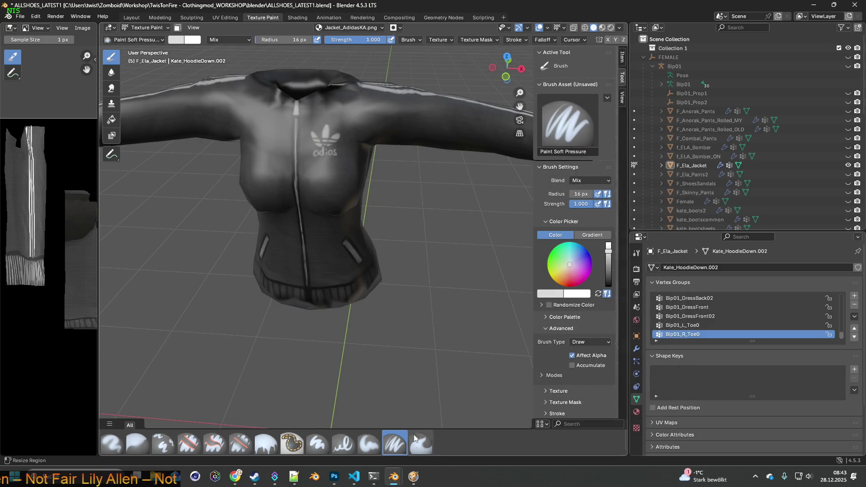
{"action": "left_click", "coordinate": [415, 475]}
Step: Have the character wear the Adidas Killa Jacket from the inventory
{"action": "mouse_move", "coordinate": [230, 6]}
{"action": "mouse_move", "coordinate": [180, 62]}
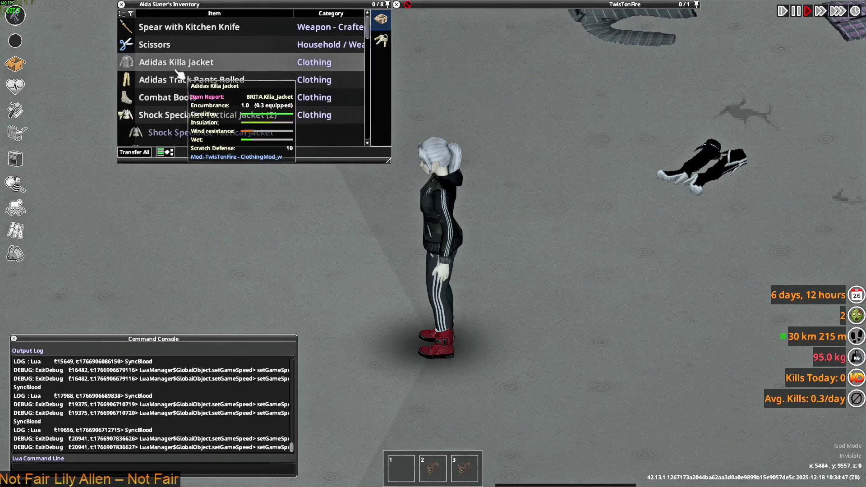
{"action": "right_click", "coordinate": [180, 69]}
{"action": "left_click", "coordinate": [192, 90]}
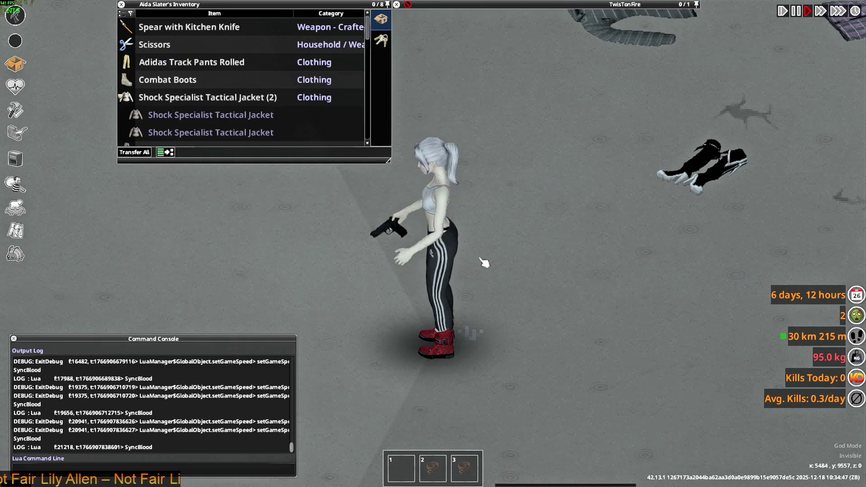
Step: Quit Project Zomboid to the desktop and bring Steam forward
{"action": "key", "text": "Escape"}
{"action": "left_click", "coordinate": [160, 353]}
{"action": "left_click", "coordinate": [410, 264]}
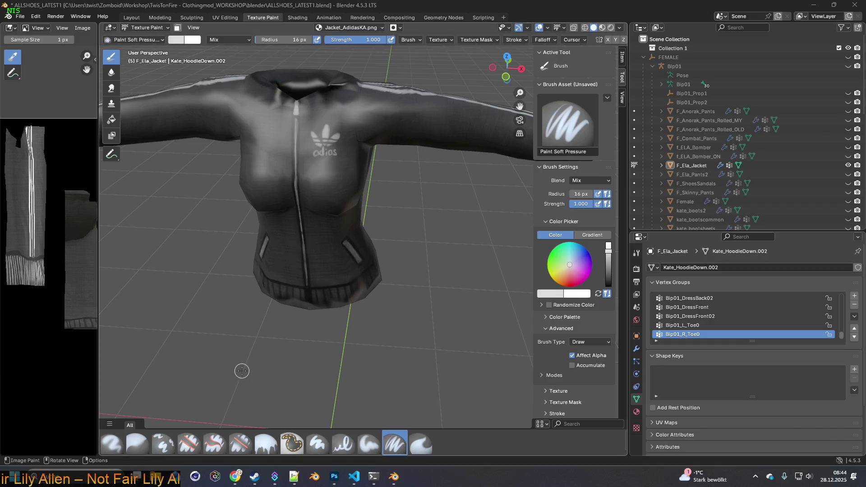
{"action": "left_click", "coordinate": [255, 477]}
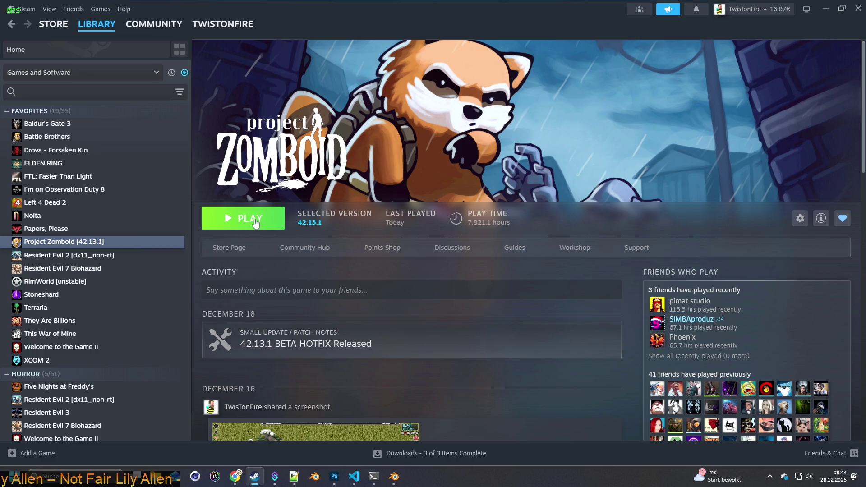
Step: Launch Project Zomboid from the Steam library and confirm Play
{"action": "left_click", "coordinate": [255, 222]}
{"action": "left_click", "coordinate": [452, 319]}
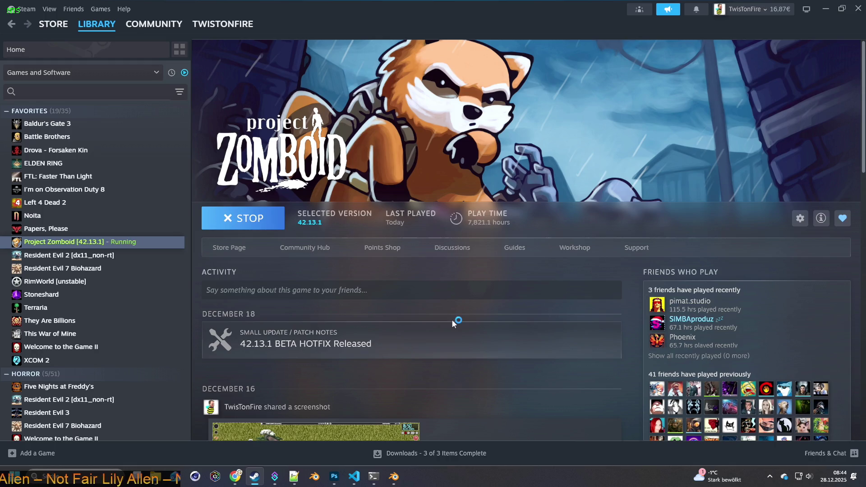
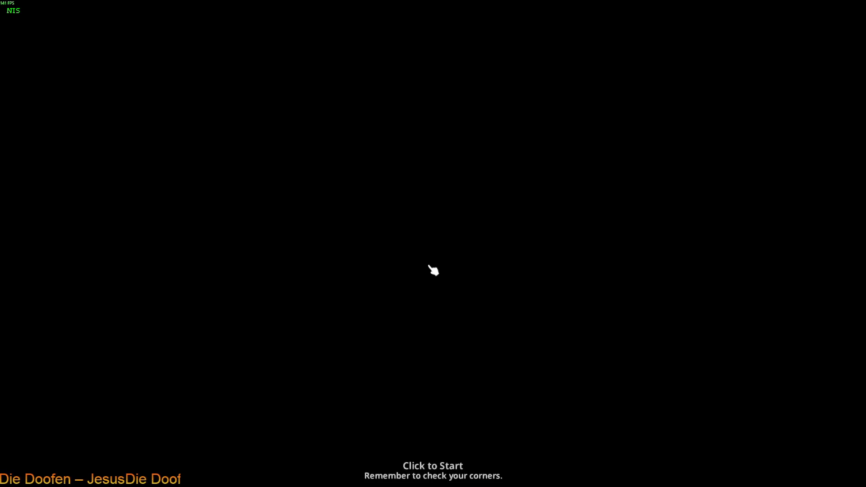
Step: Start the game and walk left and right to view the worn Adidas track outfit
{"action": "left_click", "coordinate": [434, 270]}
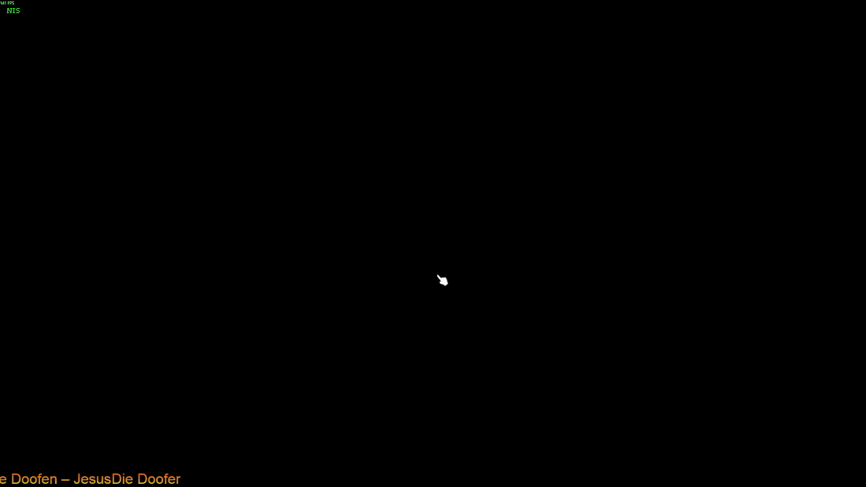
{"action": "scroll", "coordinate": [470, 313], "scroll_direction": "up", "scroll_amount": 5}
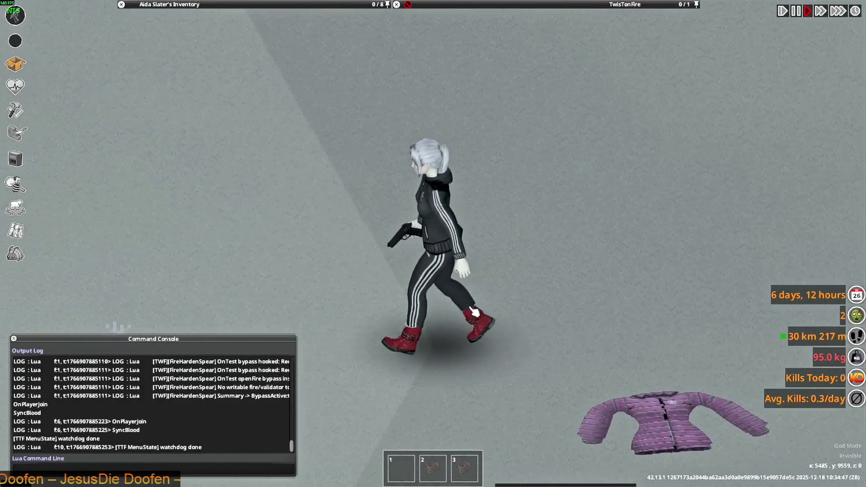
{"action": "key", "text": "d"}
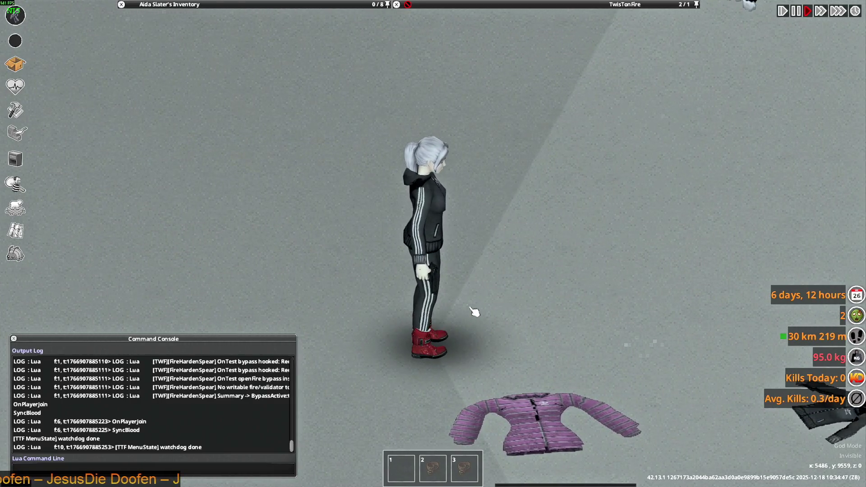
{"action": "key", "text": "a"}
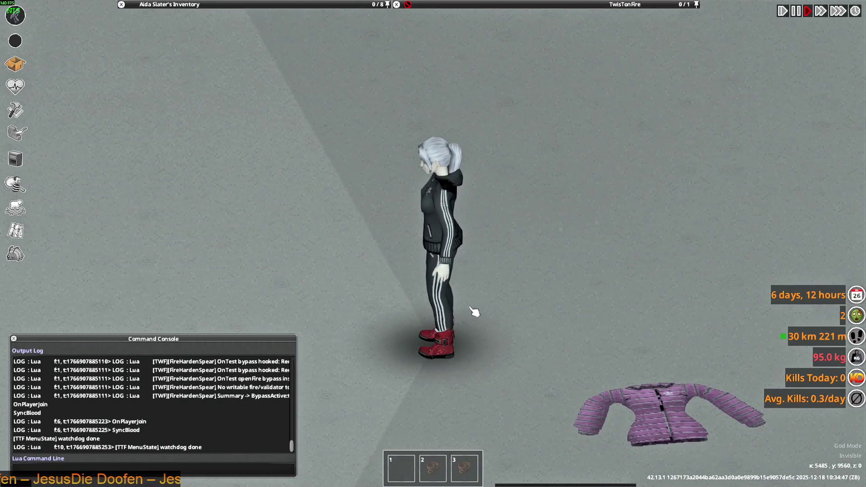
{"action": "key", "text": "d"}
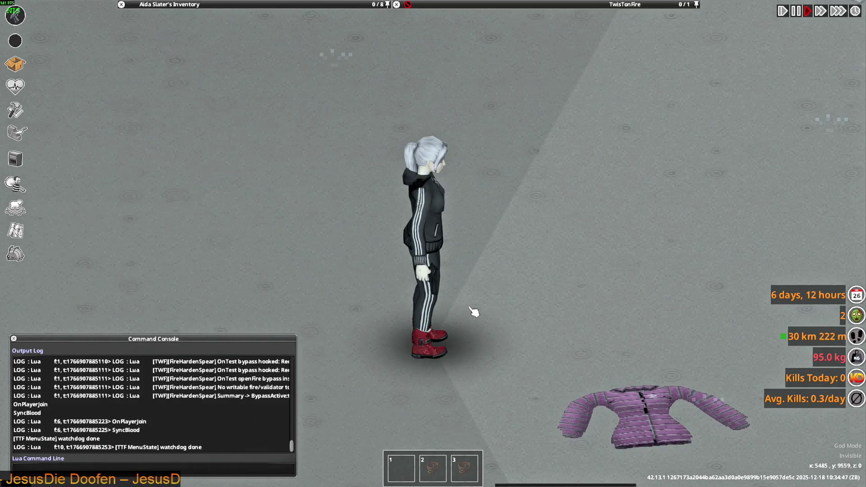
{"action": "key", "text": "a"}
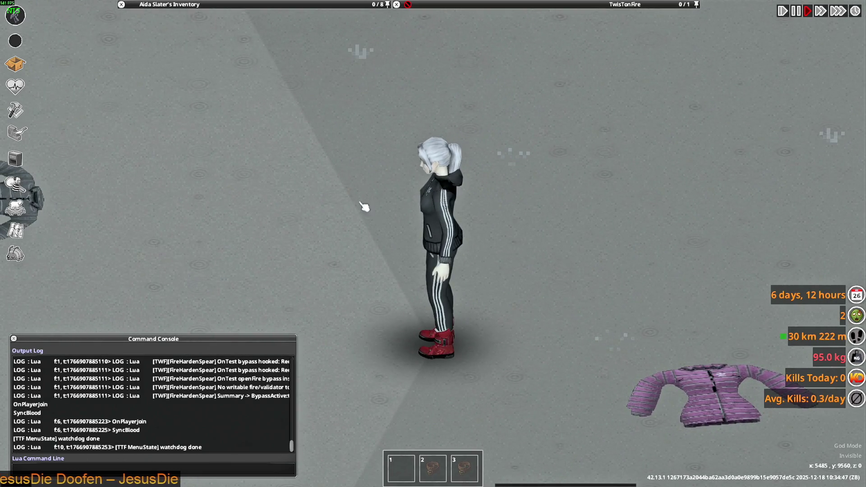
{"action": "key", "text": "a"}
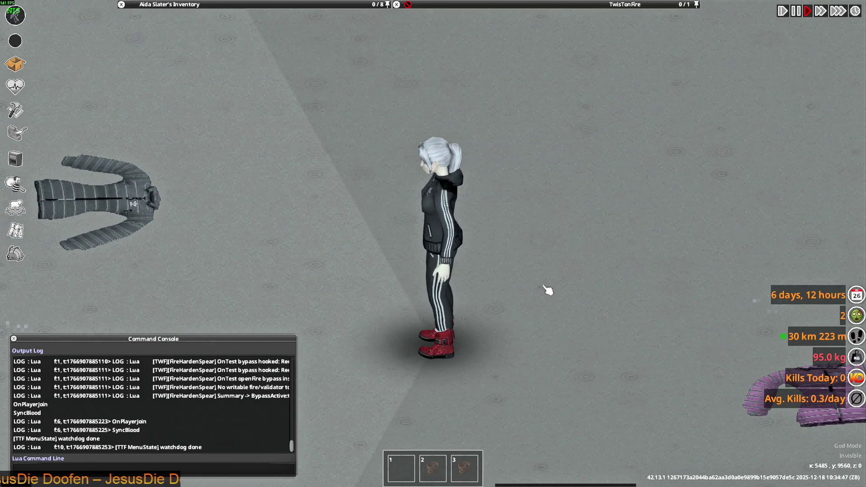
{"action": "key", "text": "d"}
Step: Open the inventory and scroll through the carried clothing items and their tooltips
{"action": "key", "text": "Tab"}
{"action": "mouse_move", "coordinate": [182, 108]}
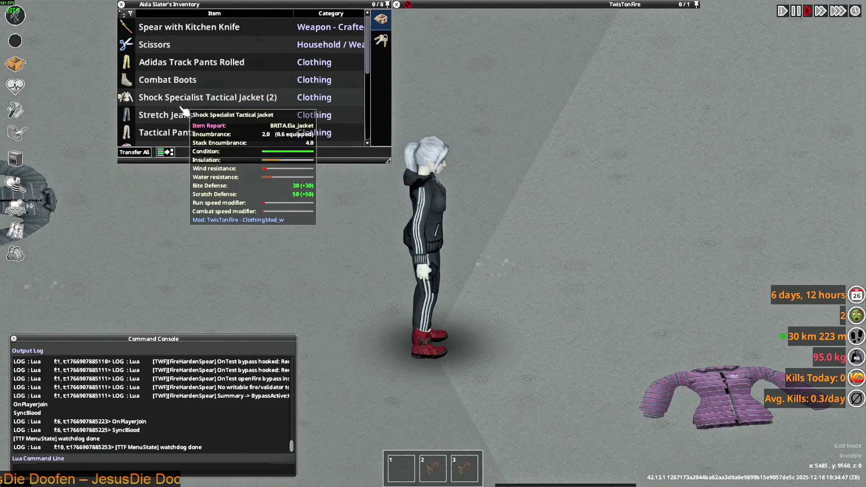
{"action": "scroll", "coordinate": [181, 109], "scroll_direction": "down", "scroll_amount": 7}
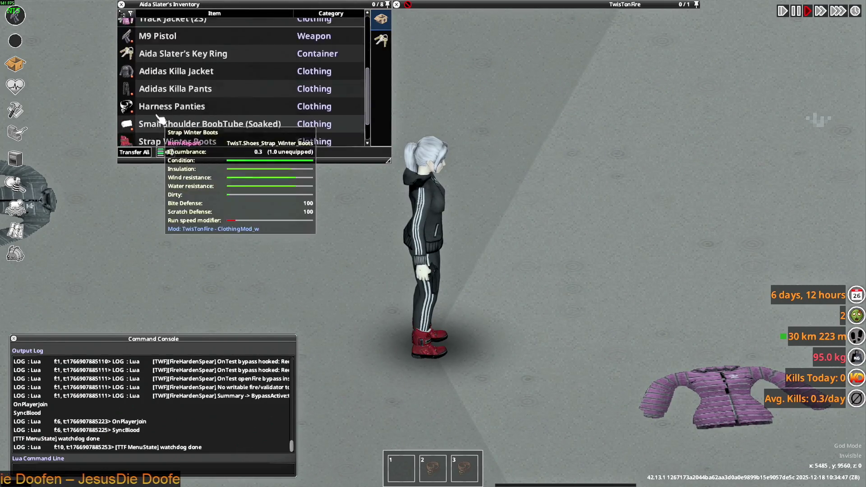
{"action": "scroll", "coordinate": [158, 119], "scroll_direction": "up", "scroll_amount": 7}
{"action": "scroll", "coordinate": [163, 104], "scroll_direction": "down", "scroll_amount": 3}
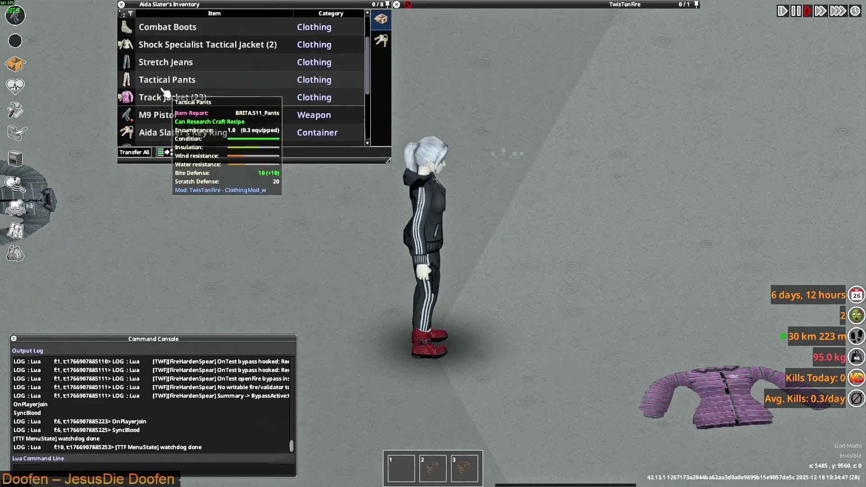
{"action": "scroll", "coordinate": [165, 93], "scroll_direction": "down", "scroll_amount": 7}
{"action": "key", "text": "a"}
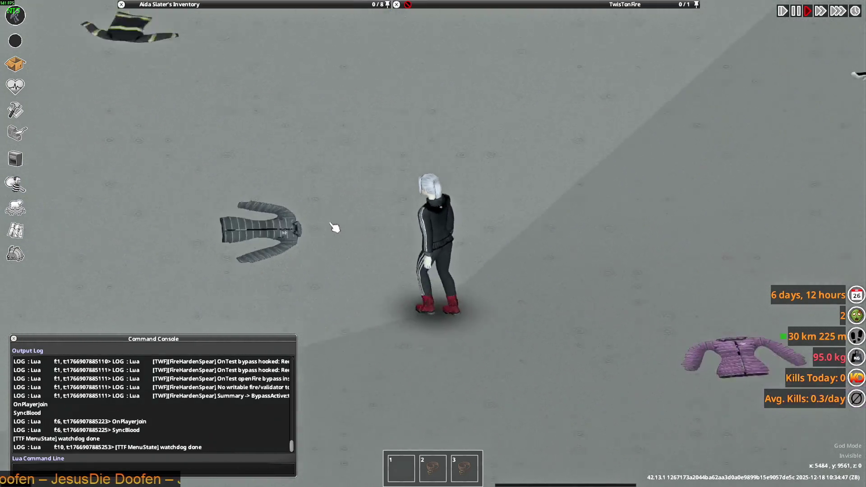
{"action": "scroll", "coordinate": [335, 228], "scroll_direction": "down", "scroll_amount": 3}
{"action": "scroll", "coordinate": [477, 259], "scroll_direction": "up", "scroll_amount": 3}
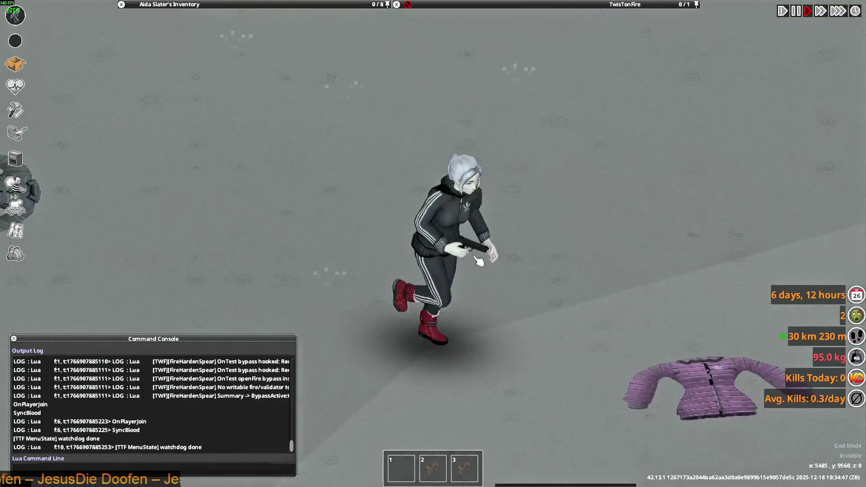
Step: Walk up the street onto the dropped jackets
{"action": "key", "text": "d"}
{"action": "mouse_move", "coordinate": [451, 4]}
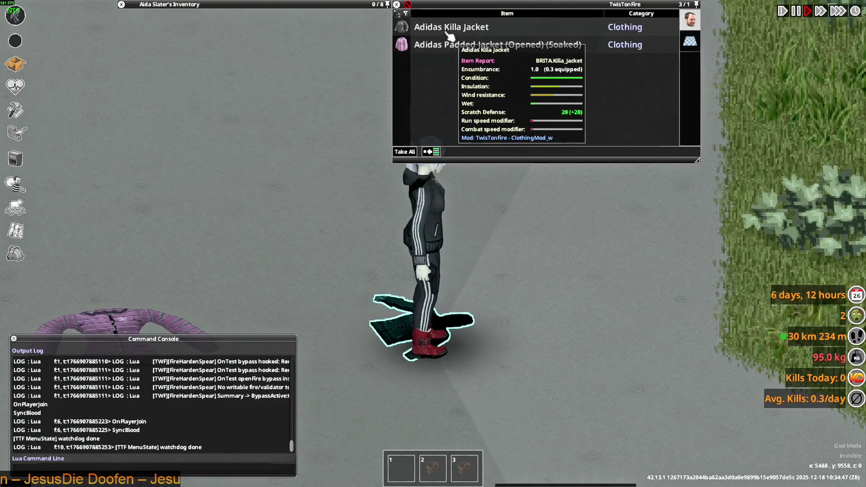
{"action": "scroll", "coordinate": [480, 242], "scroll_direction": "down", "scroll_amount": 3}
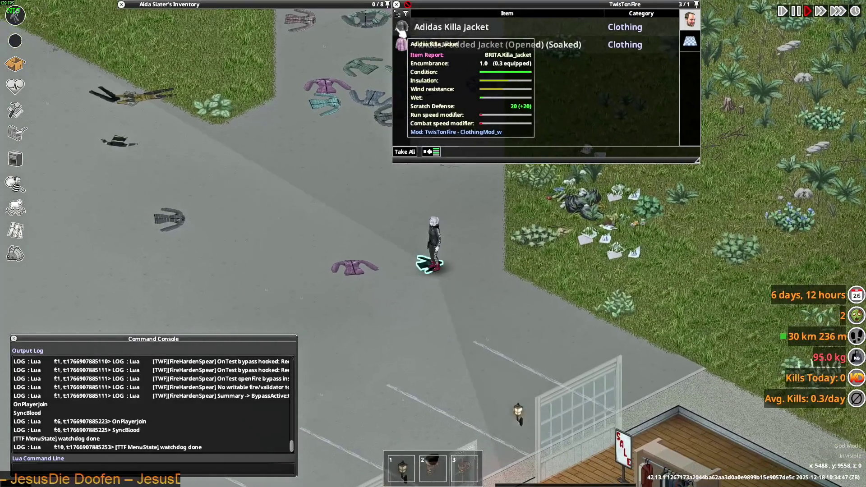
{"action": "key", "text": "w"}
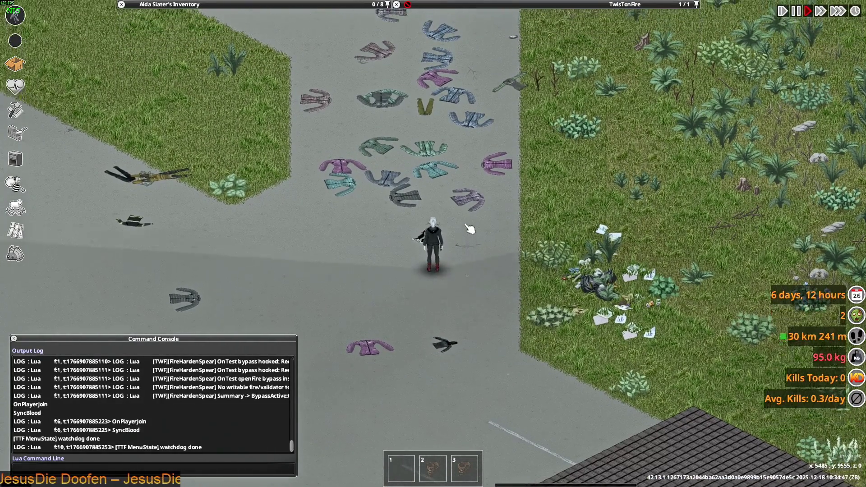
{"action": "mouse_move", "coordinate": [225, 4]}
{"action": "scroll", "coordinate": [159, 130], "scroll_direction": "up", "scroll_amount": 5}
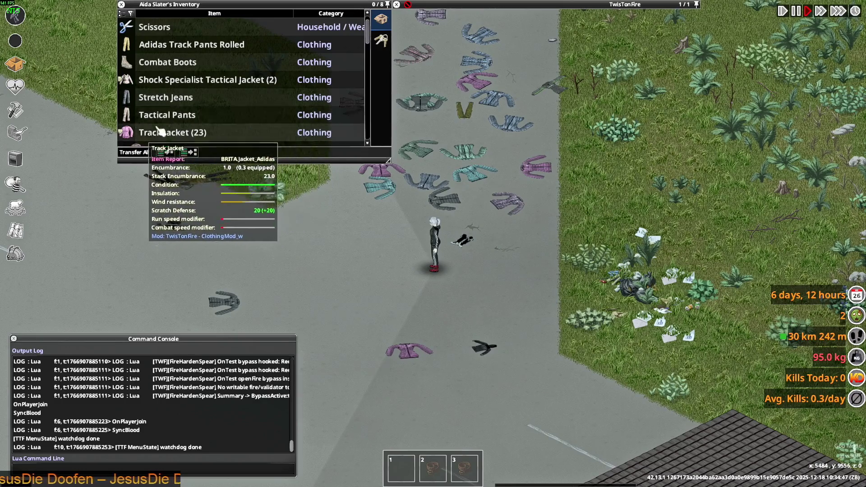
Step: Expand the Track Jacket stack and wear one of the Track Jackets
{"action": "left_click", "coordinate": [159, 131]}
{"action": "scroll", "coordinate": [159, 91], "scroll_direction": "down", "scroll_amount": 5}
{"action": "right_click", "coordinate": [168, 62]}
{"action": "left_click", "coordinate": [194, 88]}
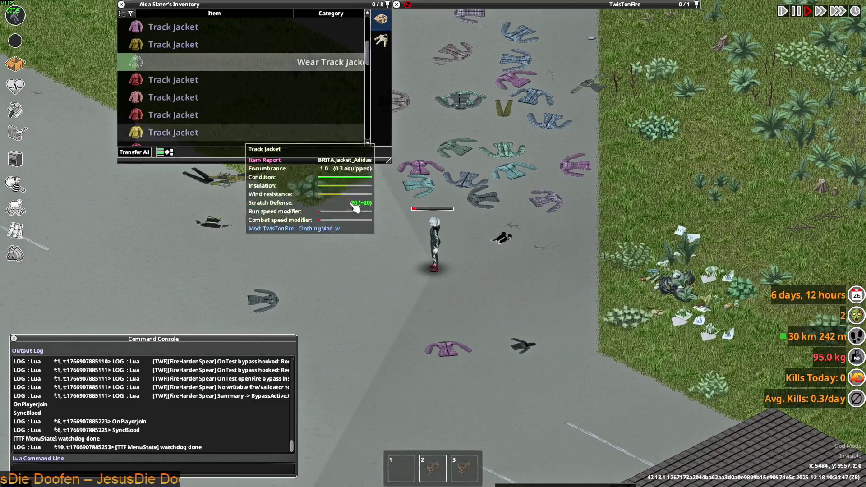
{"action": "scroll", "coordinate": [477, 245], "scroll_direction": "up", "scroll_amount": 5}
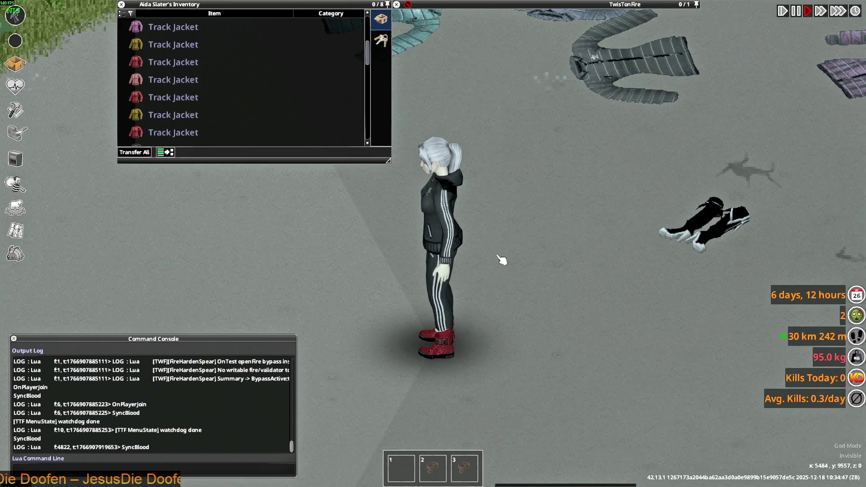
{"action": "key", "text": "d"}
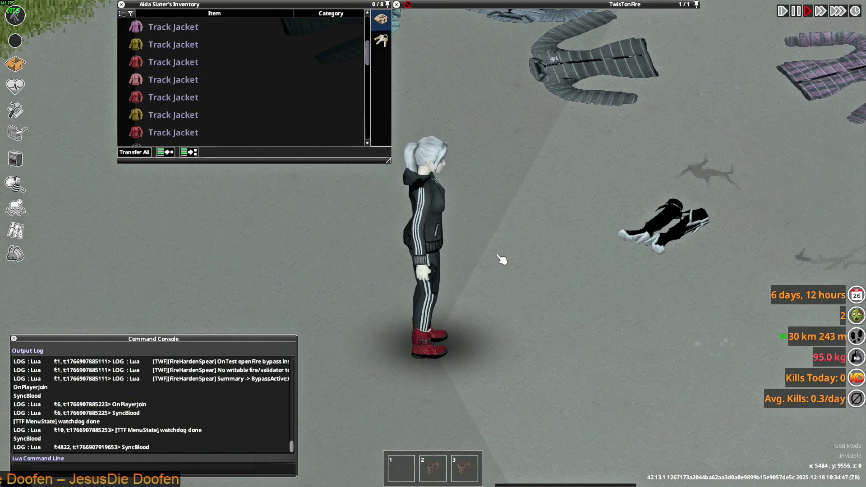
{"action": "scroll", "coordinate": [194, 96], "scroll_direction": "down", "scroll_amount": 2}
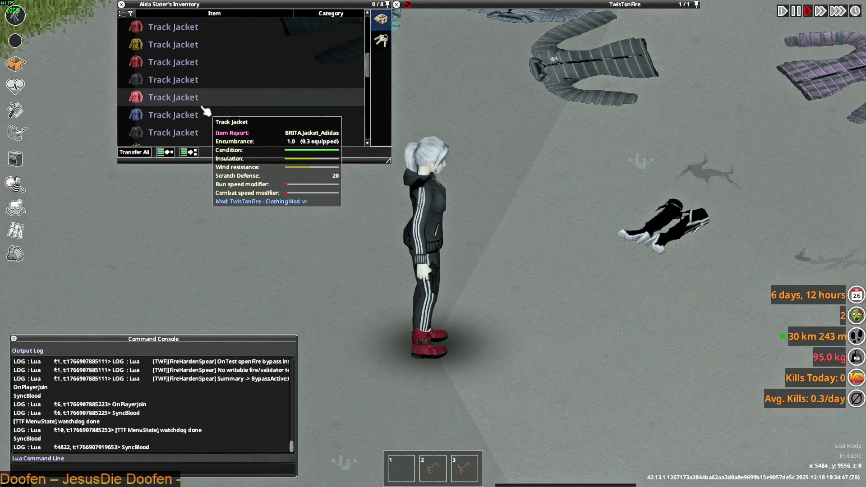
Step: Wear the grey Track Jacket, then switch to the Jacket_Adidas origin texture folder
{"action": "right_click", "coordinate": [164, 82]}
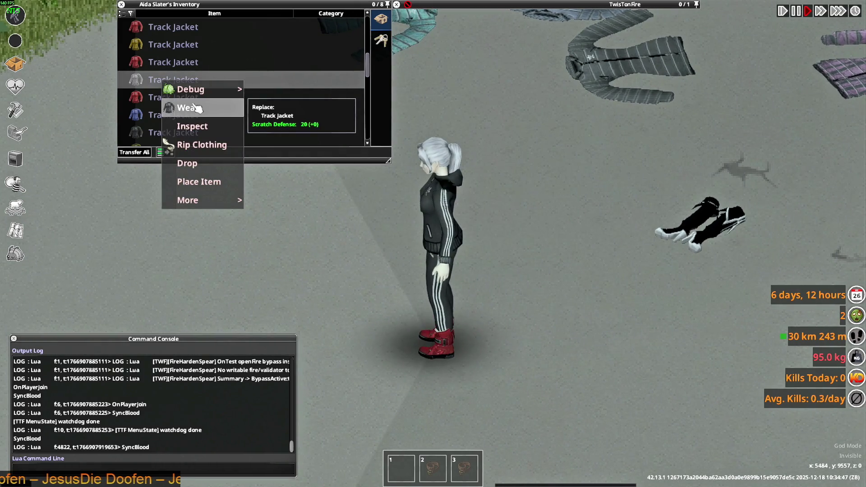
{"action": "left_click", "coordinate": [195, 108]}
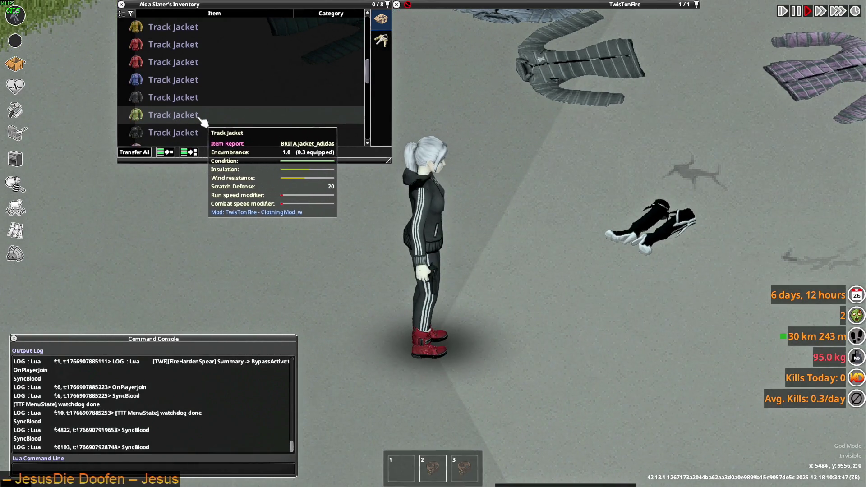
{"action": "key", "text": "alt+Tab"}
{"action": "key", "text": "Tab"}
{"action": "key", "text": "Tab"}
{"action": "key", "text": "Tab"}
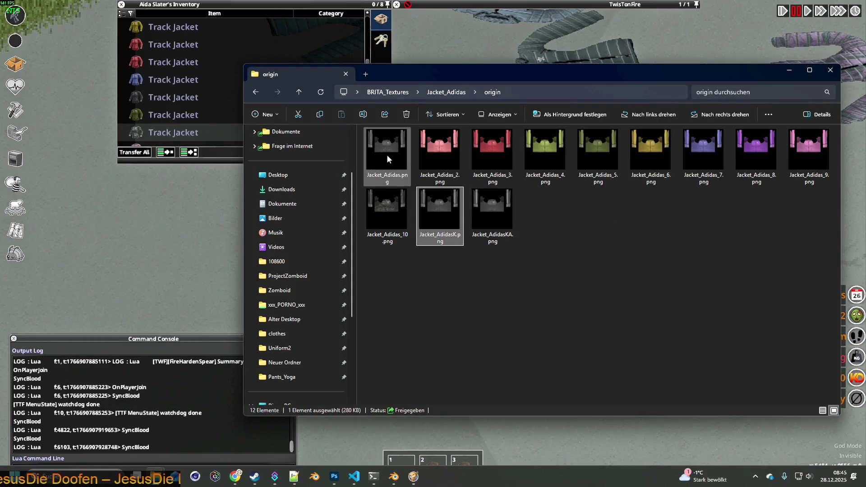
Step: Copy Jacket_Adidas.png from the origin folder into the clothes folder, replacing the existing file
{"action": "left_click", "coordinate": [388, 158]}
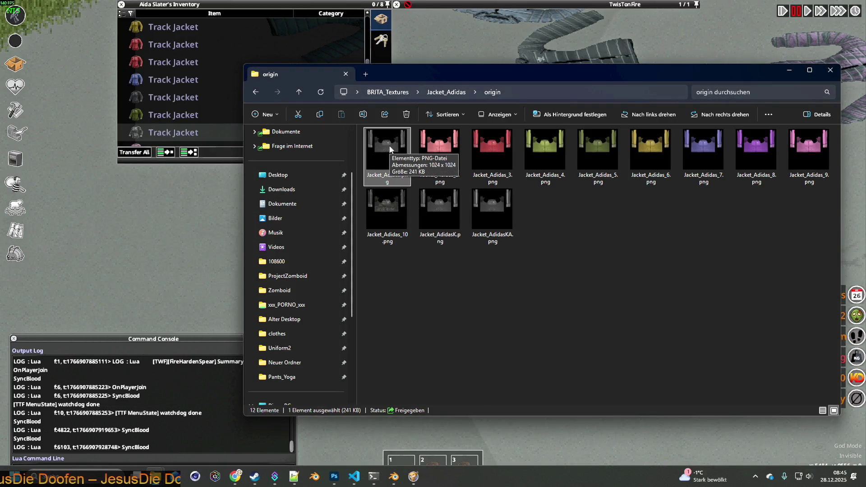
{"action": "left_click_drag", "start_coordinate": [449, 71], "coordinate": [542, 71]}
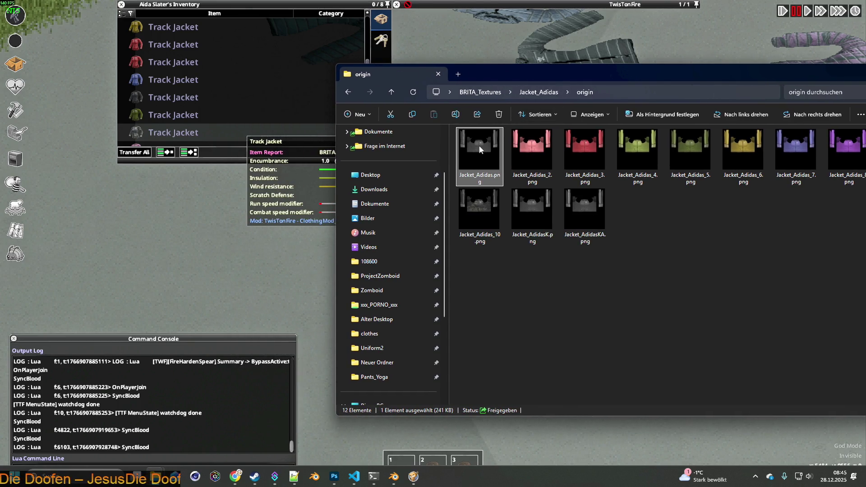
{"action": "key", "text": "alt+Tab"}
{"action": "key", "text": "Tab"}
{"action": "key", "text": "Tab"}
{"action": "key", "text": "Tab"}
{"action": "left_click", "coordinate": [828, 72]}
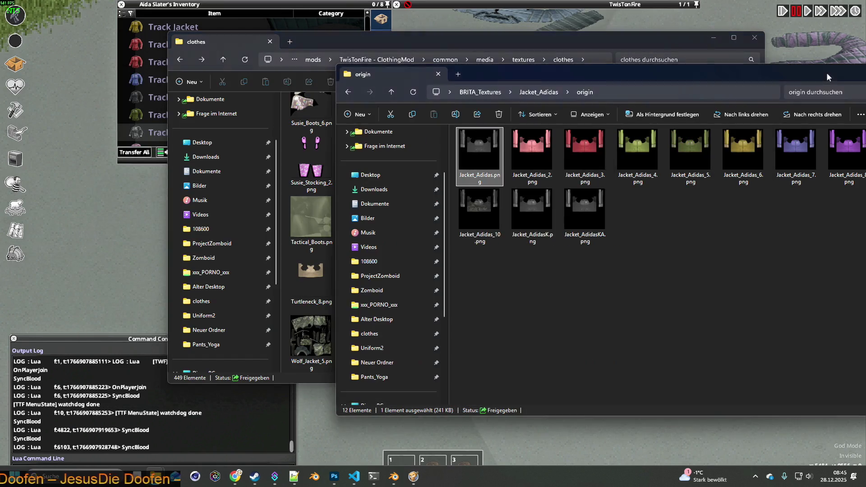
{"action": "left_click_drag", "start_coordinate": [545, 69], "coordinate": [689, 69]}
{"action": "mouse_move", "coordinate": [628, 153]}
{"action": "right_mouse_down"}
{"action": "mouse_move", "coordinate": [397, 233]}
{"action": "mouse_move", "coordinate": [401, 246]}
{"action": "right_mouse_up"}
{"action": "left_click", "coordinate": [441, 271]}
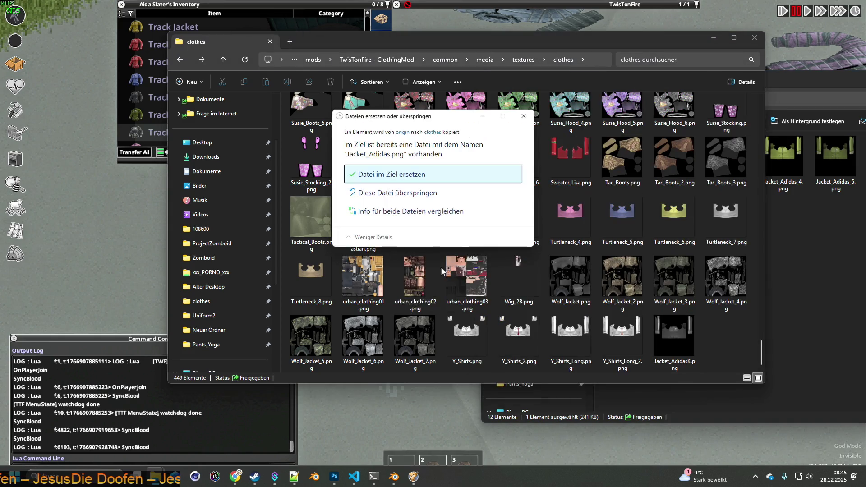
{"action": "left_click", "coordinate": [392, 176]}
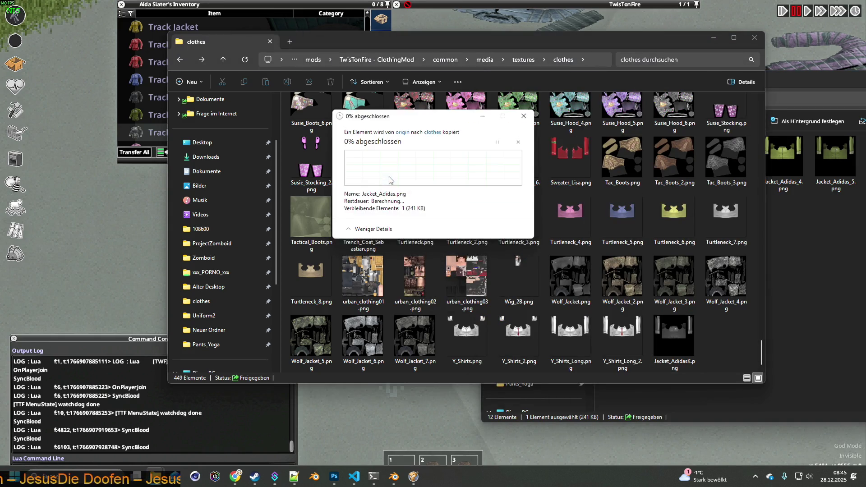
Step: Quit Project Zomboid to the desktop from the pause menu
{"action": "key", "text": "alt+Tab"}
{"action": "key", "text": "Escape"}
{"action": "left_click", "coordinate": [180, 348]}
{"action": "left_click", "coordinate": [420, 262]}
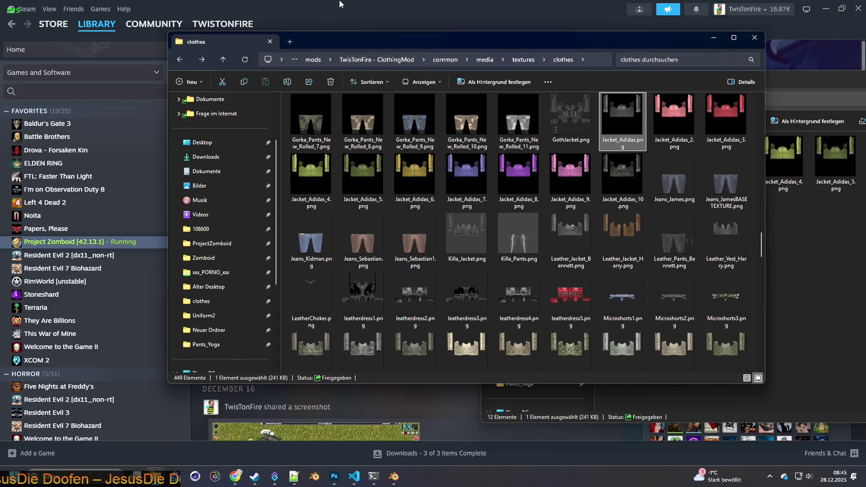
Step: Stop the running Project Zomboid from its Steam page and launch it again
{"action": "left_click", "coordinate": [255, 477]}
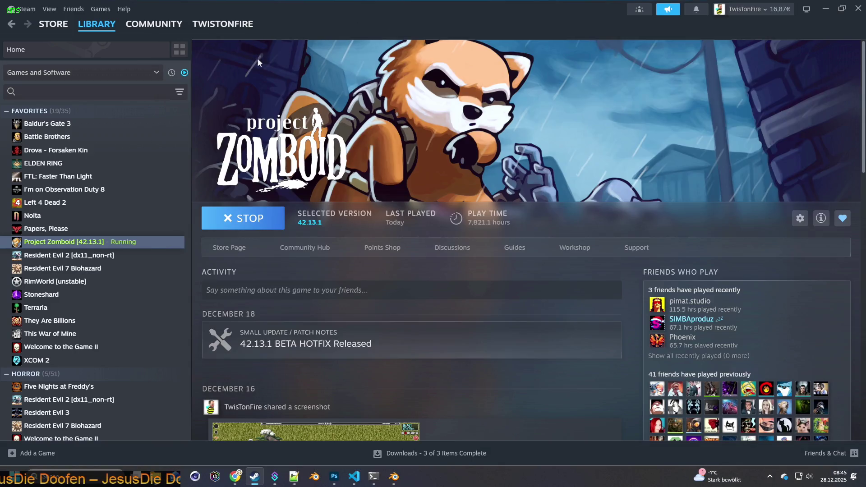
{"action": "left_click", "coordinate": [245, 221]}
{"action": "left_click", "coordinate": [455, 322]}
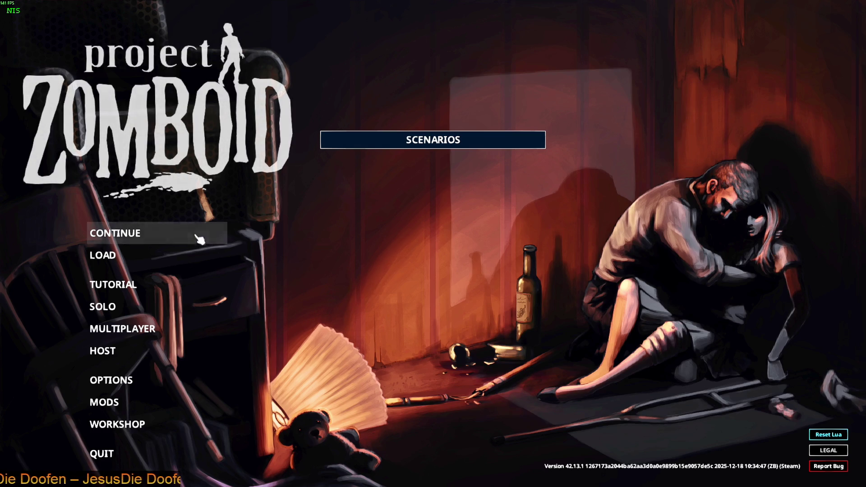
Step: Continue the saved game, walk down the street, and scroll the inventory to the Track Jacket
{"action": "left_click", "coordinate": [140, 236]}
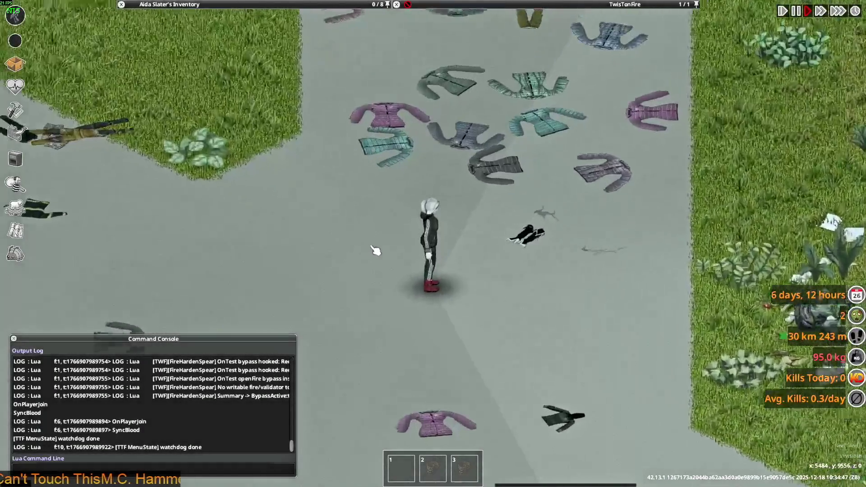
{"action": "key", "text": "s"}
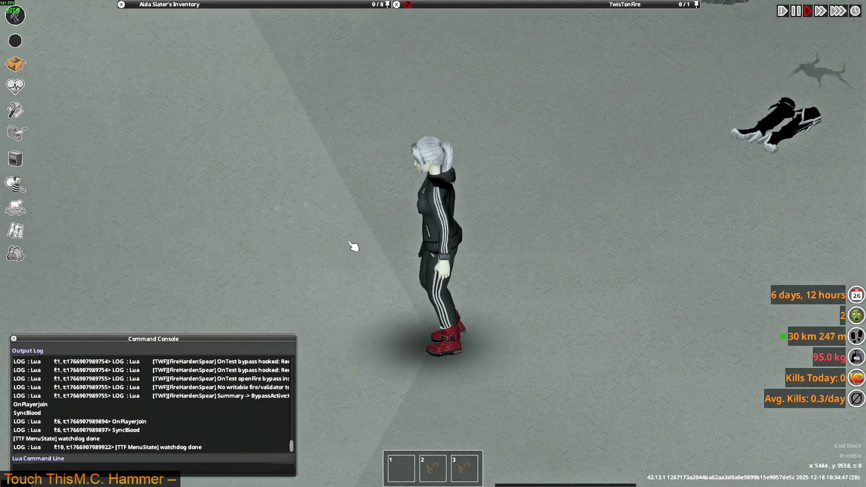
{"action": "key", "text": "Tab"}
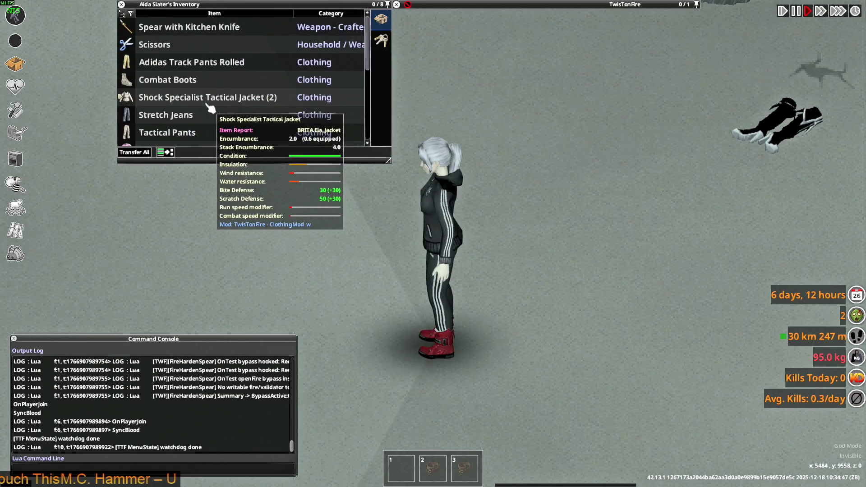
{"action": "scroll", "coordinate": [207, 104], "scroll_direction": "down", "scroll_amount": 3}
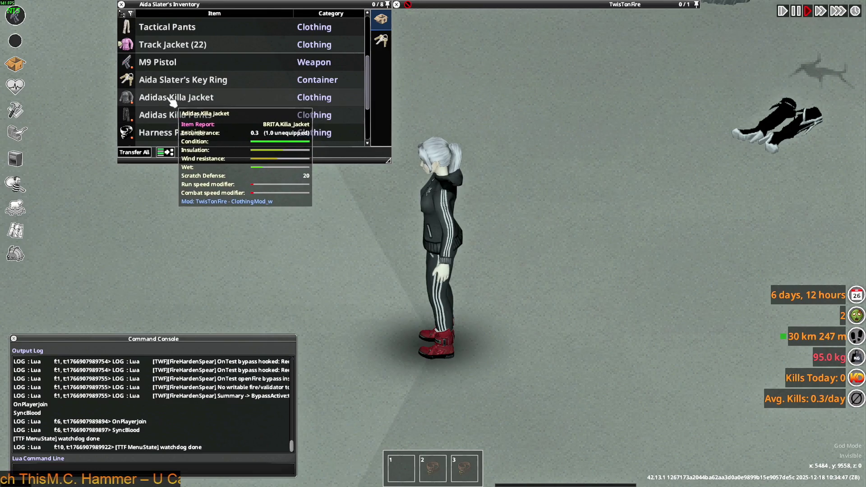
{"action": "scroll", "coordinate": [183, 117], "scroll_direction": "down", "scroll_amount": 3}
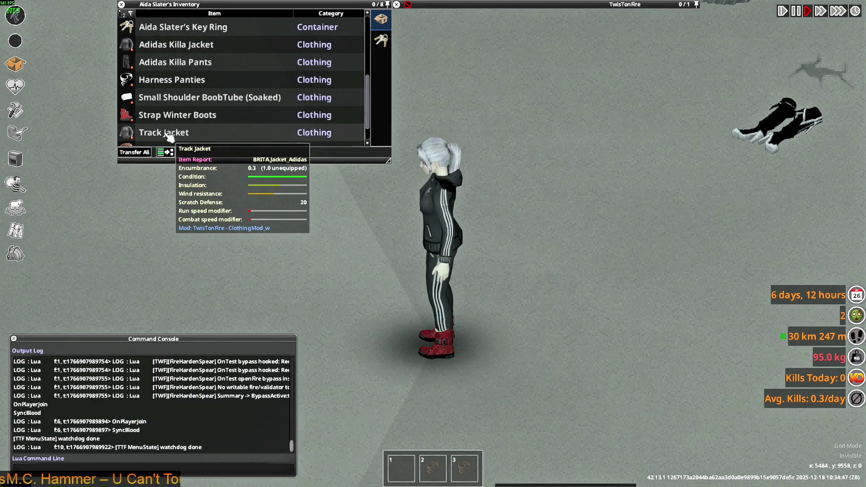
Step: Drop a Track Jacket on the floor, grab it back, and wear the Adidas Killa Jacket
{"action": "mouse_move", "coordinate": [170, 135]}
{"action": "left_mouse_down"}
{"action": "mouse_move", "coordinate": [444, 252]}
{"action": "mouse_move", "coordinate": [492, 261]}
{"action": "left_mouse_up"}
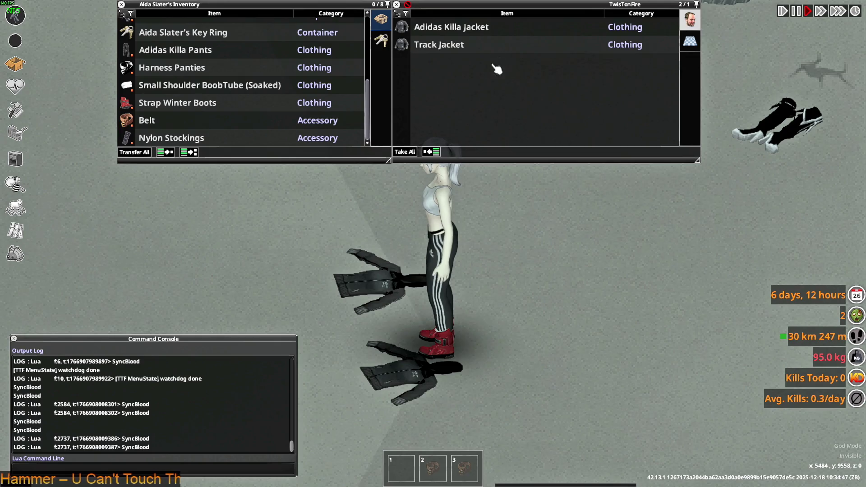
{"action": "right_click", "coordinate": [436, 45]}
{"action": "left_click", "coordinate": [467, 89]}
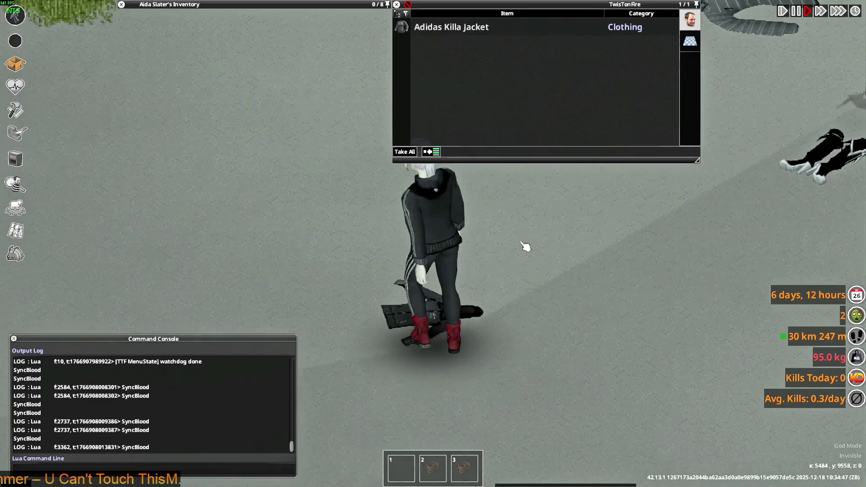
{"action": "key", "text": "d"}
{"action": "right_click", "coordinate": [448, 29]}
{"action": "left_click", "coordinate": [479, 56]}
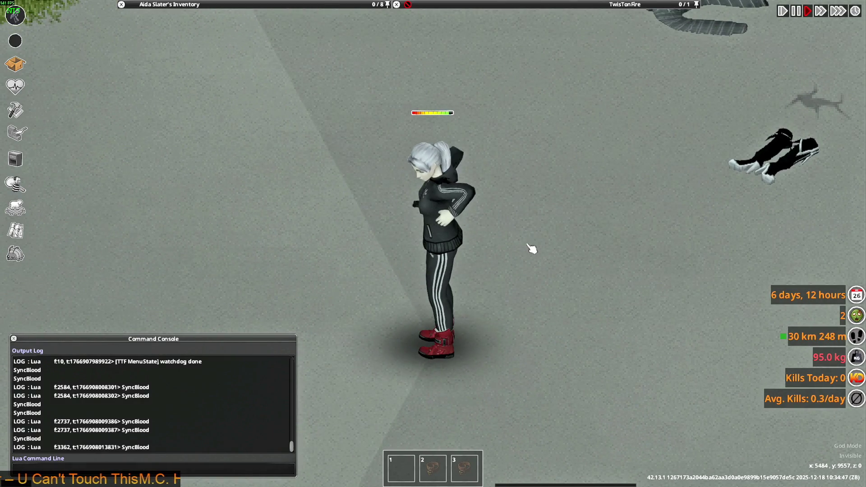
Step: Expand the Track Jacket stack and put on one of the Track Jackets
{"action": "mouse_move", "coordinate": [226, 116]}
{"action": "scroll", "coordinate": [224, 83], "scroll_direction": "up", "scroll_amount": 3}
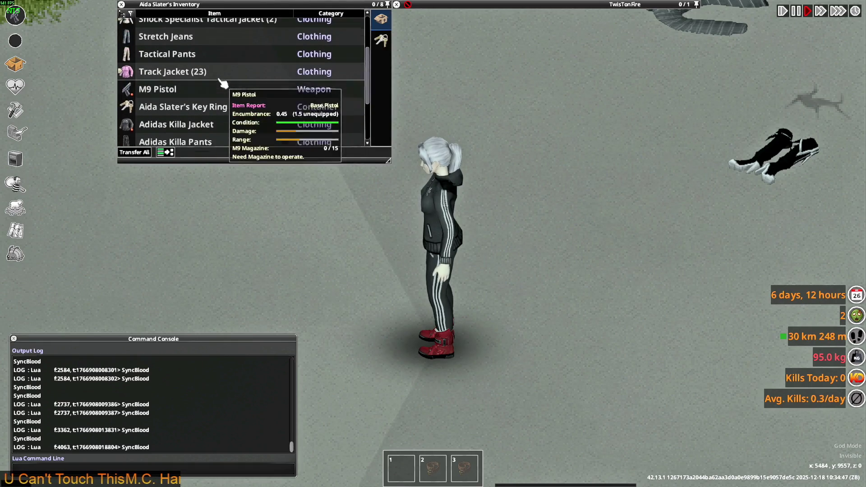
{"action": "scroll", "coordinate": [224, 83], "scroll_direction": "up", "scroll_amount": 1}
{"action": "scroll", "coordinate": [219, 89], "scroll_direction": "up", "scroll_amount": 4}
{"action": "scroll", "coordinate": [217, 93], "scroll_direction": "down", "scroll_amount": 9}
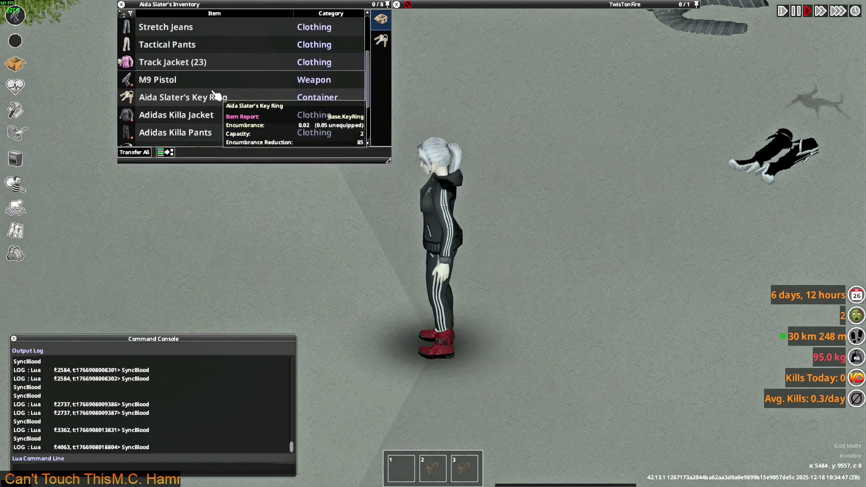
{"action": "scroll", "coordinate": [140, 56], "scroll_direction": "down", "scroll_amount": 3}
{"action": "scroll", "coordinate": [135, 116], "scroll_direction": "up", "scroll_amount": 9}
{"action": "left_click", "coordinate": [126, 116]}
{"action": "scroll", "coordinate": [198, 90], "scroll_direction": "down", "scroll_amount": 6}
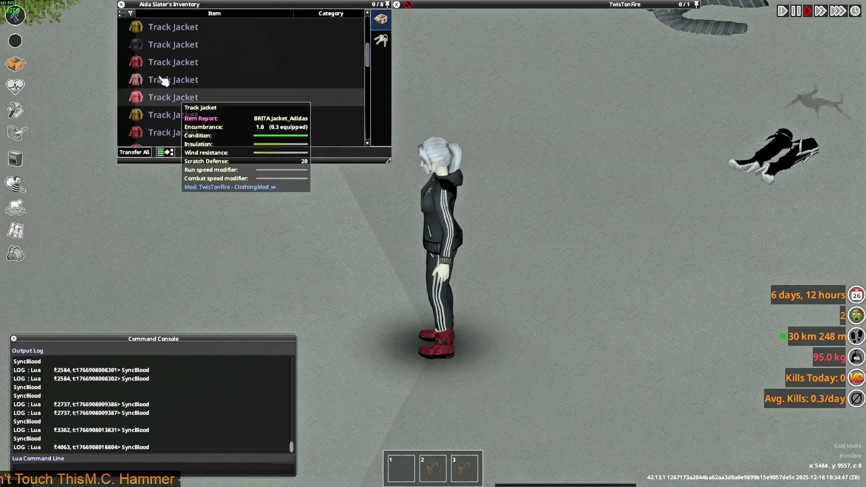
{"action": "right_click", "coordinate": [164, 50]}
{"action": "left_click", "coordinate": [185, 71]}
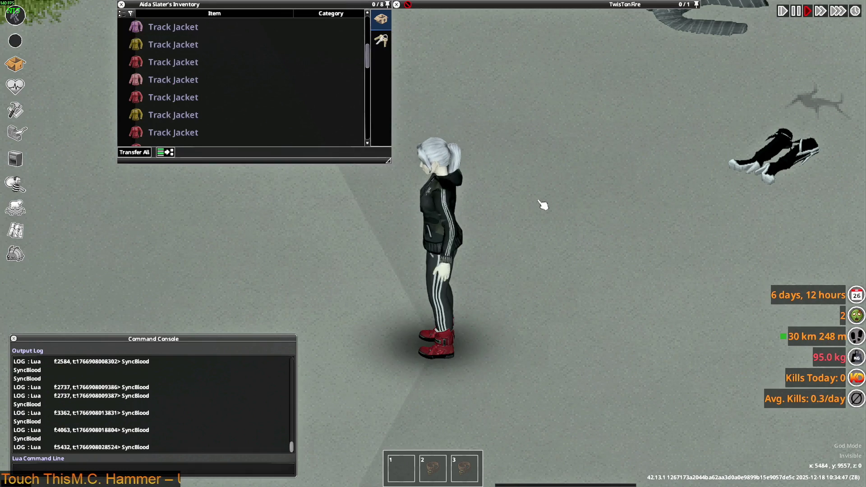
Step: Wear the grey Track Jacket, then collapse the Track Jacket stack
{"action": "scroll", "coordinate": [213, 110], "scroll_direction": "up", "scroll_amount": 4}
{"action": "scroll", "coordinate": [210, 112], "scroll_direction": "down", "scroll_amount": 4}
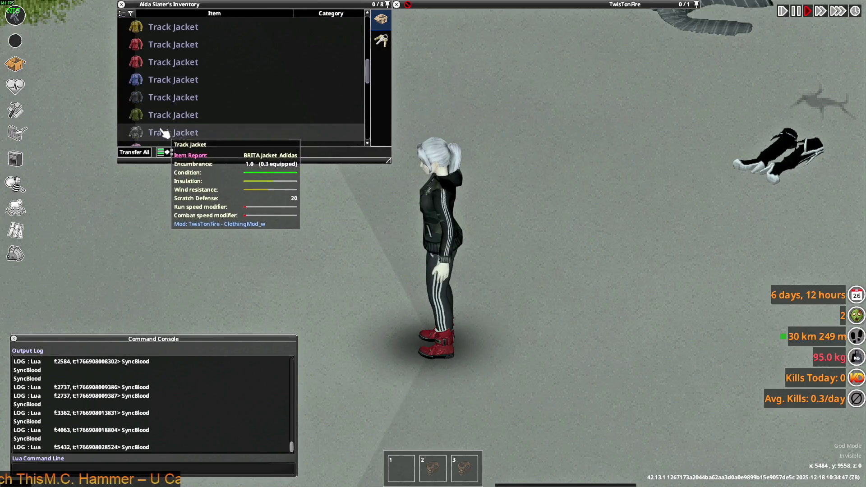
{"action": "double_click", "coordinate": [164, 132]}
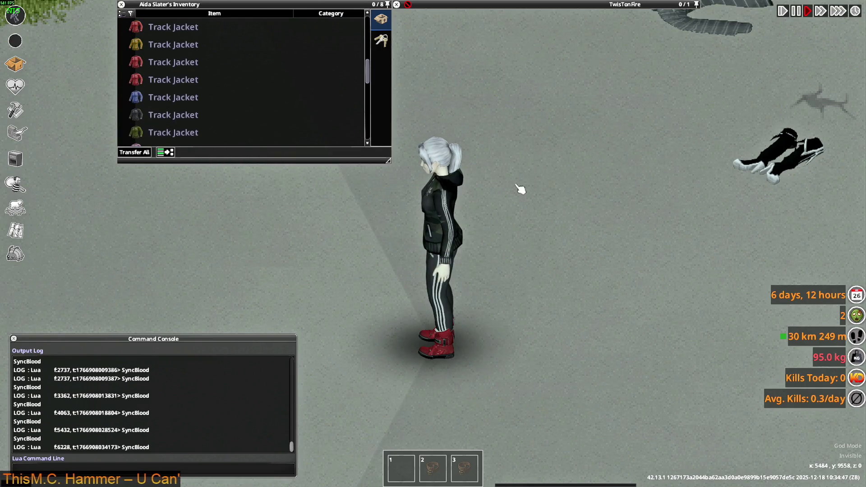
{"action": "right_click", "coordinate": [195, 118]}
{"action": "left_click", "coordinate": [199, 139]}
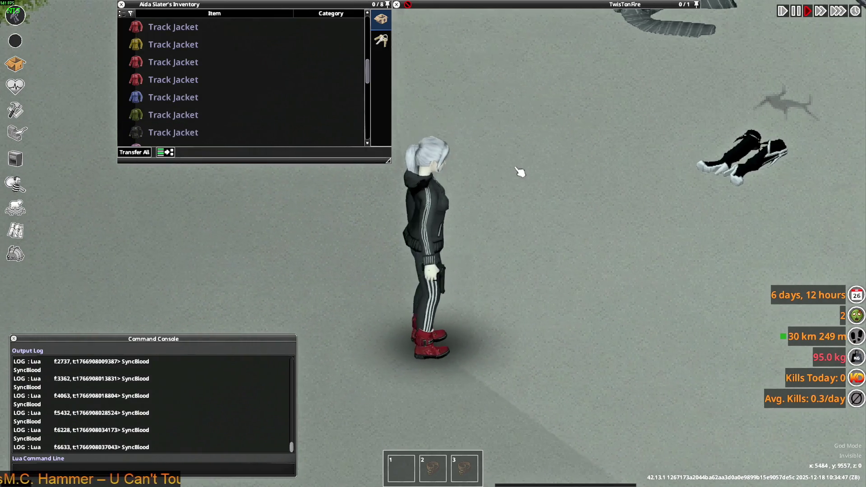
{"action": "scroll", "coordinate": [194, 115], "scroll_direction": "down", "scroll_amount": 5}
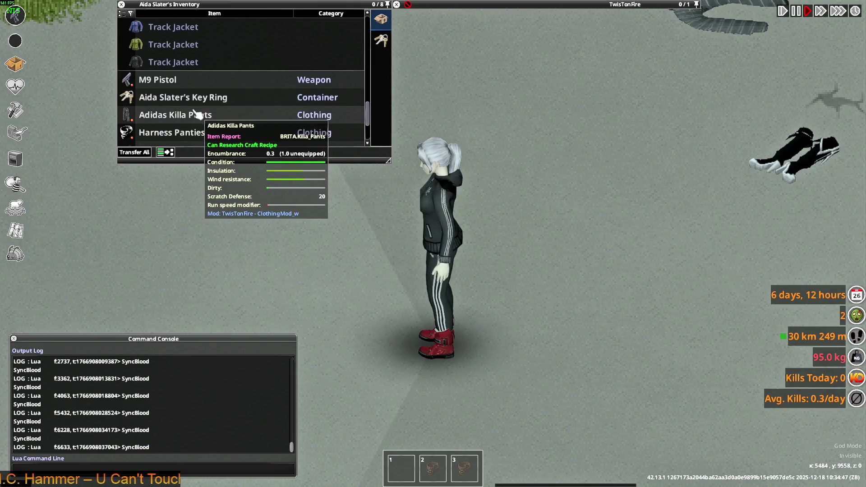
{"action": "scroll", "coordinate": [194, 115], "scroll_direction": "down", "scroll_amount": 2}
{"action": "scroll", "coordinate": [185, 116], "scroll_direction": "up", "scroll_amount": 10}
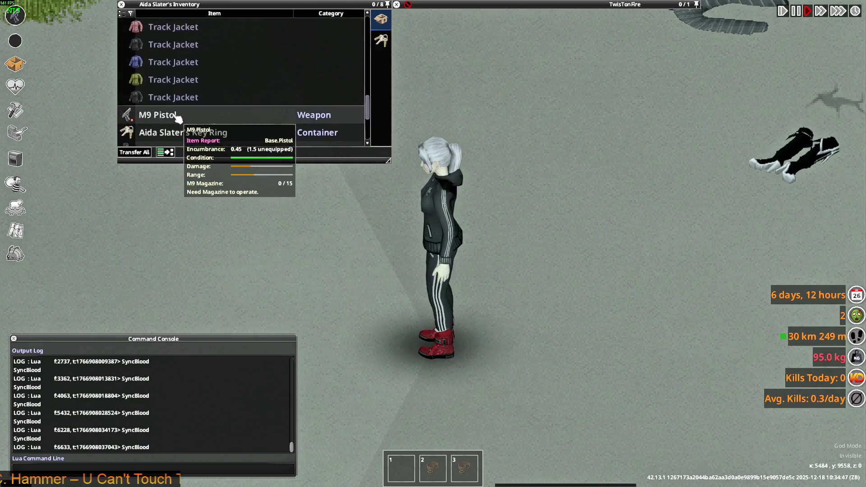
{"action": "left_click", "coordinate": [165, 97]}
Step: Wear the Adidas Killa Jacket again and walk left and right to view it
{"action": "scroll", "coordinate": [163, 104], "scroll_direction": "up", "scroll_amount": 1}
{"action": "scroll", "coordinate": [163, 99], "scroll_direction": "up", "scroll_amount": 1}
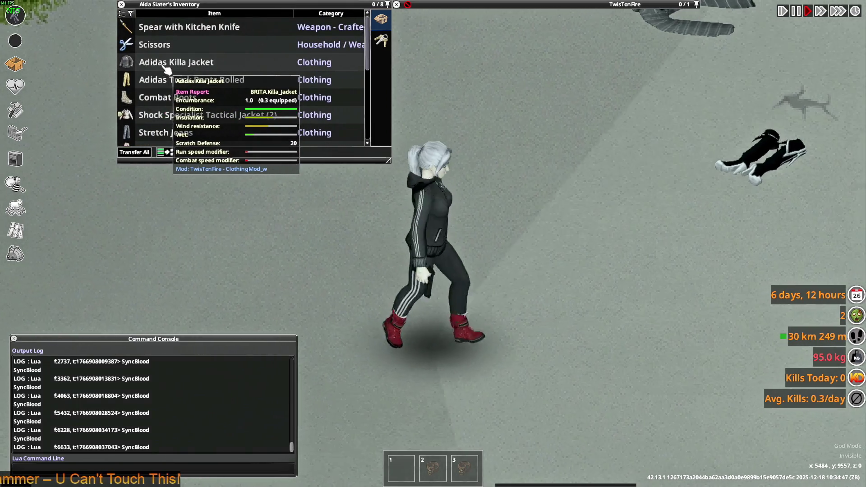
{"action": "right_click", "coordinate": [165, 68]}
{"action": "left_click", "coordinate": [220, 95]}
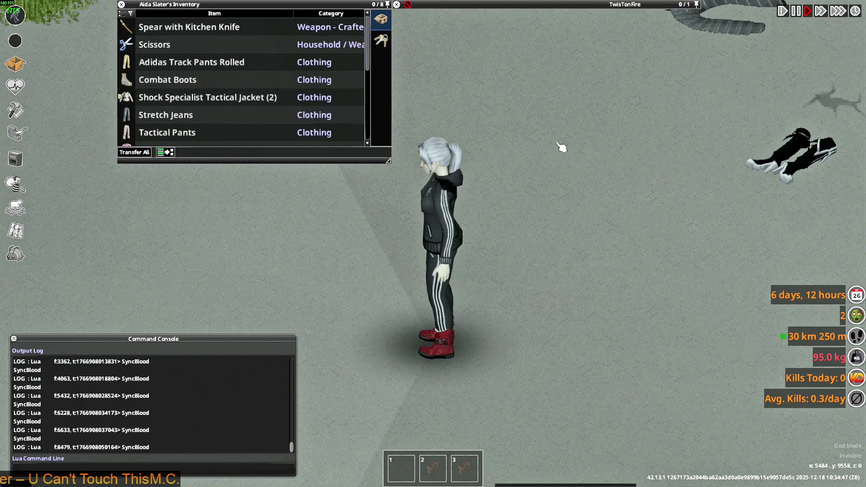
{"action": "key", "text": "d"}
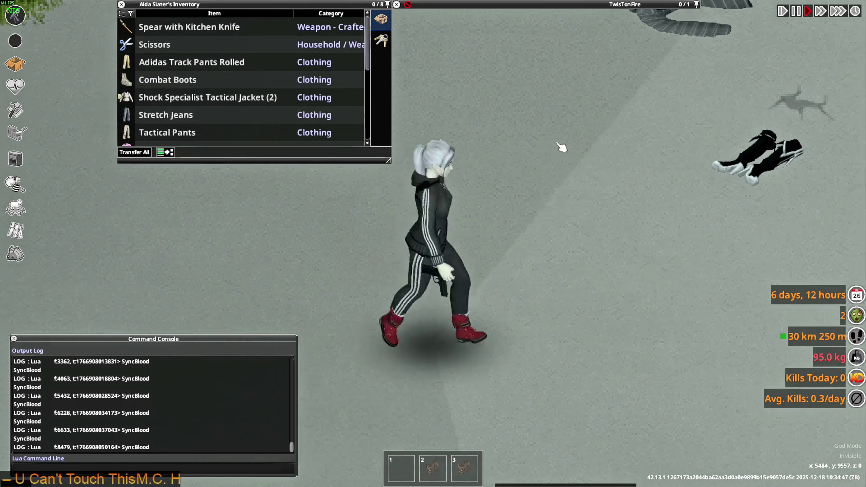
{"action": "key", "text": "a"}
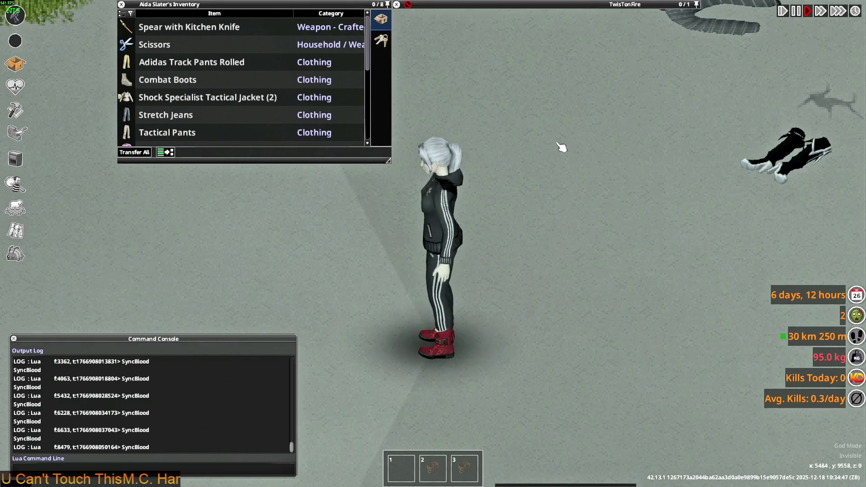
Step: Expand the stack of 23 Track Jackets in the inventory
{"action": "scroll", "coordinate": [213, 135], "scroll_direction": "down", "scroll_amount": 5}
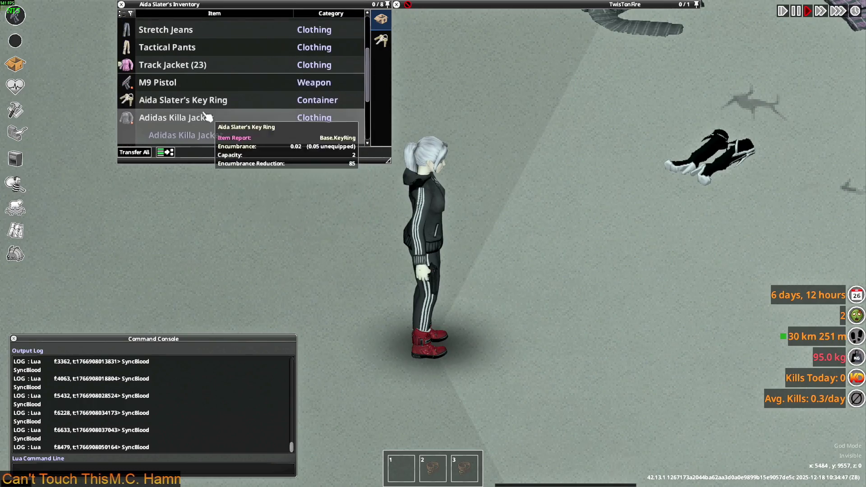
{"action": "scroll", "coordinate": [205, 119], "scroll_direction": "up", "scroll_amount": 1}
{"action": "scroll", "coordinate": [205, 118], "scroll_direction": "up", "scroll_amount": 1}
{"action": "left_click", "coordinate": [172, 96]}
{"action": "scroll", "coordinate": [172, 96], "scroll_direction": "down", "scroll_amount": 4}
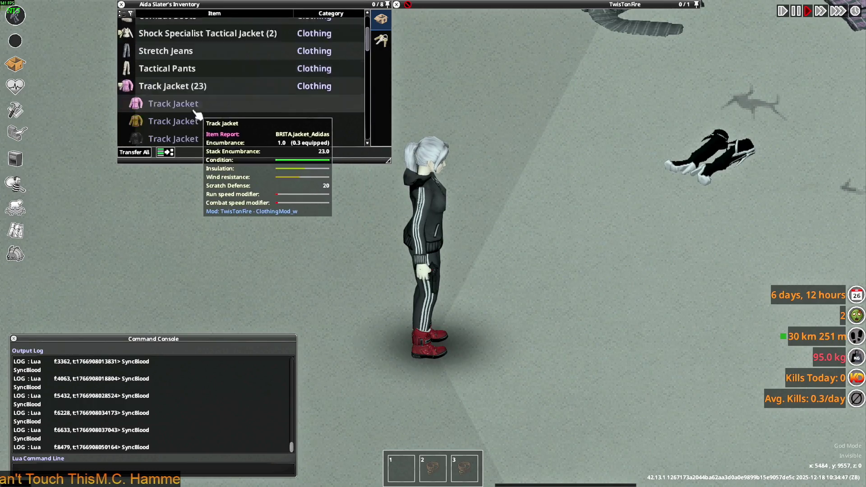
Step: Move several Track Jackets from the inventory onto the ground container
{"action": "mouse_move", "coordinate": [173, 47]}
{"action": "left_mouse_down"}
{"action": "mouse_move", "coordinate": [169, 78]}
{"action": "mouse_move", "coordinate": [199, 87]}
{"action": "mouse_move", "coordinate": [447, 246]}
{"action": "left_mouse_up"}
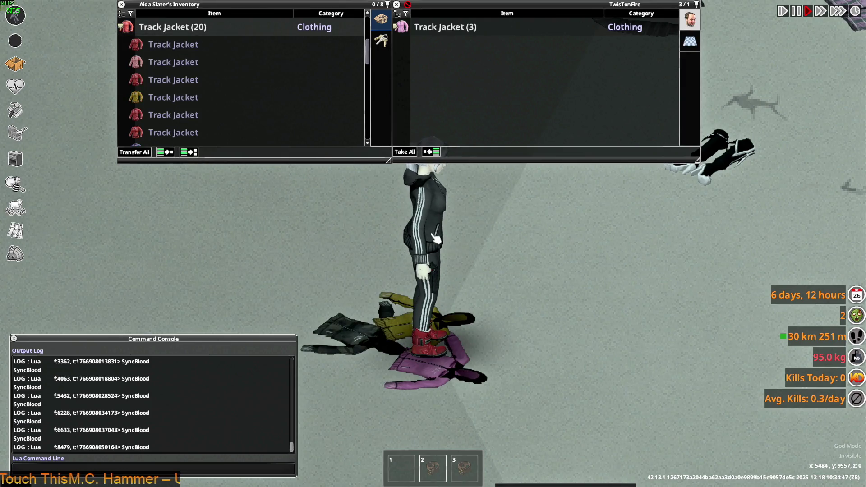
{"action": "mouse_move", "coordinate": [171, 54]}
{"action": "left_mouse_down"}
{"action": "mouse_move", "coordinate": [176, 135]}
{"action": "mouse_move", "coordinate": [466, 272]}
{"action": "left_mouse_up"}
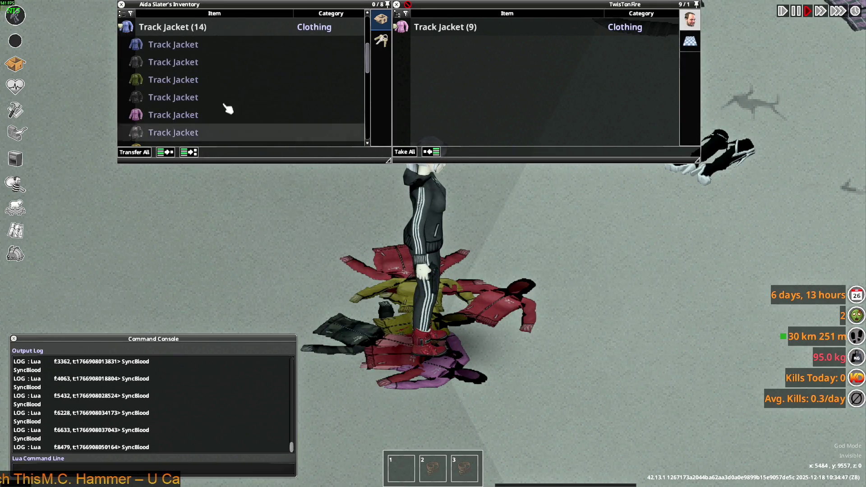
{"action": "left_click_drag", "start_coordinate": [149, 60], "coordinate": [360, 201]}
{"action": "mouse_move", "coordinate": [174, 82]}
{"action": "left_mouse_down"}
{"action": "mouse_move", "coordinate": [170, 135]}
{"action": "mouse_move", "coordinate": [171, 122]}
{"action": "mouse_move", "coordinate": [406, 225]}
{"action": "left_mouse_up"}
Step: Wear a Track Jacket and walk around beside the crate to view it
{"action": "right_click", "coordinate": [165, 45]}
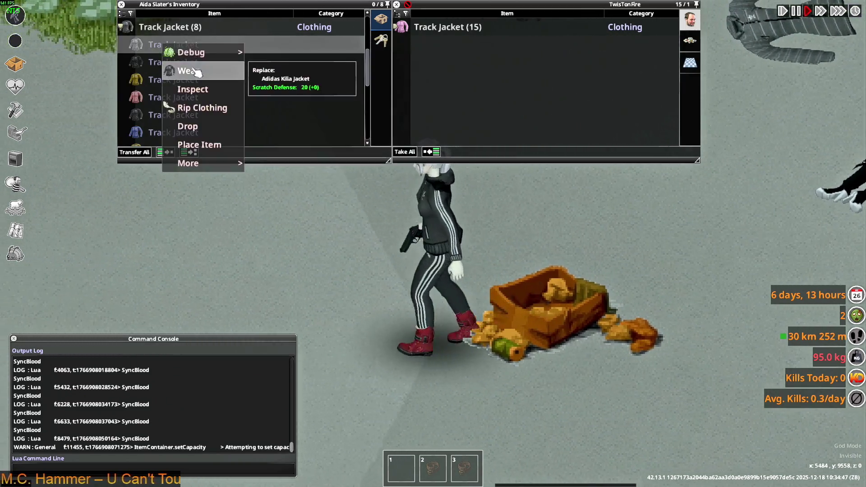
{"action": "left_click", "coordinate": [195, 72]}
{"action": "key", "text": "d"}
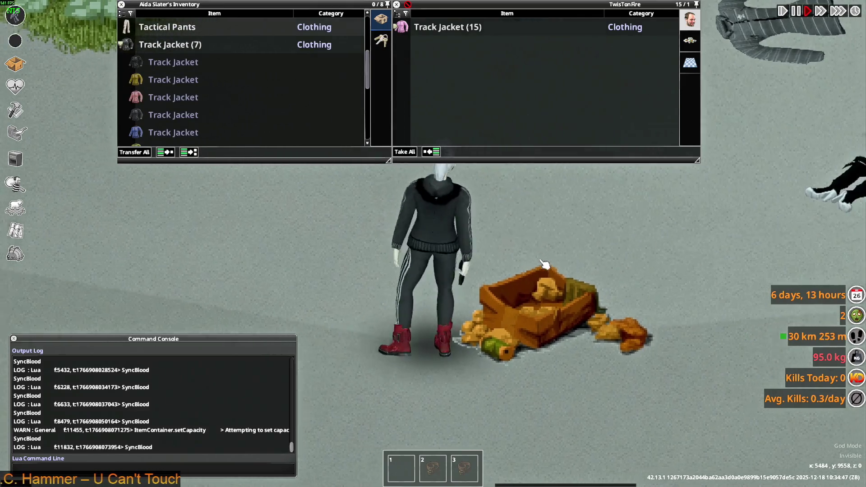
{"action": "key", "text": "a"}
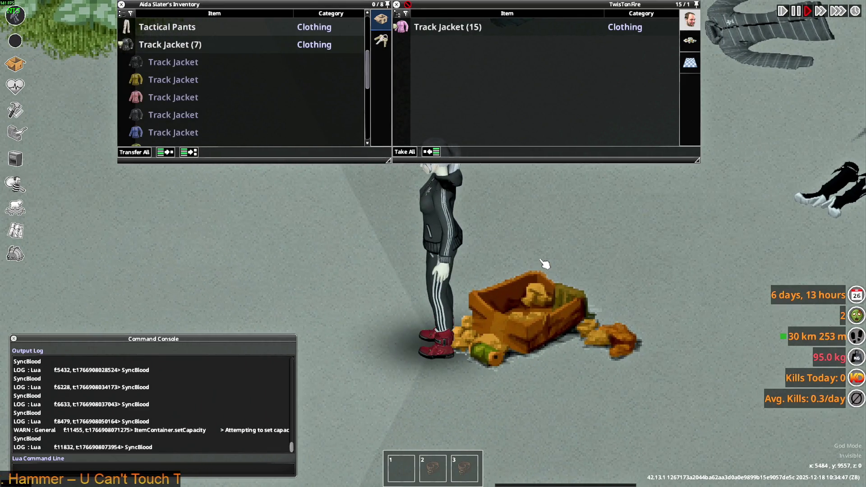
{"action": "key", "text": "a"}
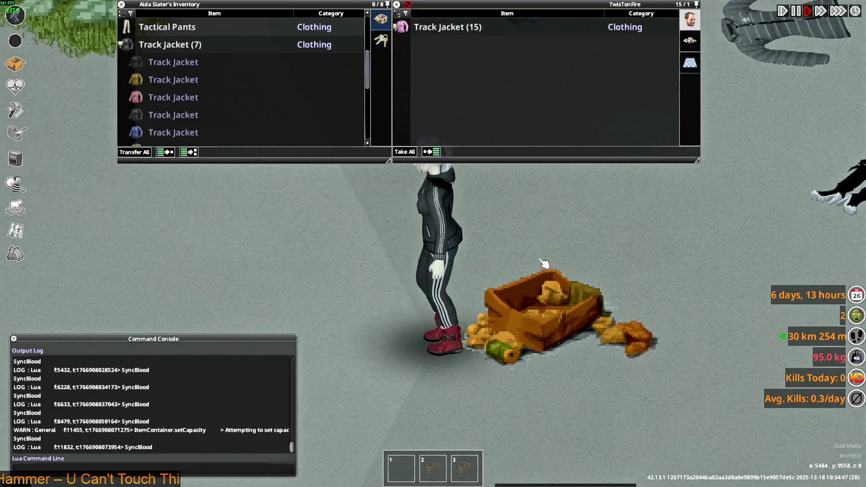
{"action": "key", "text": "d"}
{"action": "mouse_move", "coordinate": [180, 98]}
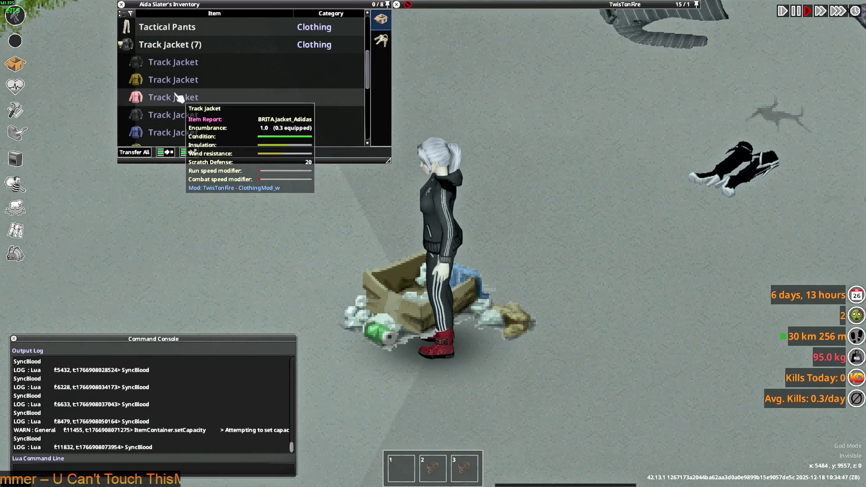
{"action": "key", "text": "d"}
Step: Move one more Track Jacket out and put the black Track Jacket on the character
{"action": "mouse_move", "coordinate": [175, 84]}
{"action": "left_mouse_down"}
{"action": "mouse_move", "coordinate": [175, 120]}
{"action": "mouse_move", "coordinate": [292, 201]}
{"action": "mouse_move", "coordinate": [483, 297]}
{"action": "left_mouse_up"}
{"action": "scroll", "coordinate": [175, 121], "scroll_direction": "down", "scroll_amount": 1}
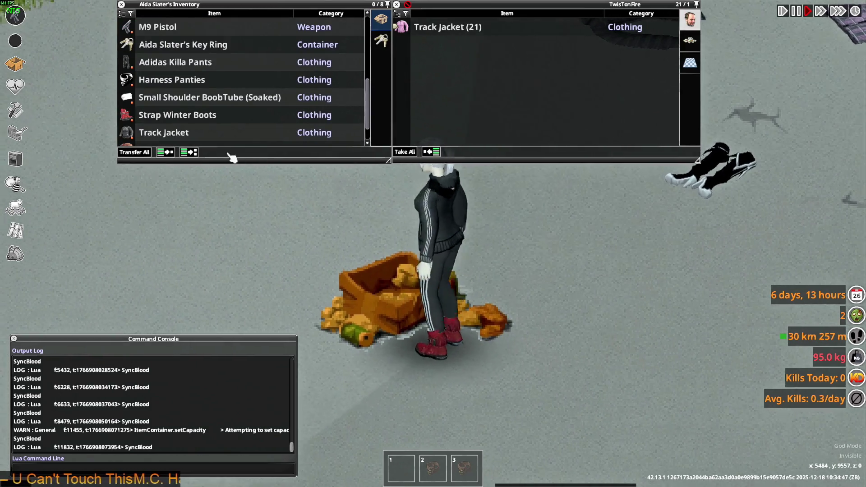
{"action": "key", "text": "a"}
{"action": "scroll", "coordinate": [170, 120], "scroll_direction": "up", "scroll_amount": 3}
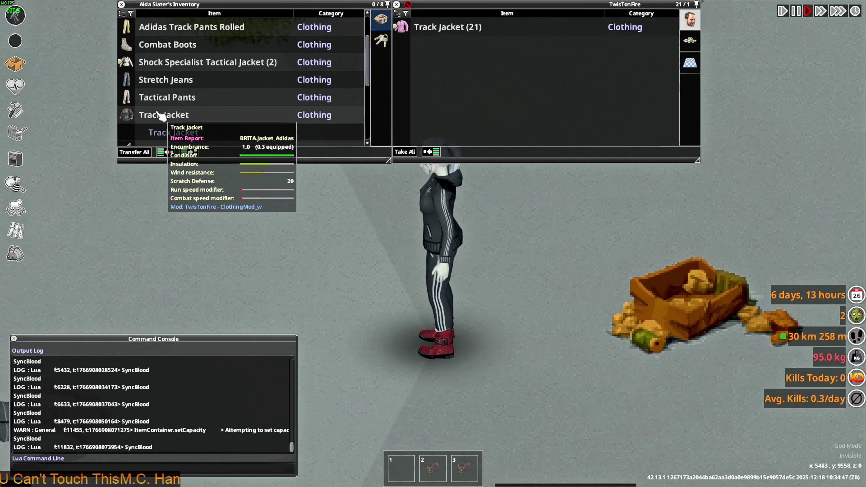
{"action": "scroll", "coordinate": [160, 117], "scroll_direction": "up", "scroll_amount": 3}
{"action": "right_click", "coordinate": [168, 66]}
{"action": "left_click", "coordinate": [190, 87]}
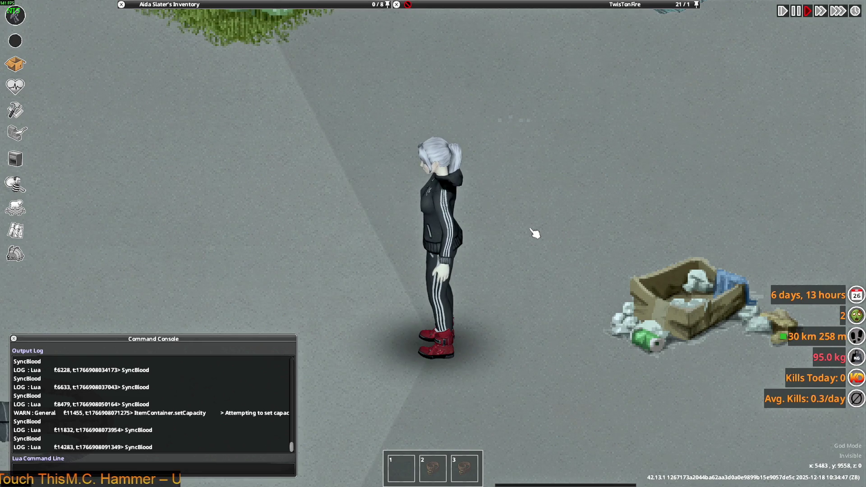
Step: Walk the character around while aiming and firing the pistol several times
{"action": "key", "text": "d"}
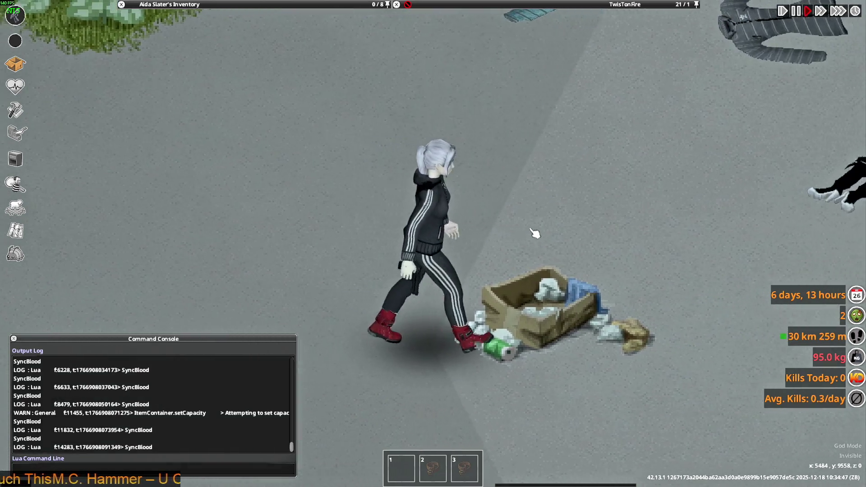
{"action": "scroll", "coordinate": [543, 204], "scroll_direction": "down", "scroll_amount": 3}
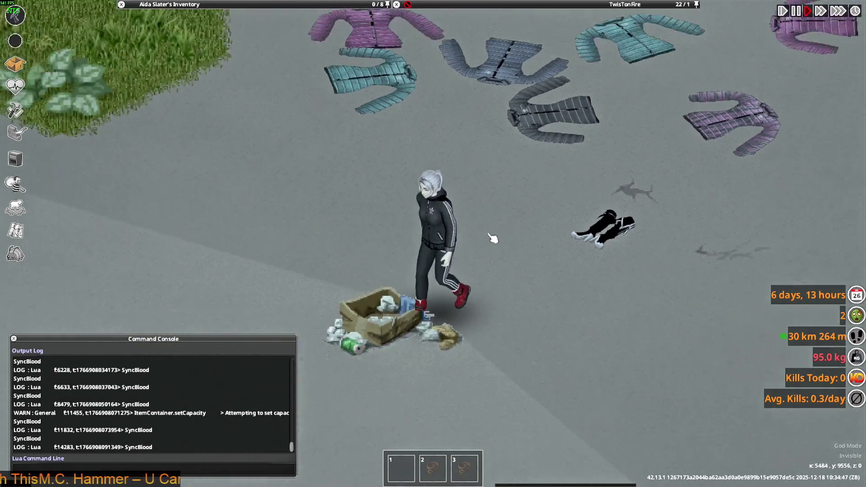
{"action": "mouse_move", "coordinate": [493, 238]}
{"action": "right_mouse_down"}
{"action": "mouse_move", "coordinate": [551, 184]}
{"action": "mouse_move", "coordinate": [357, 155]}
{"action": "mouse_move", "coordinate": [298, 221]}
{"action": "mouse_move", "coordinate": [480, 319]}
{"action": "right_mouse_up"}
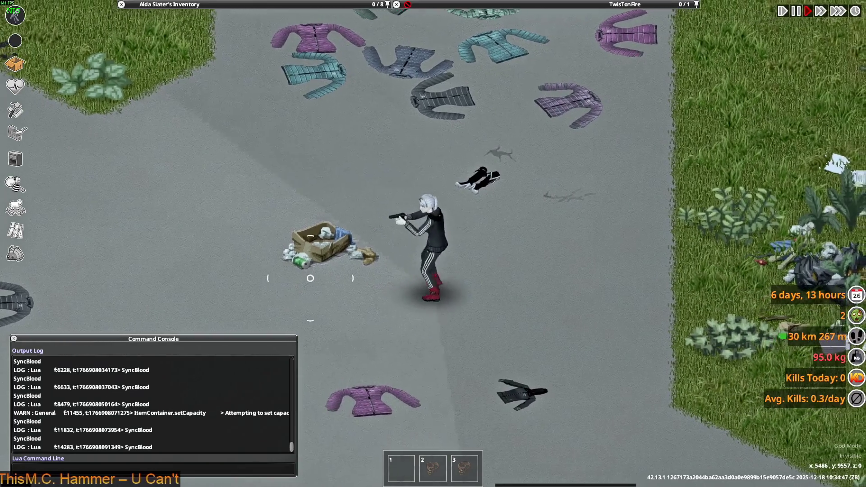
{"action": "key", "text": "a"}
{"action": "mouse_move", "coordinate": [324, 193]}
{"action": "right_mouse_down"}
{"action": "mouse_move", "coordinate": [536, 178]}
{"action": "mouse_move", "coordinate": [641, 261]}
{"action": "mouse_move", "coordinate": [587, 303]}
{"action": "mouse_move", "coordinate": [449, 101]}
{"action": "mouse_move", "coordinate": [325, 203]}
{"action": "mouse_move", "coordinate": [481, 405]}
{"action": "mouse_move", "coordinate": [532, 296]}
{"action": "mouse_move", "coordinate": [499, 194]}
{"action": "mouse_move", "coordinate": [395, 154]}
{"action": "mouse_move", "coordinate": [543, 144]}
{"action": "mouse_move", "coordinate": [596, 190]}
{"action": "mouse_move", "coordinate": [570, 165]}
{"action": "mouse_move", "coordinate": [379, 135]}
{"action": "mouse_move", "coordinate": [330, 192]}
{"action": "mouse_move", "coordinate": [469, 277]}
{"action": "mouse_move", "coordinate": [397, 291]}
{"action": "mouse_move", "coordinate": [318, 258]}
{"action": "mouse_move", "coordinate": [465, 285]}
{"action": "right_mouse_up"}
{"action": "left_click", "coordinate": [532, 296]}
{"action": "left_click", "coordinate": [499, 193]}
{"action": "left_click", "coordinate": [395, 155]}
{"action": "scroll", "coordinate": [543, 145], "scroll_direction": "up", "scroll_amount": 2}
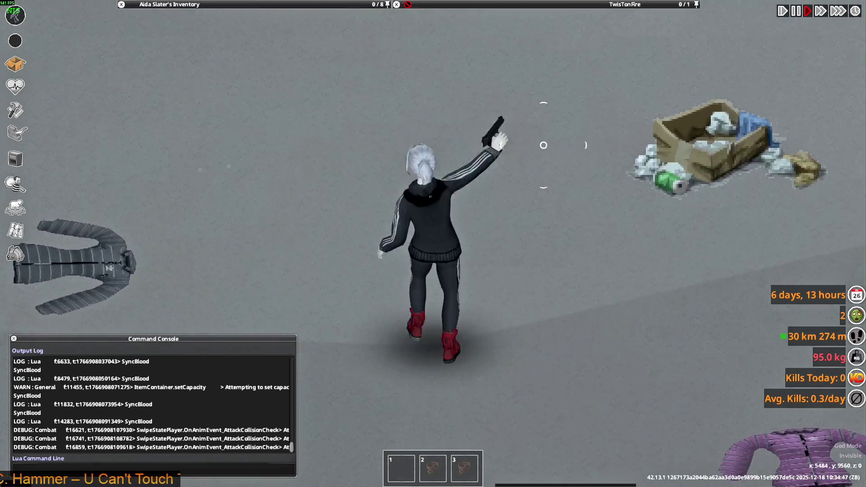
{"action": "key", "text": "d"}
{"action": "left_click", "coordinate": [570, 164]}
{"action": "left_click", "coordinate": [330, 193]}
{"action": "scroll", "coordinate": [330, 193], "scroll_direction": "down", "scroll_amount": 3}
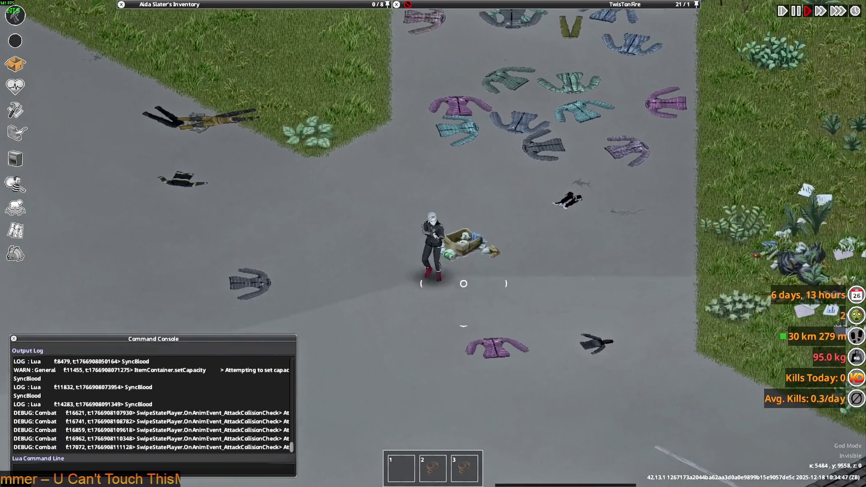
{"action": "scroll", "coordinate": [465, 285], "scroll_direction": "up", "scroll_amount": 4}
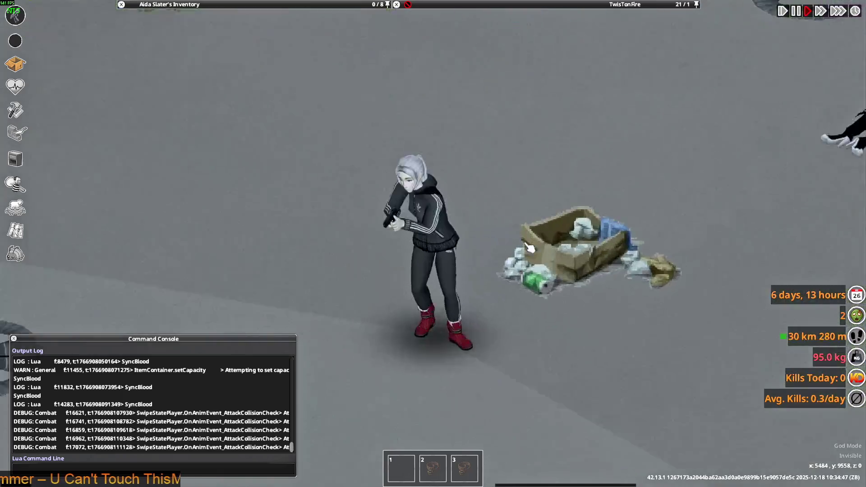
Step: Expand the Shock Specialist Tactical Jacket stack, then switch to brita_clothing.txt in the editor
{"action": "mouse_move", "coordinate": [204, 5]}
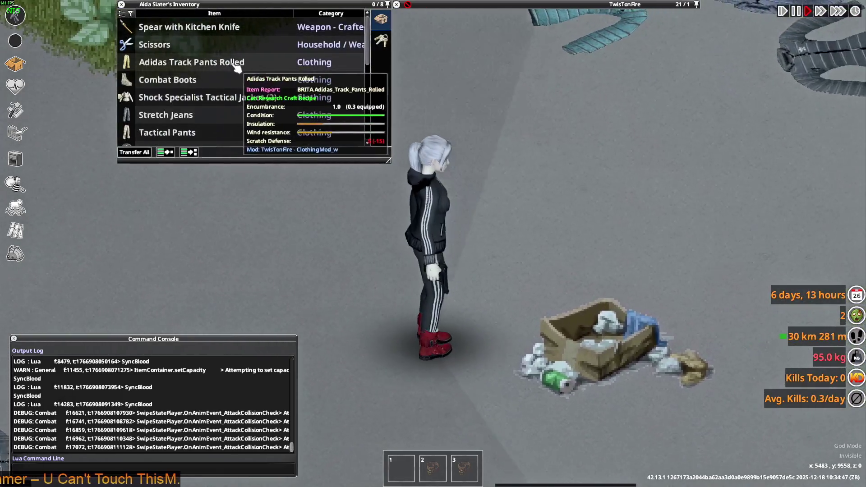
{"action": "key", "text": "s"}
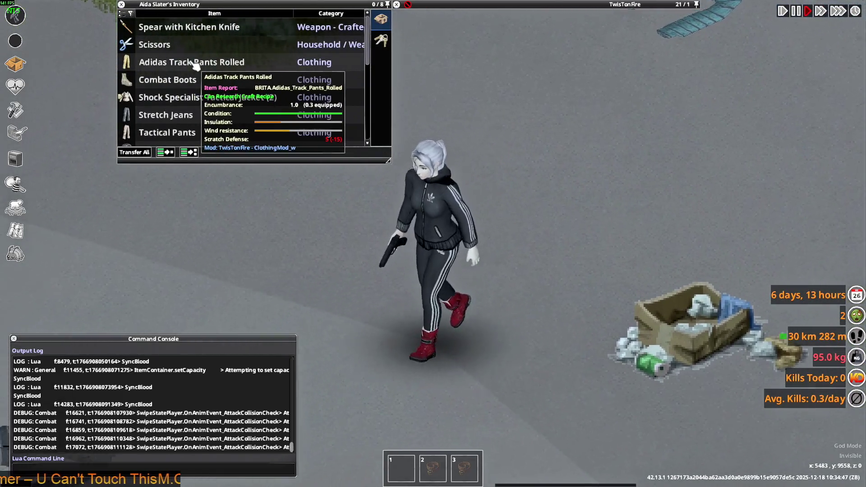
{"action": "left_click", "coordinate": [180, 100]}
{"action": "key", "text": "w"}
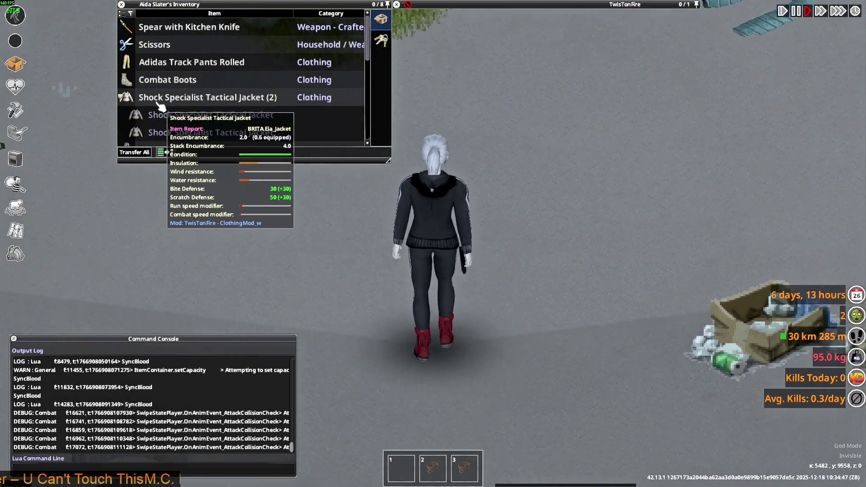
{"action": "scroll", "coordinate": [180, 100], "scroll_direction": "down", "scroll_amount": 1}
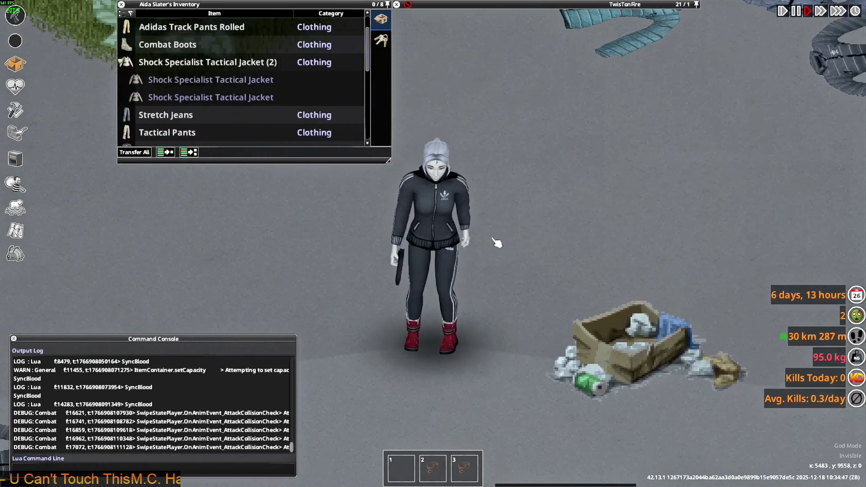
{"action": "key", "text": "alt+Tab"}
{"action": "key", "text": "Tab"}
{"action": "key", "text": "Tab"}
{"action": "key", "text": "Tab"}
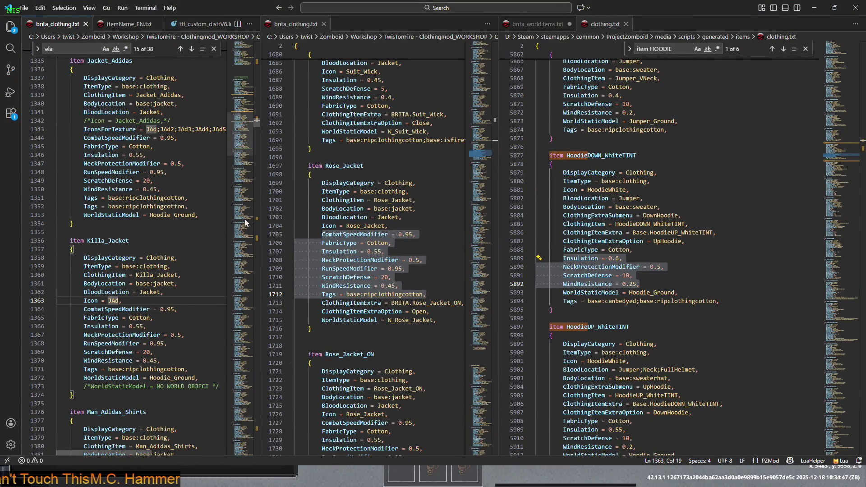
Step: Delete the commented-out WorldStaticModel line from the Killa_Jacket entry
{"action": "scroll", "coordinate": [181, 220], "scroll_direction": "down", "scroll_amount": 4}
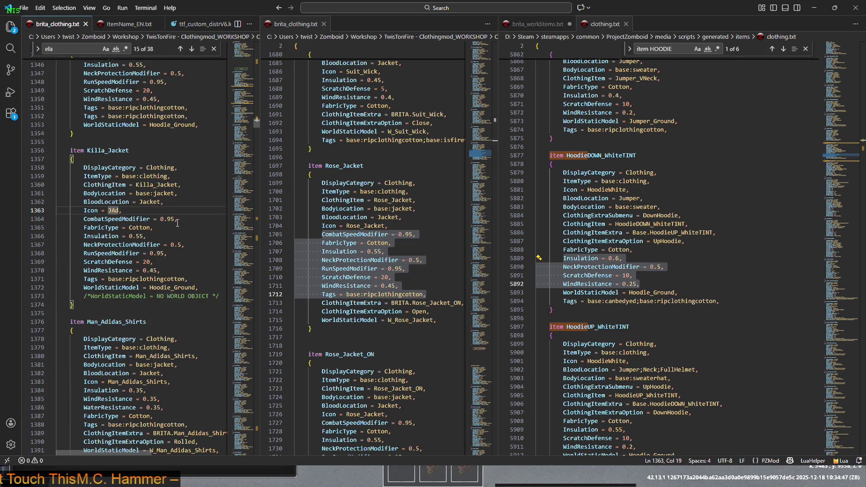
{"action": "scroll", "coordinate": [178, 222], "scroll_direction": "up", "scroll_amount": 4}
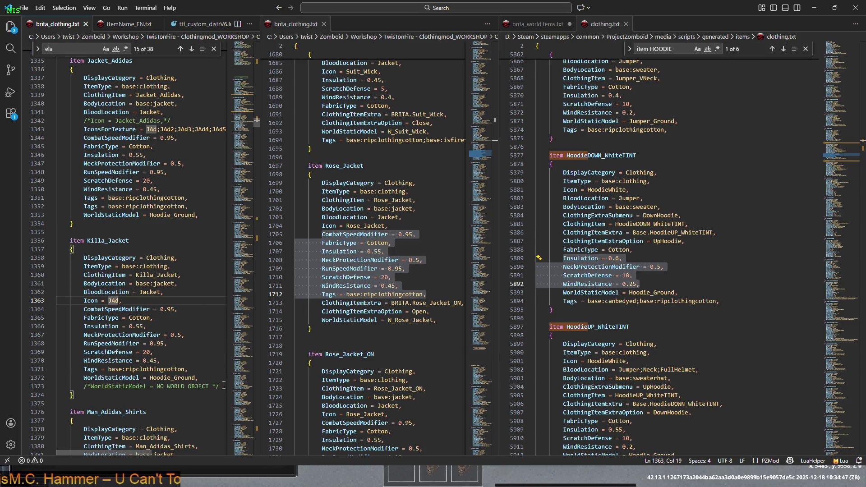
{"action": "key", "text": "BackSpace"}
{"action": "scroll", "coordinate": [184, 355], "scroll_direction": "down", "scroll_amount": 6}
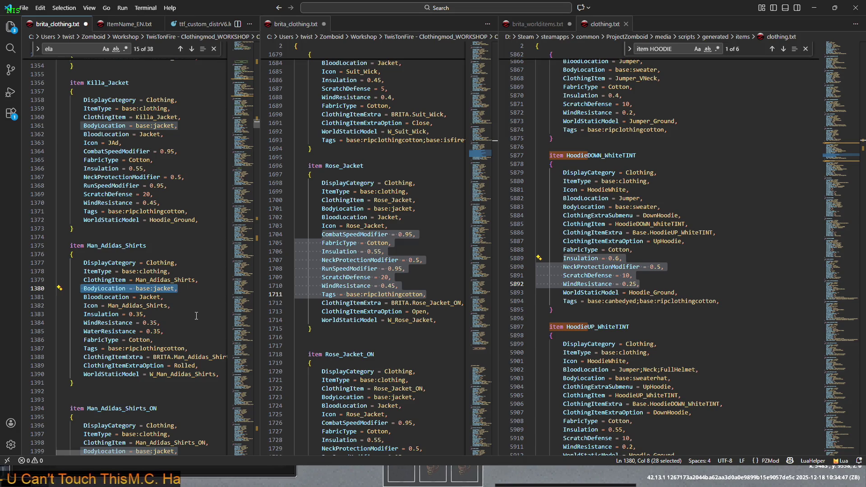
Step: Select the Man_Adidas_Shirts item name and cycle through the open windows
{"action": "left_click_drag", "start_coordinate": [89, 246], "coordinate": [116, 246]}
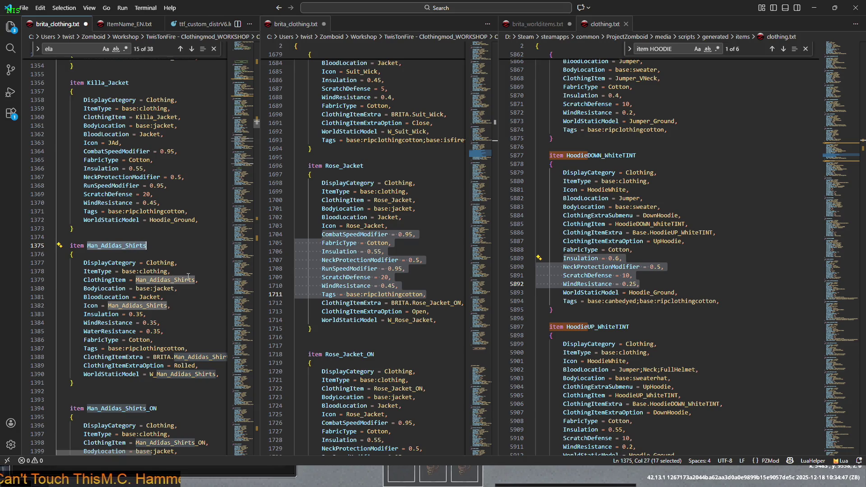
{"action": "key", "text": "alt+Tab"}
{"action": "key", "text": "alt+Tab"}
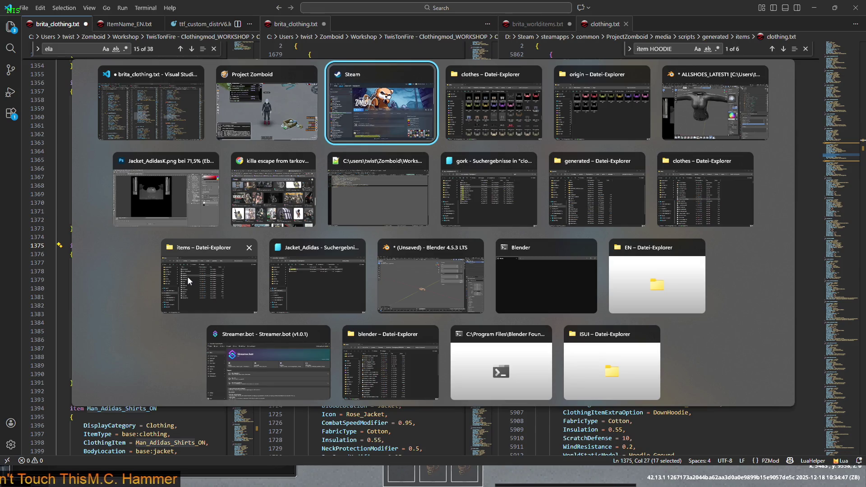
{"action": "key", "text": "alt+Tab"}
{"action": "key", "text": "alt+Tab"}
{"action": "key", "text": "alt+Tab"}
{"action": "key", "text": "alt+Tab"}
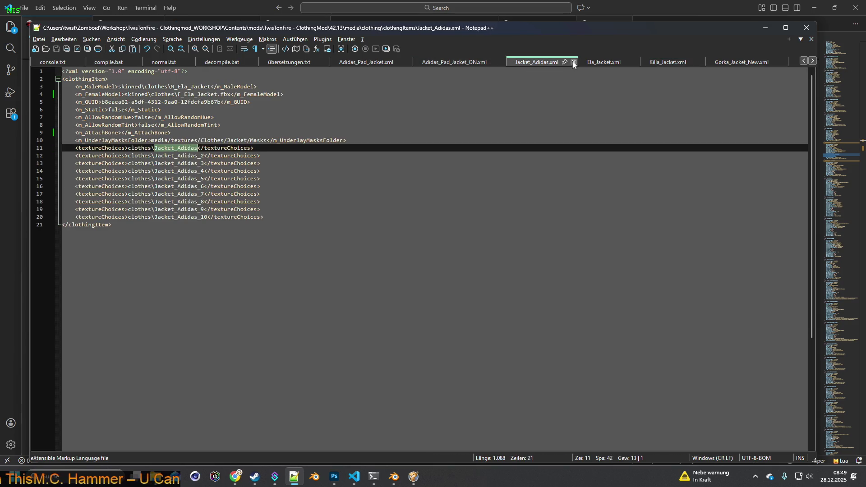
Step: Close the Jacket_Adidas.xml, Ela_Jacket.xml and Killa_Jacket.xml tabs so Gorka_Jacket_New.xml is displayed
{"action": "left_click", "coordinate": [574, 64]}
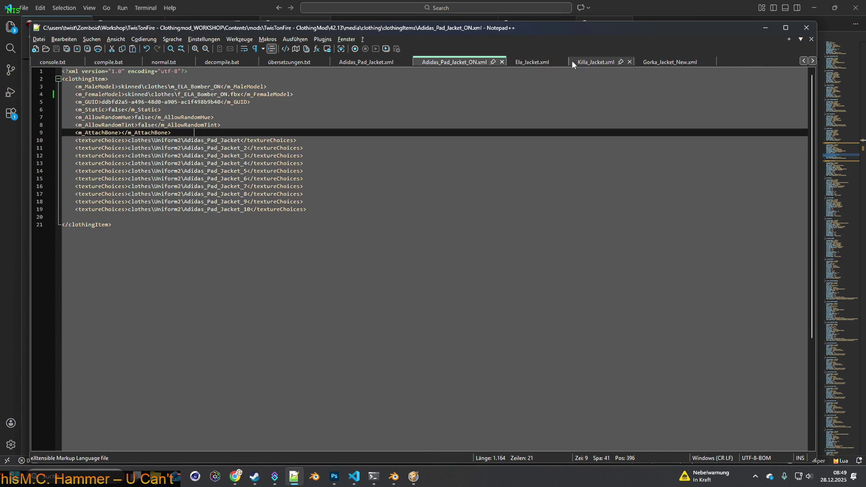
{"action": "left_click", "coordinate": [565, 64]}
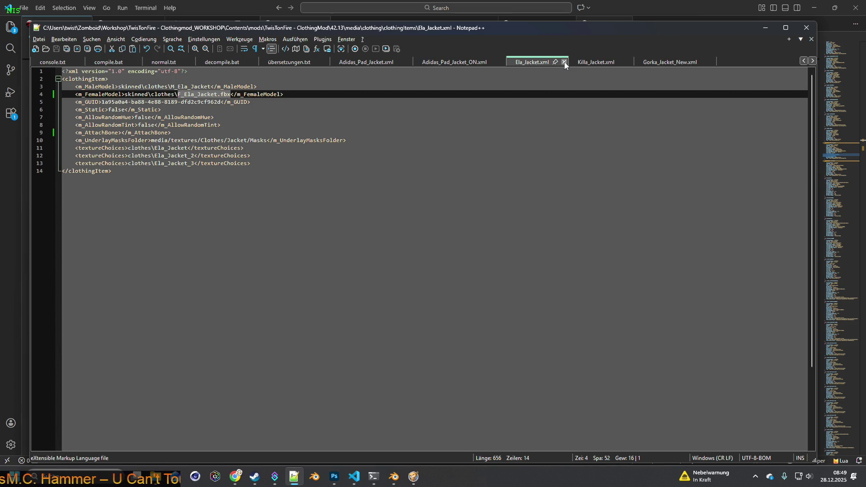
{"action": "left_click", "coordinate": [565, 64]}
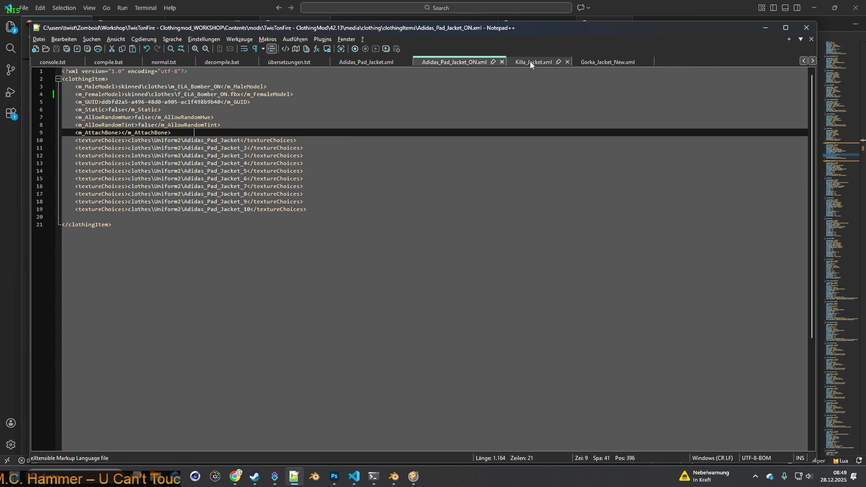
{"action": "left_click", "coordinate": [541, 65]}
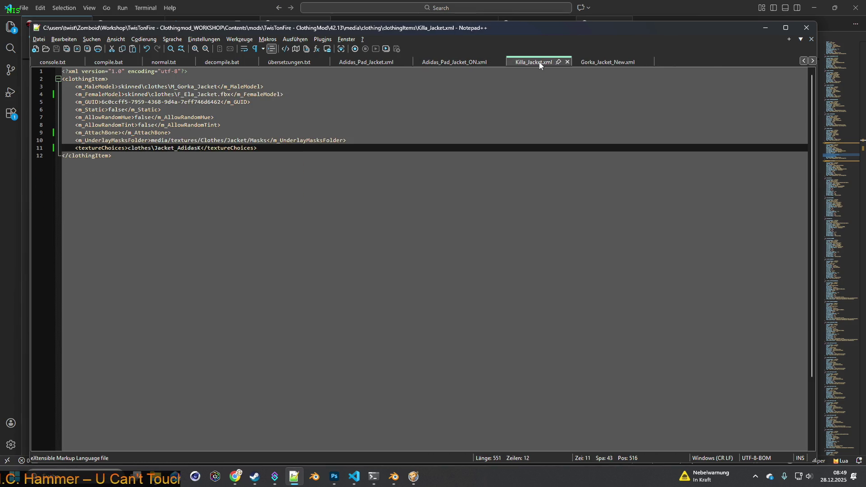
{"action": "left_click", "coordinate": [568, 64]}
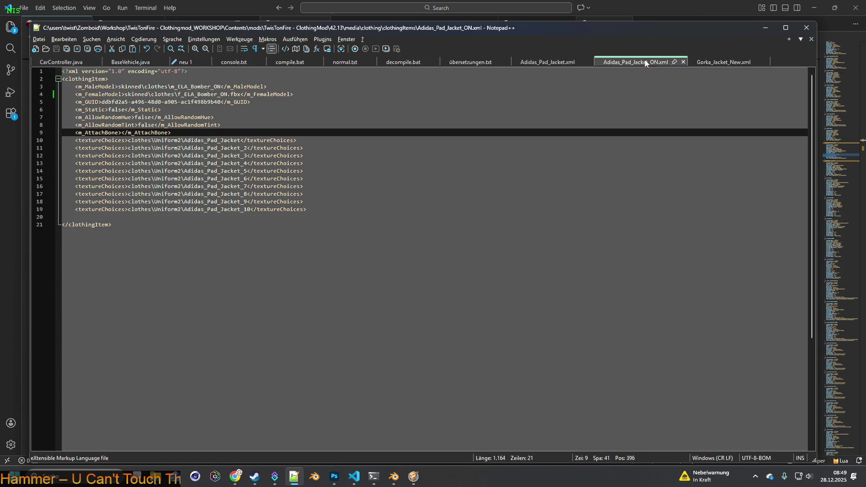
{"action": "left_click", "coordinate": [720, 63]}
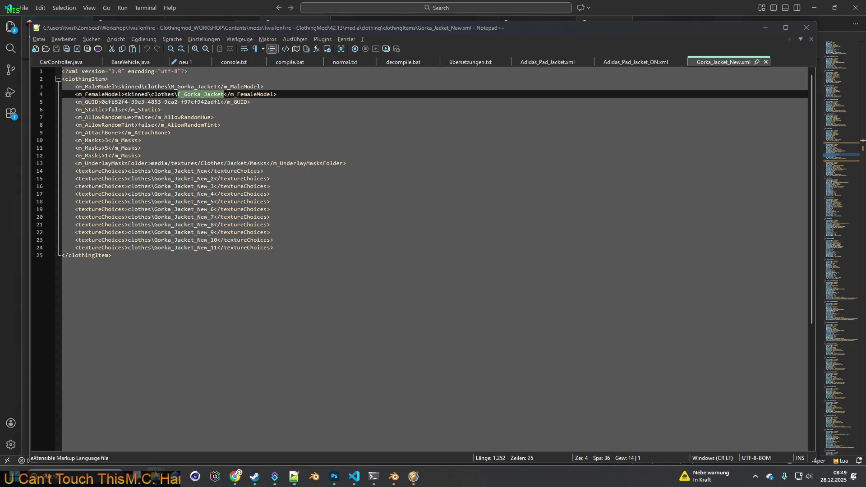
{"action": "mouse_move", "coordinate": [303, 404]}
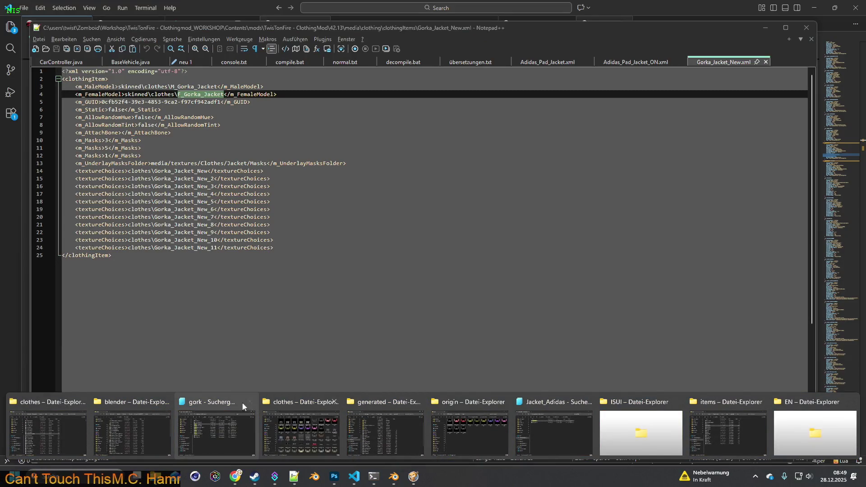
Step: Search Explorer for Man_Adidas_Shirts and open Man_Adidas_Shirts.xml and Man_Adidas_Shirts_ON.xml in Notepad++
{"action": "left_click", "coordinate": [189, 405]}
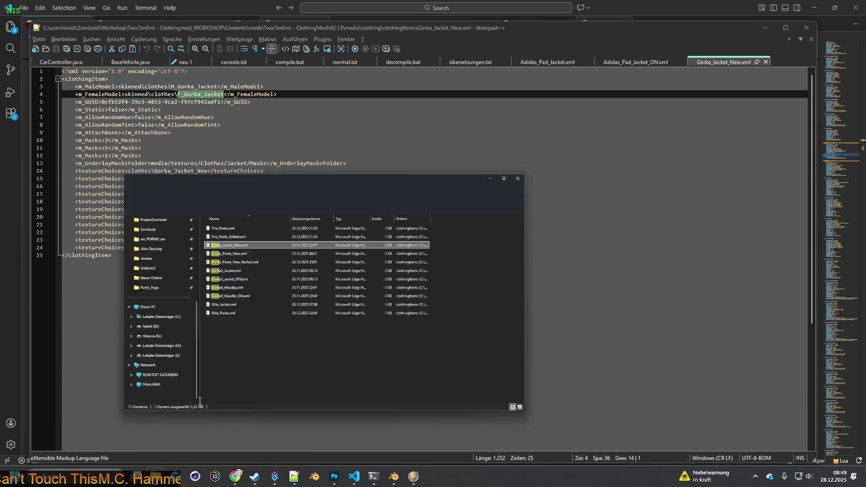
{"action": "left_click", "coordinate": [596, 61]}
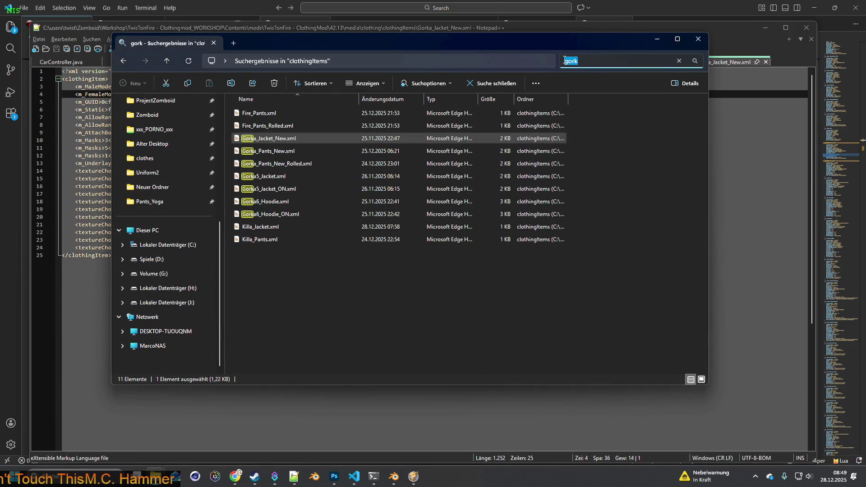
{"action": "type", "text": "Man_Adidas_Shirts"}
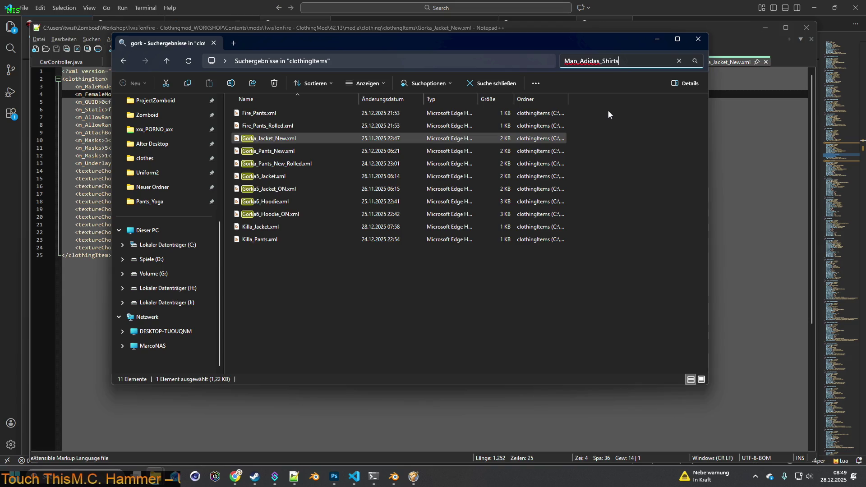
{"action": "mouse_move", "coordinate": [303, 149]}
{"action": "left_mouse_down"}
{"action": "mouse_move", "coordinate": [280, 130]}
{"action": "mouse_move", "coordinate": [243, 122]}
{"action": "left_mouse_up"}
{"action": "right_click", "coordinate": [275, 116]}
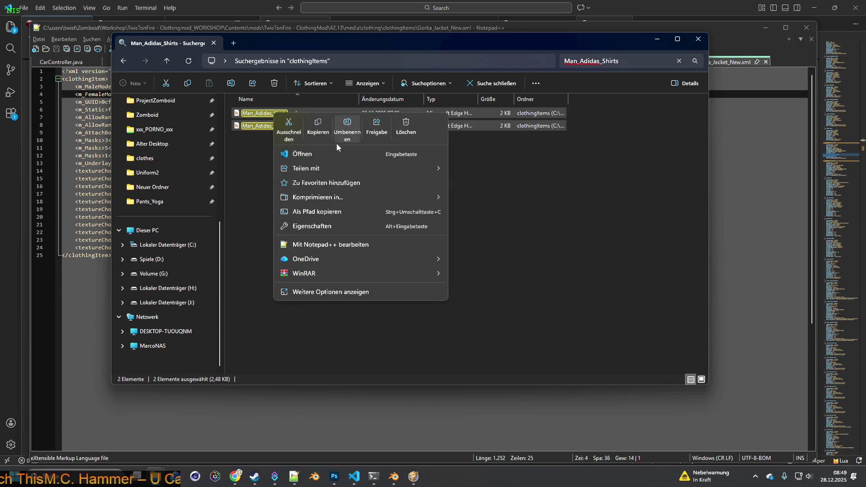
{"action": "left_click", "coordinate": [331, 245]}
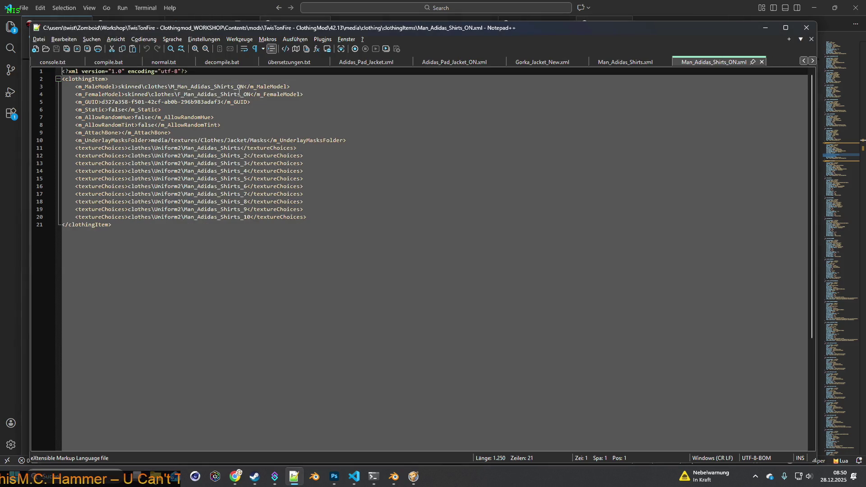
Step: Flip between Man_Adidas_Shirts.xml and Man_Adidas_Shirts_ON.xml to compare their definitions
{"action": "left_click", "coordinate": [627, 63]}
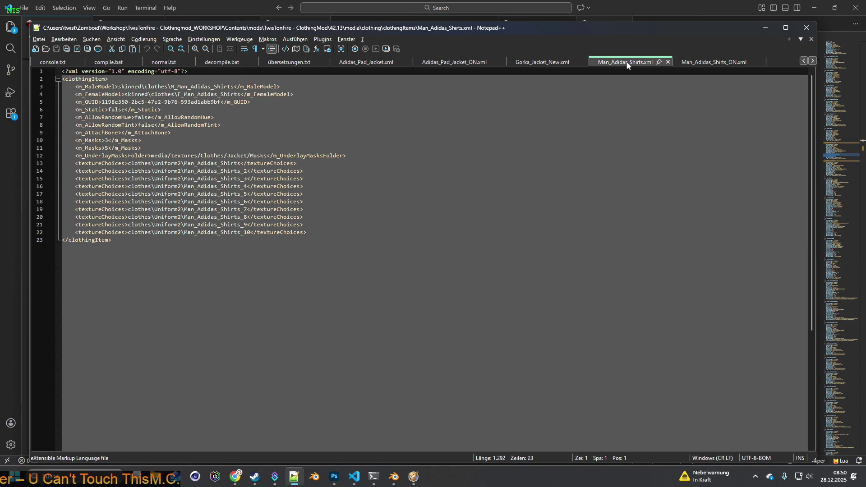
{"action": "left_click", "coordinate": [721, 66]}
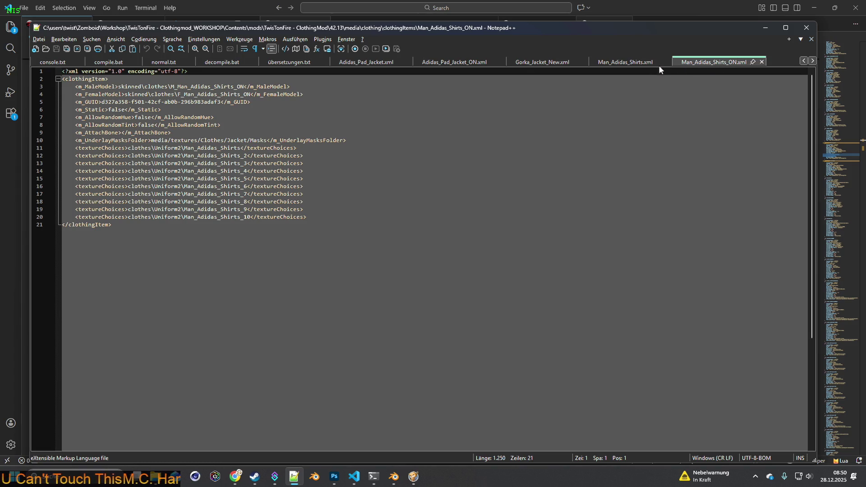
{"action": "left_click", "coordinate": [639, 67]}
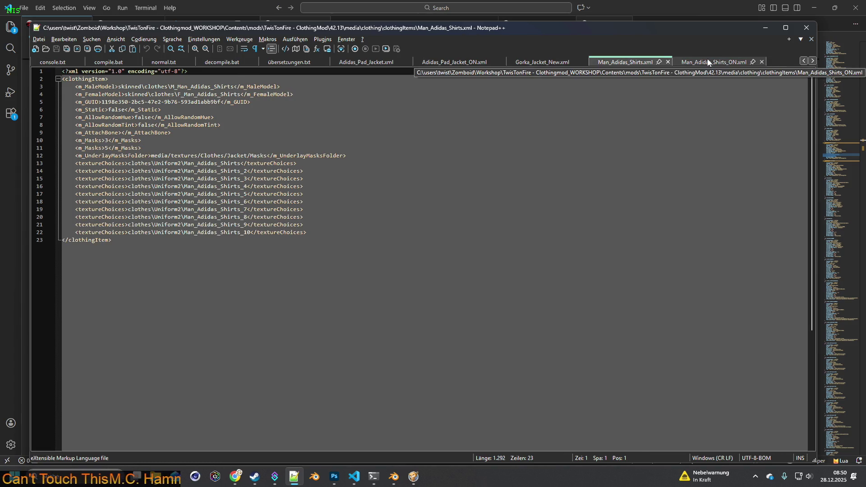
{"action": "left_click", "coordinate": [690, 64]}
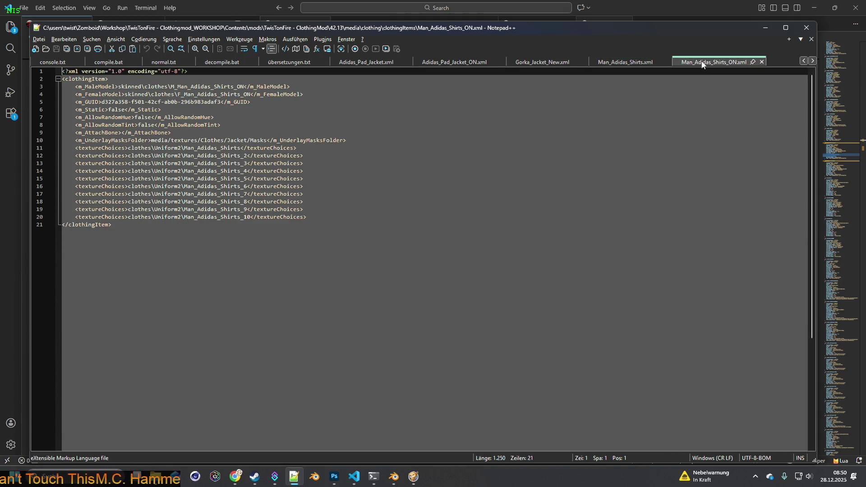
{"action": "left_click", "coordinate": [627, 63]}
{"action": "left_click", "coordinate": [712, 63]}
{"action": "left_click", "coordinate": [664, 63]}
{"action": "left_click", "coordinate": [681, 63]}
{"action": "left_click", "coordinate": [637, 63]}
{"action": "left_click", "coordinate": [682, 63]}
{"action": "left_click", "coordinate": [636, 63]}
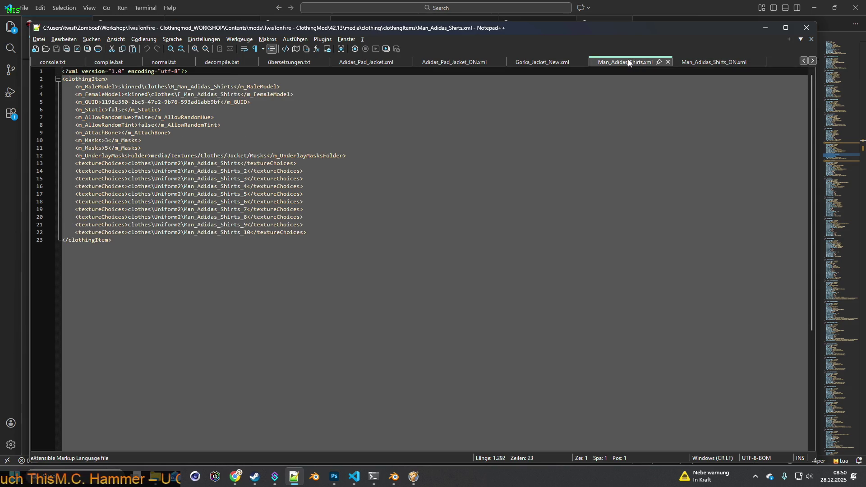
Step: Highlight the female model name on line 4, recheck the ON file, then bring up Blender's ALLSHOES_LATEST1 window
{"action": "left_click_drag", "start_coordinate": [178, 94], "coordinate": [227, 94]}
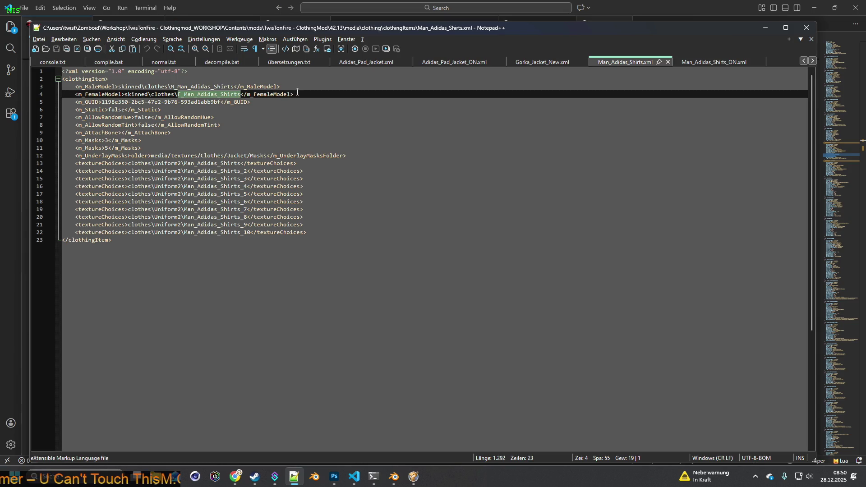
{"action": "left_click", "coordinate": [712, 62]}
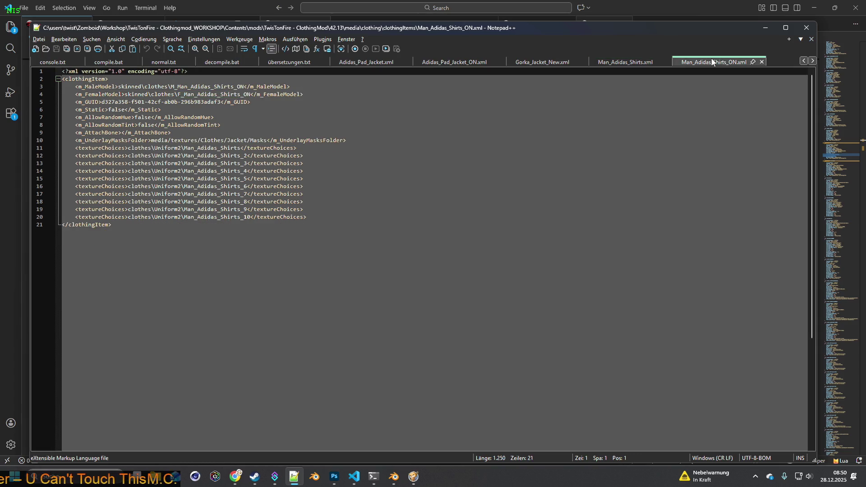
{"action": "left_click", "coordinate": [627, 62]}
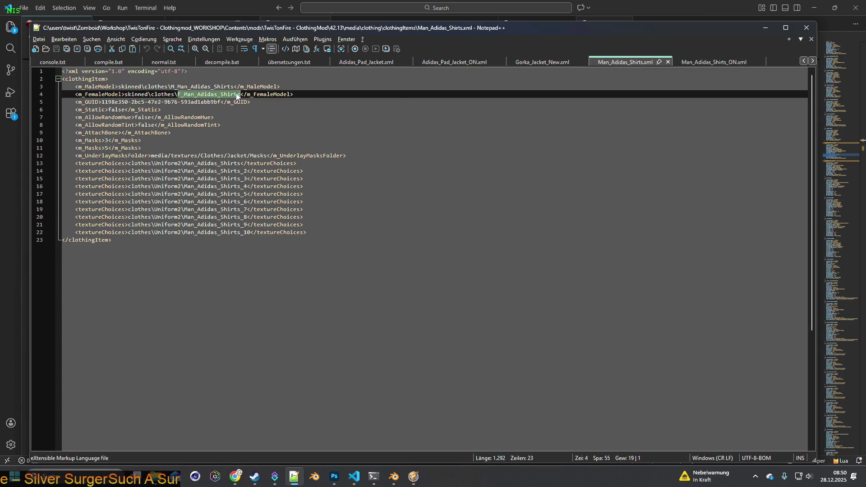
{"action": "mouse_move", "coordinate": [394, 477]}
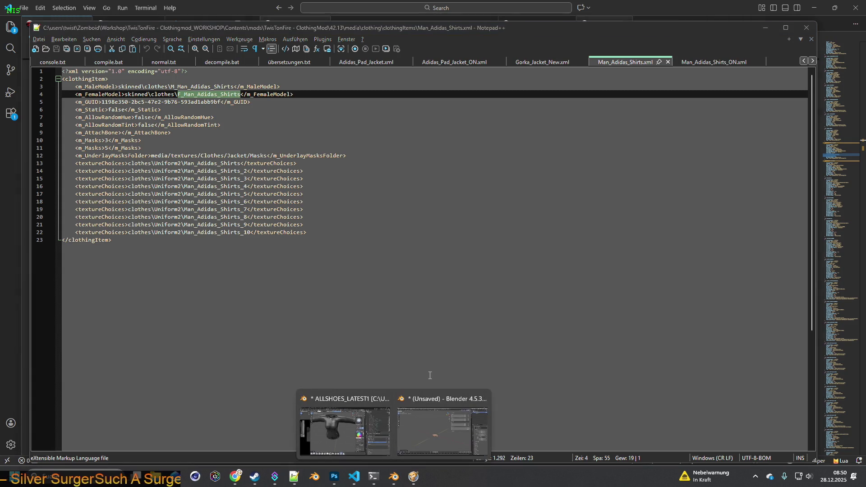
{"action": "left_click", "coordinate": [351, 394]}
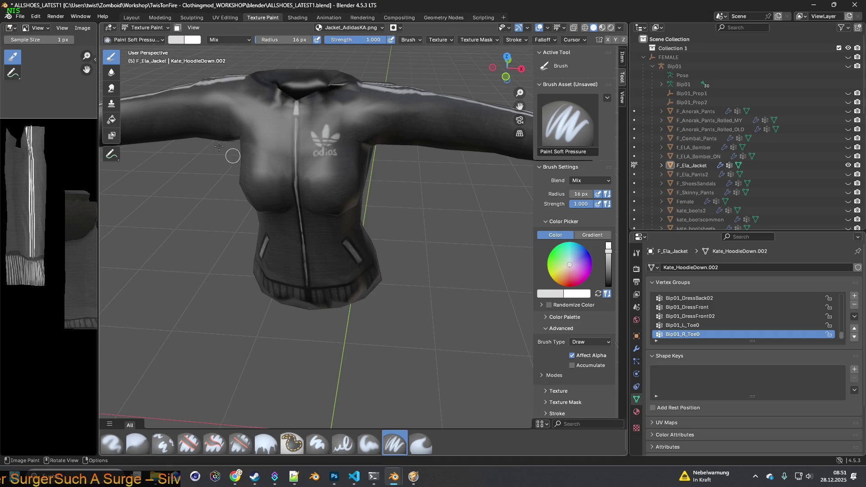
Step: Reopen ALLSHOES_LATEST1.blend and orbit around the jacket model
{"action": "left_click", "coordinate": [20, 17]}
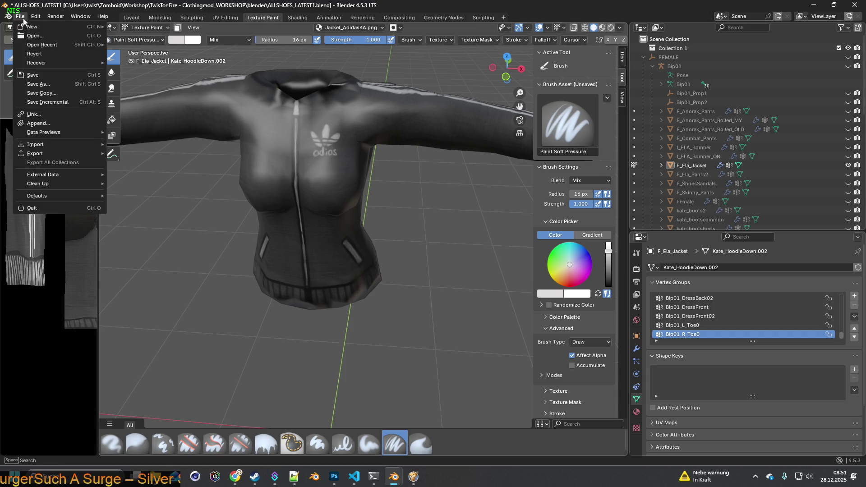
{"action": "left_click", "coordinate": [33, 35]}
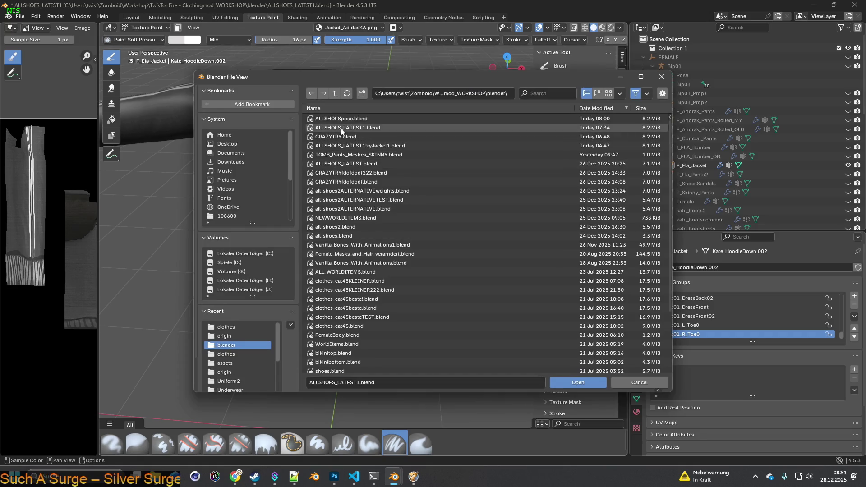
{"action": "left_click", "coordinate": [572, 381]}
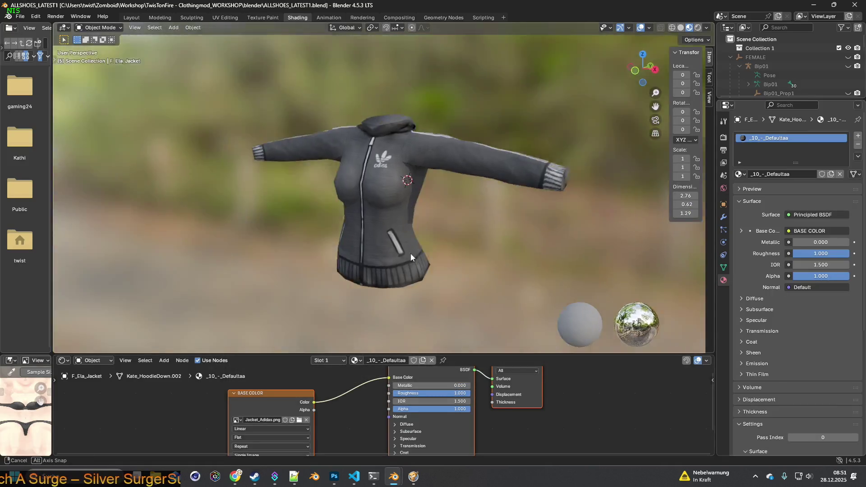
{"action": "mouse_move", "coordinate": [410, 253]}
{"action": "middle_mouse_down"}
{"action": "mouse_move", "coordinate": [336, 264]}
{"action": "mouse_move", "coordinate": [489, 300]}
{"action": "mouse_move", "coordinate": [500, 263]}
{"action": "mouse_move", "coordinate": [469, 241]}
{"action": "middle_mouse_up"}
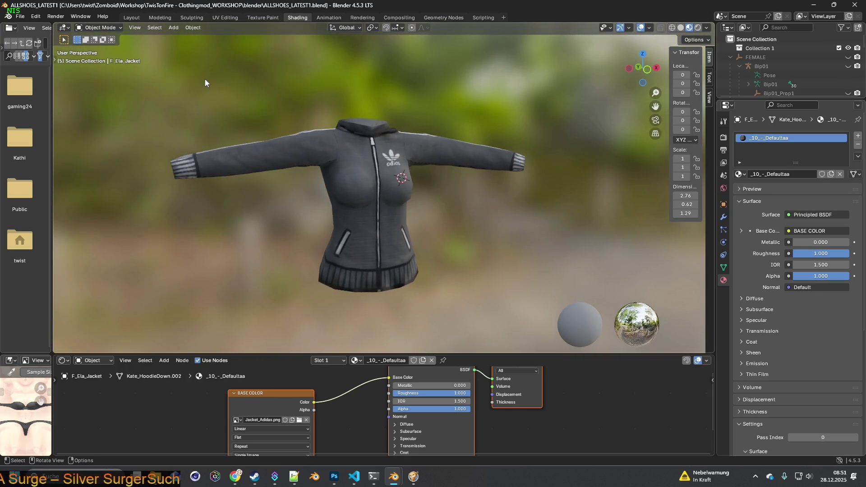
Step: In the Layout workspace, hide the F_Ela_Jacket model and show the Female body
{"action": "left_click", "coordinate": [131, 17]}
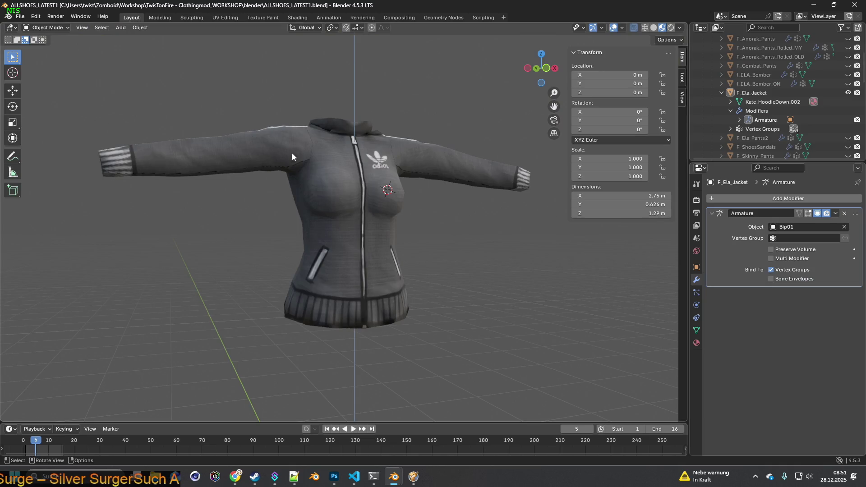
{"action": "left_click", "coordinate": [722, 93]}
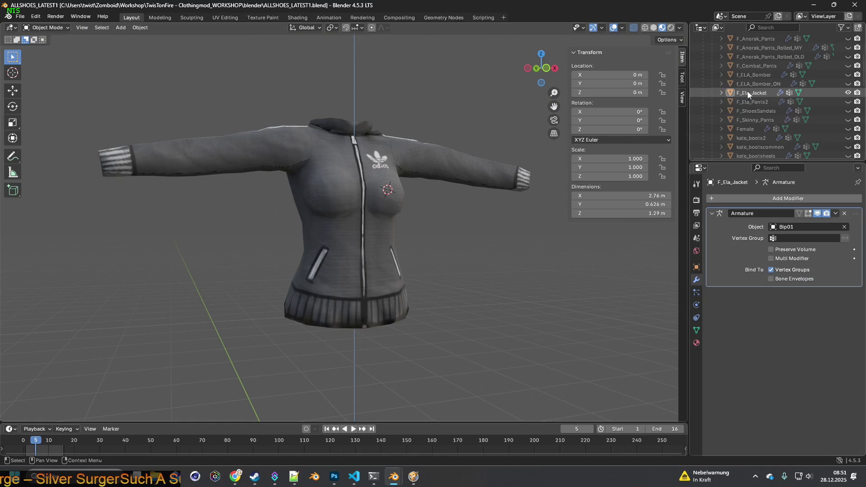
{"action": "left_click", "coordinate": [848, 93]}
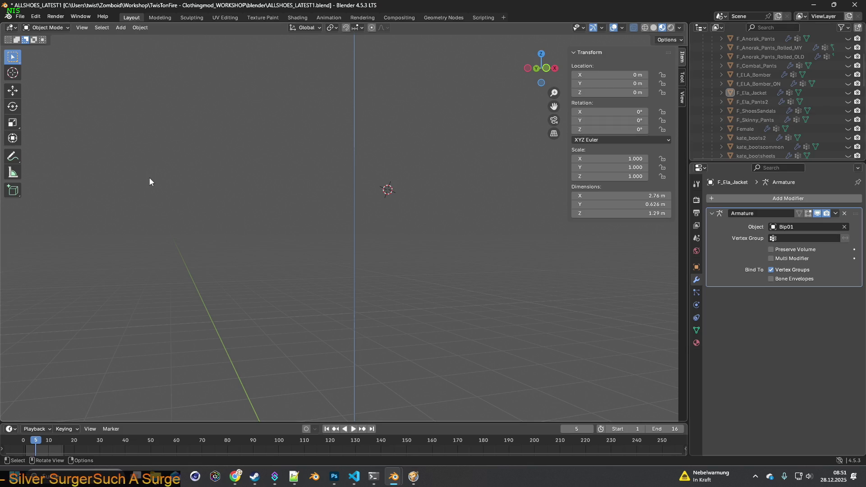
{"action": "mouse_move", "coordinate": [379, 174]}
{"action": "middle_mouse_down"}
{"action": "mouse_move", "coordinate": [399, 219]}
{"action": "mouse_move", "coordinate": [435, 225]}
{"action": "mouse_move", "coordinate": [411, 271]}
{"action": "mouse_move", "coordinate": [413, 235]}
{"action": "middle_mouse_up"}
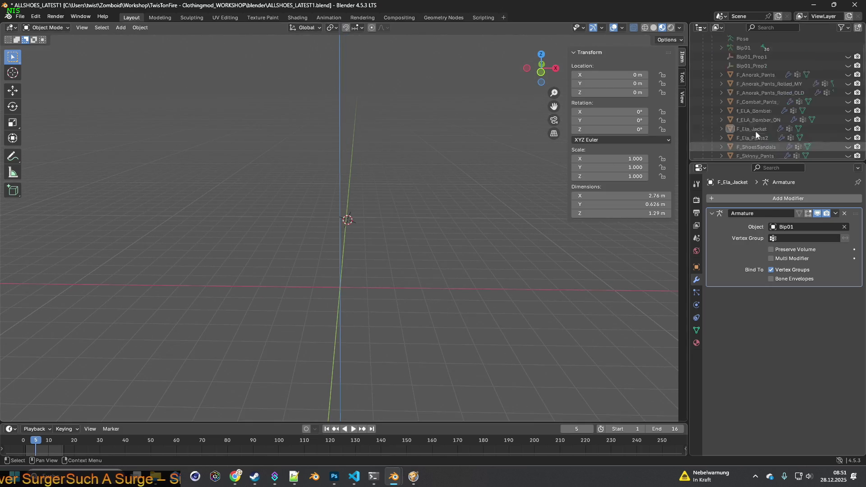
{"action": "scroll", "coordinate": [800, 130], "scroll_direction": "up", "scroll_amount": 3}
{"action": "scroll", "coordinate": [800, 129], "scroll_direction": "down", "scroll_amount": 3}
{"action": "left_click", "coordinate": [848, 129]}
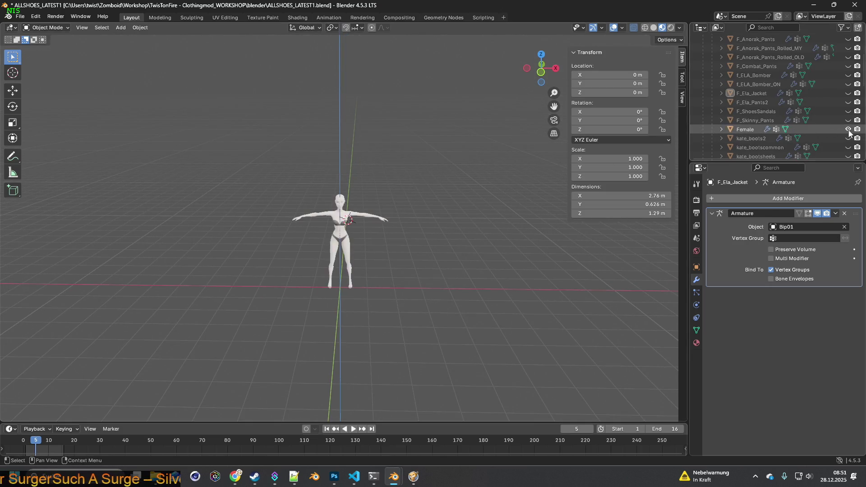
{"action": "mouse_move", "coordinate": [425, 178]}
{"action": "middle_mouse_down"}
{"action": "mouse_move", "coordinate": [413, 173]}
{"action": "mouse_move", "coordinate": [443, 186]}
{"action": "middle_mouse_up"}
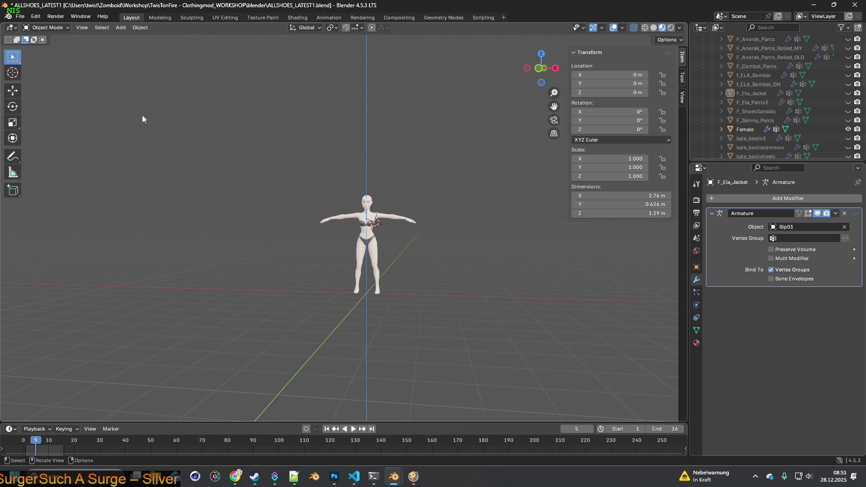
Step: Choose File > Import > FBX, then switch over to Project Zomboid
{"action": "left_click", "coordinate": [20, 16]}
{"action": "mouse_move", "coordinate": [46, 144]}
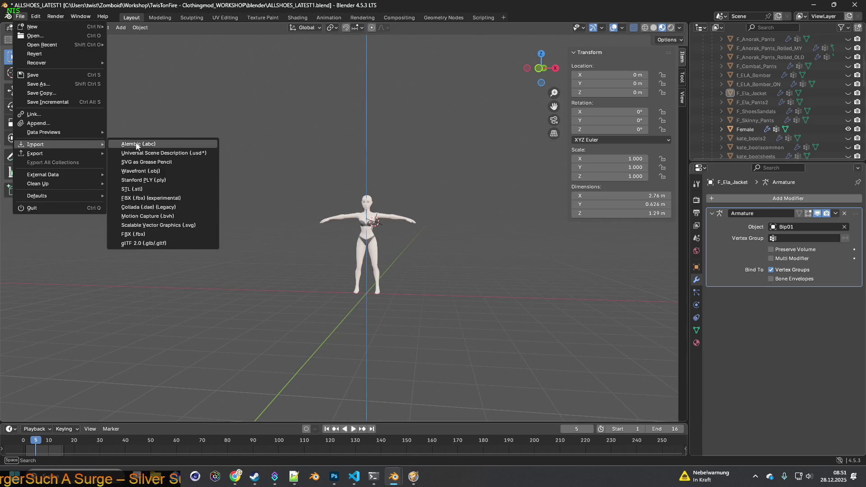
{"action": "left_click", "coordinate": [150, 234]}
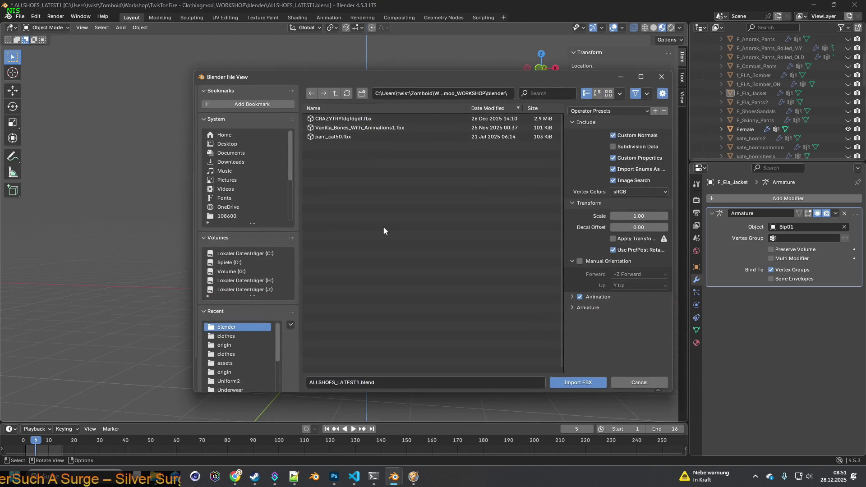
{"action": "key", "text": "alt+Tab"}
{"action": "key", "text": "Tab"}
{"action": "key", "text": "alt+Tab"}
{"action": "key", "text": "Tab"}
{"action": "key", "text": "Tab"}
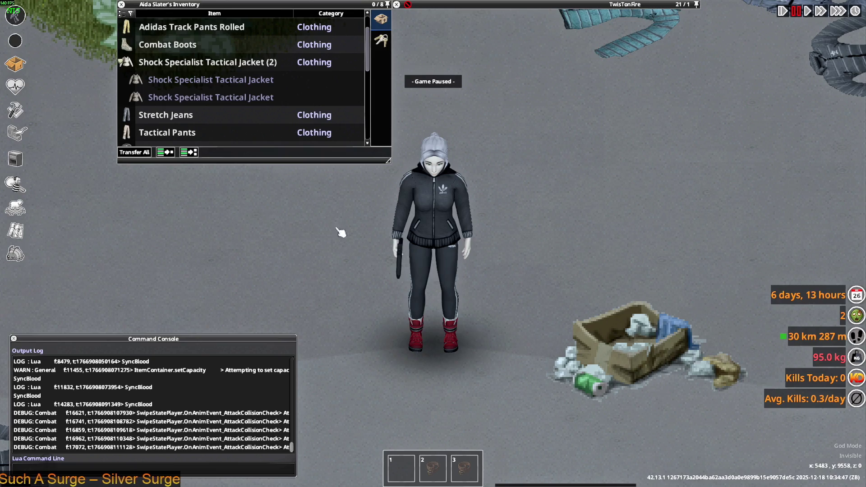
Step: Unpause and filter the debug Items List Viewer for Man_Adidas_Shirts, then close the debug windows
{"action": "key", "text": "space"}
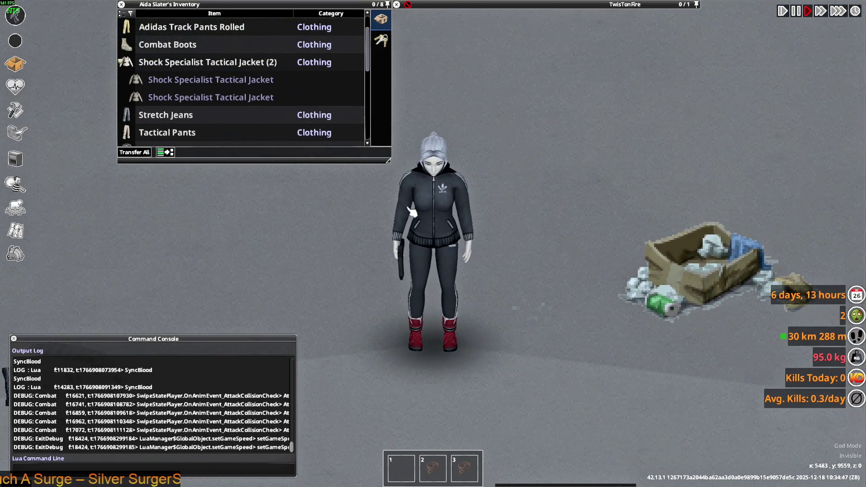
{"action": "left_click", "coordinate": [15, 254]}
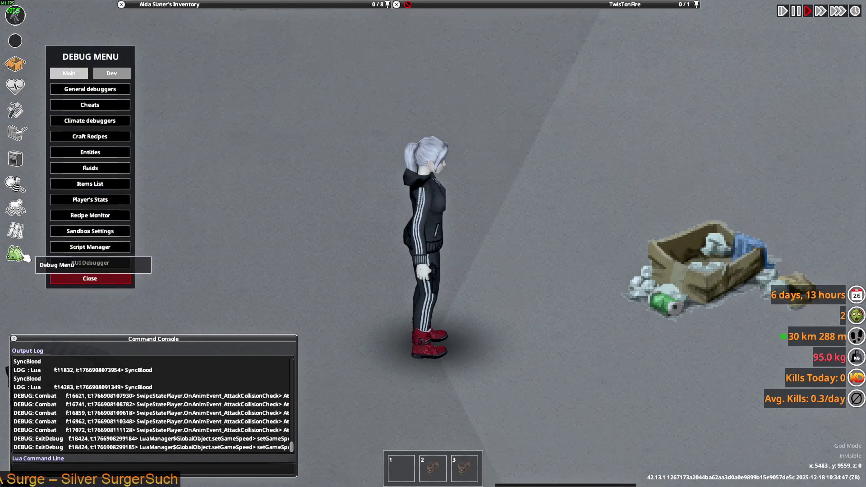
{"action": "left_click", "coordinate": [91, 183]}
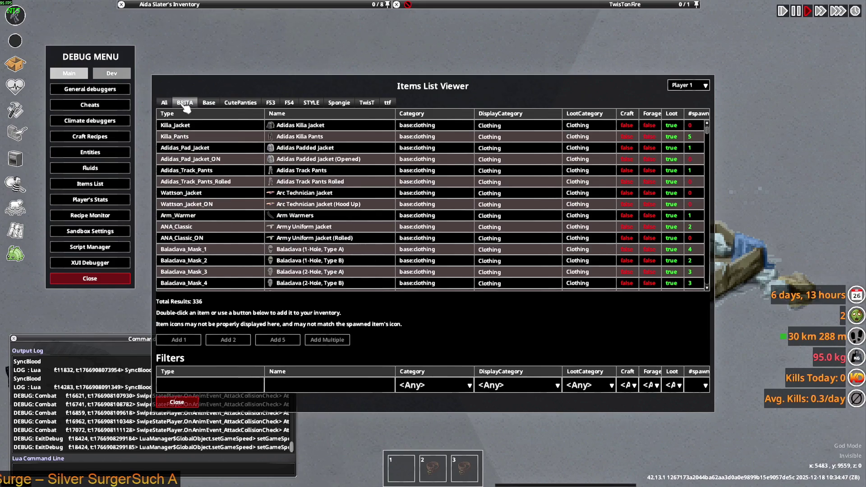
{"action": "left_click", "coordinate": [210, 385]}
{"action": "type", "text": "Man_Adidas_Shirts"}
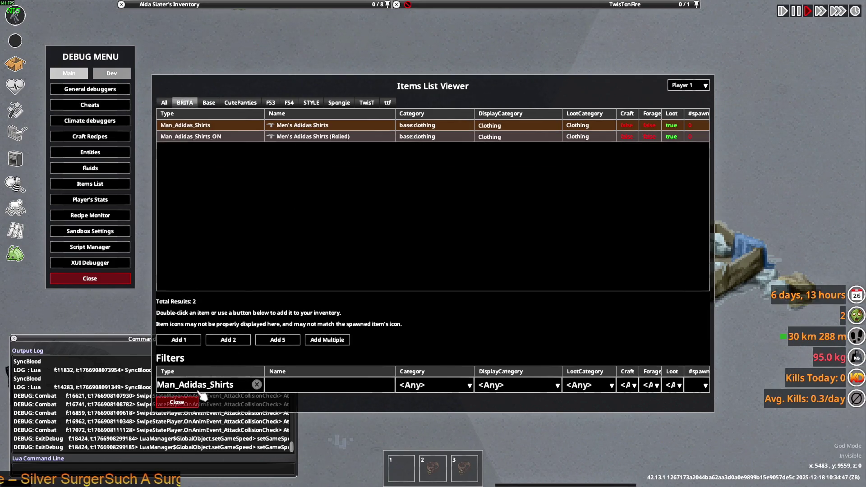
{"action": "left_click", "coordinate": [187, 403]}
{"action": "mouse_move", "coordinate": [194, 82]}
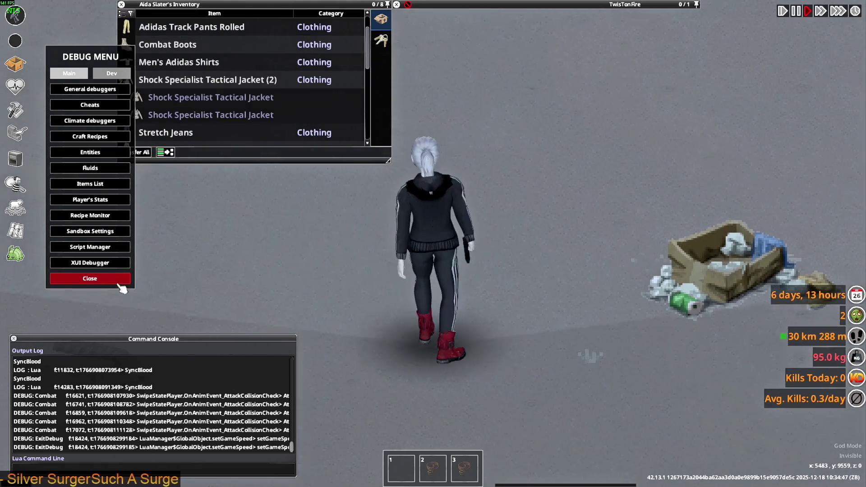
{"action": "left_click", "coordinate": [119, 279]}
Step: Wear the Men's Adidas Shirts, then walk around and fire the pistol to test it
{"action": "right_click", "coordinate": [178, 68]}
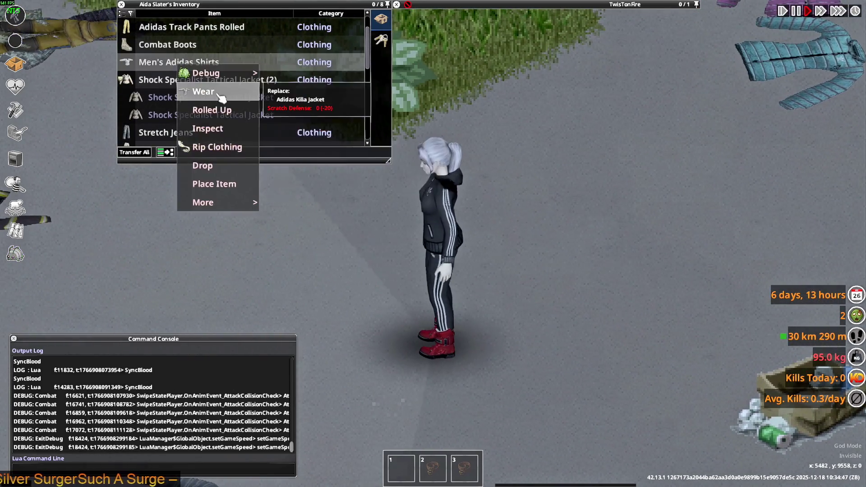
{"action": "left_click", "coordinate": [212, 91]}
{"action": "key", "text": "d"}
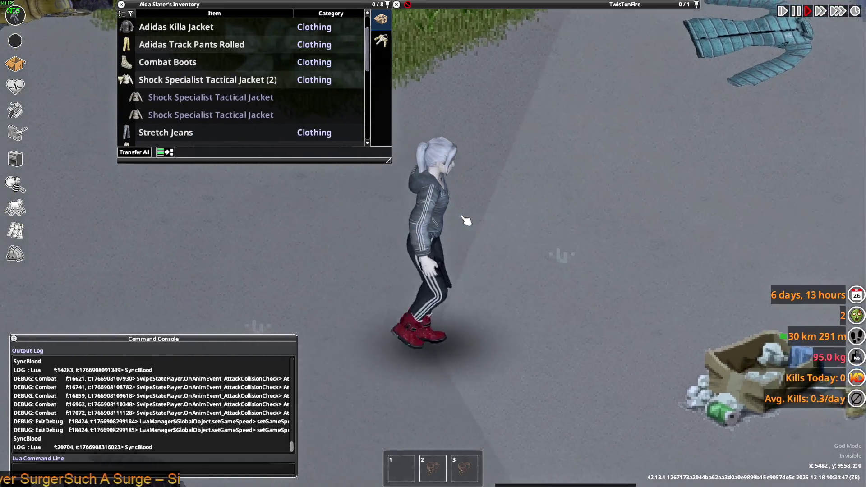
{"action": "key", "text": "s"}
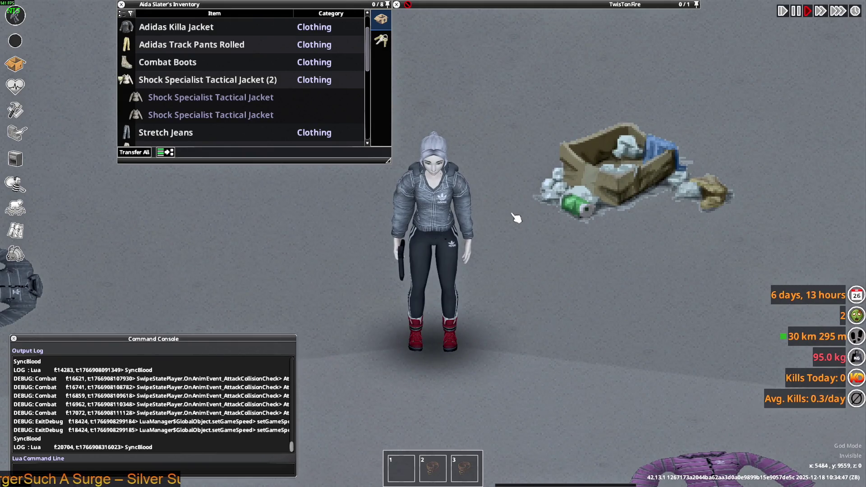
{"action": "key", "text": "a"}
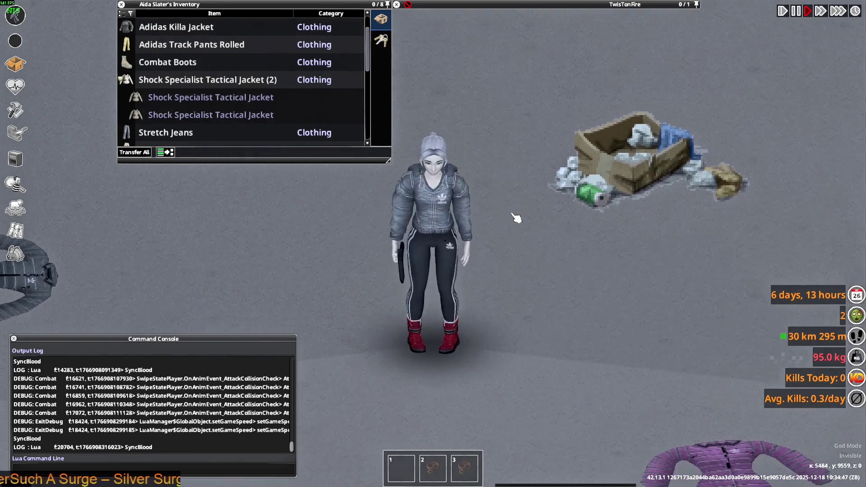
{"action": "mouse_move", "coordinate": [518, 190]}
{"action": "right_mouse_down"}
{"action": "mouse_move", "coordinate": [534, 132]}
{"action": "mouse_move", "coordinate": [500, 91]}
{"action": "mouse_move", "coordinate": [577, 187]}
{"action": "mouse_move", "coordinate": [522, 80]}
{"action": "mouse_move", "coordinate": [507, 126]}
{"action": "mouse_move", "coordinate": [527, 140]}
{"action": "right_mouse_up"}
{"action": "left_click", "coordinate": [522, 85]}
{"action": "left_click", "coordinate": [515, 110]}
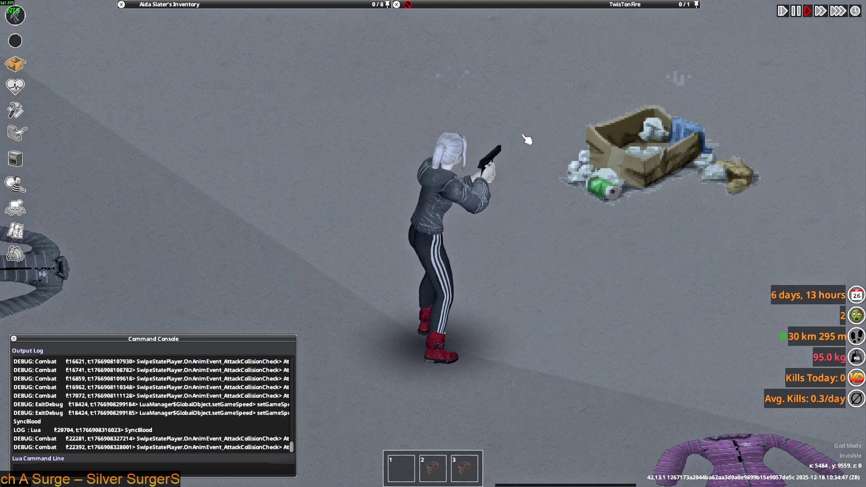
{"action": "key", "text": "alt+Tab"}
{"action": "key", "text": "Tab"}
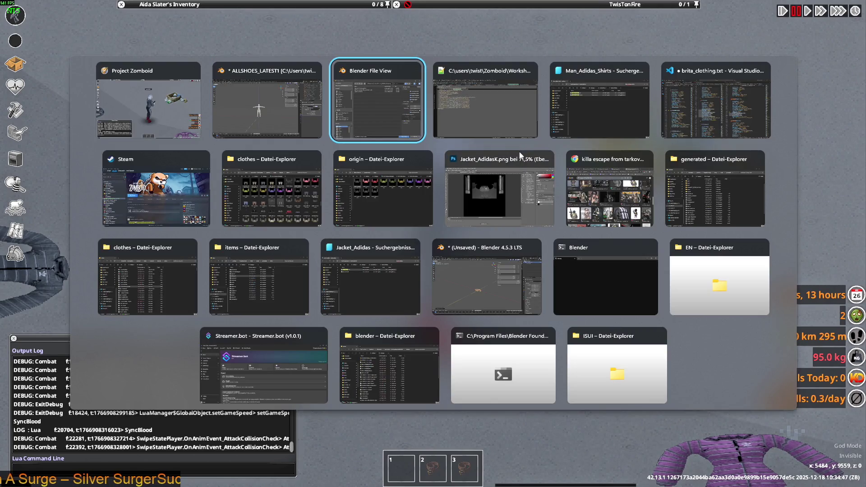
Step: Delete both <m_Masks> lines from Man_Adidas_Shirts.xml, save it, and resume the game
{"action": "key", "text": "Tab"}
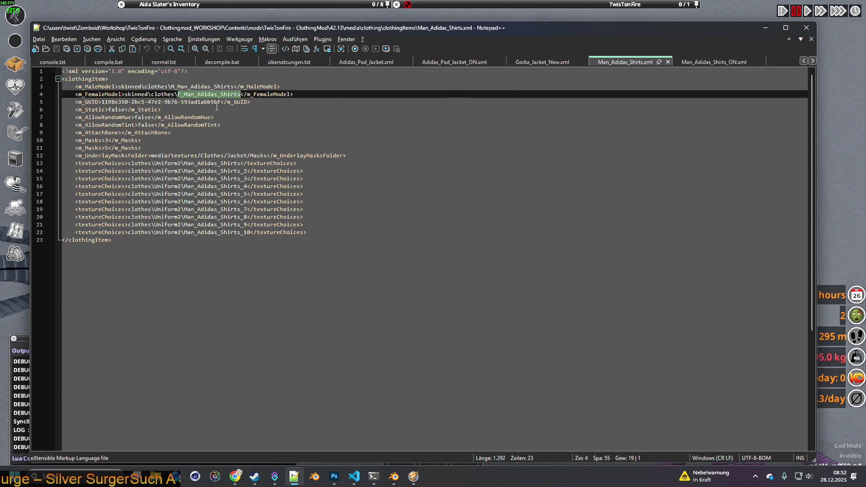
{"action": "left_click", "coordinate": [152, 146]}
{"action": "key", "text": "BackSpace"}
{"action": "key", "text": "BackSpace"}
{"action": "key", "text": "BackSpace"}
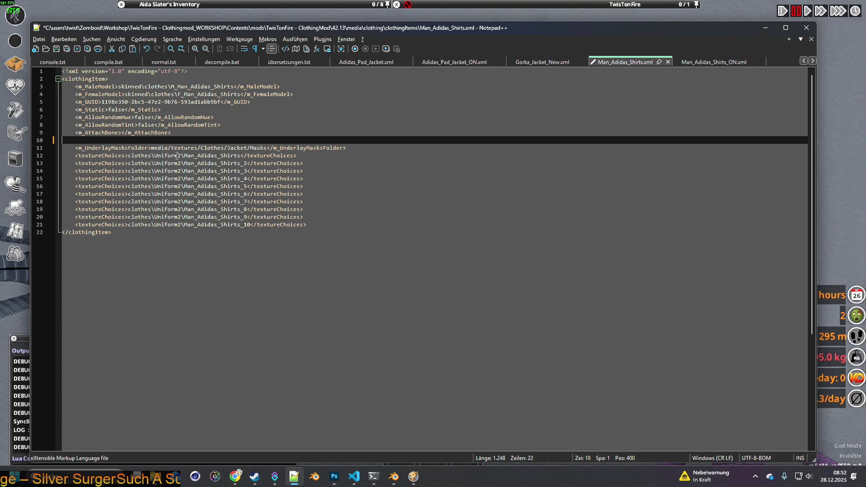
{"action": "left_click", "coordinate": [56, 49]}
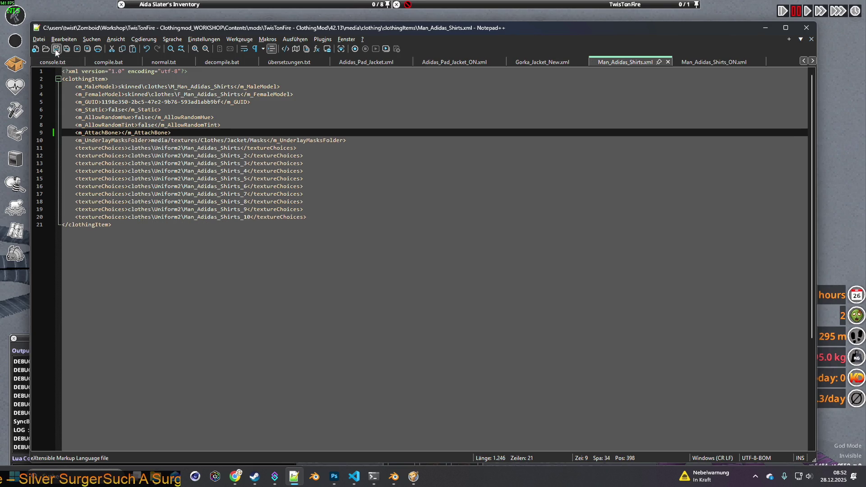
{"action": "left_click", "coordinate": [74, 16]}
{"action": "key", "text": "space"}
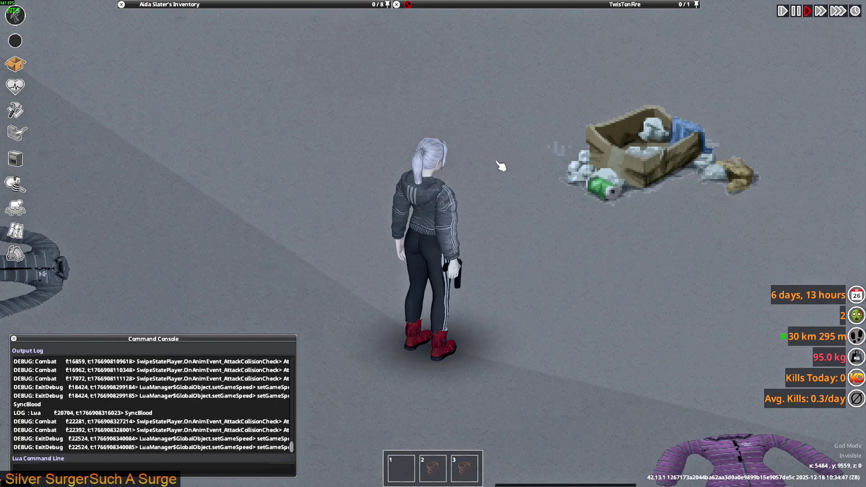
Step: Aim and fire the pistol repeatedly to check how the shirt looks while aiming
{"action": "mouse_move", "coordinate": [503, 164]}
{"action": "right_mouse_down"}
{"action": "mouse_move", "coordinate": [431, 120]}
{"action": "mouse_move", "coordinate": [442, 109]}
{"action": "mouse_move", "coordinate": [508, 136]}
{"action": "mouse_move", "coordinate": [499, 251]}
{"action": "mouse_move", "coordinate": [486, 250]}
{"action": "mouse_move", "coordinate": [321, 348]}
{"action": "mouse_move", "coordinate": [507, 190]}
{"action": "mouse_move", "coordinate": [551, 174]}
{"action": "mouse_move", "coordinate": [425, 127]}
{"action": "mouse_move", "coordinate": [212, 86]}
{"action": "mouse_move", "coordinate": [217, 97]}
{"action": "right_mouse_up"}
{"action": "left_click", "coordinate": [480, 130]}
{"action": "left_click", "coordinate": [487, 130]}
{"action": "left_click", "coordinate": [501, 134]}
{"action": "left_click", "coordinate": [508, 135]}
{"action": "left_click", "coordinate": [507, 135]}
{"action": "left_click", "coordinate": [507, 136]}
{"action": "left_click", "coordinate": [507, 135]}
{"action": "left_click", "coordinate": [507, 135]}
{"action": "left_click", "coordinate": [320, 348]}
{"action": "scroll", "coordinate": [189, 110], "scroll_direction": "down", "scroll_amount": 3}
{"action": "scroll", "coordinate": [189, 109], "scroll_direction": "up", "scroll_amount": 3}
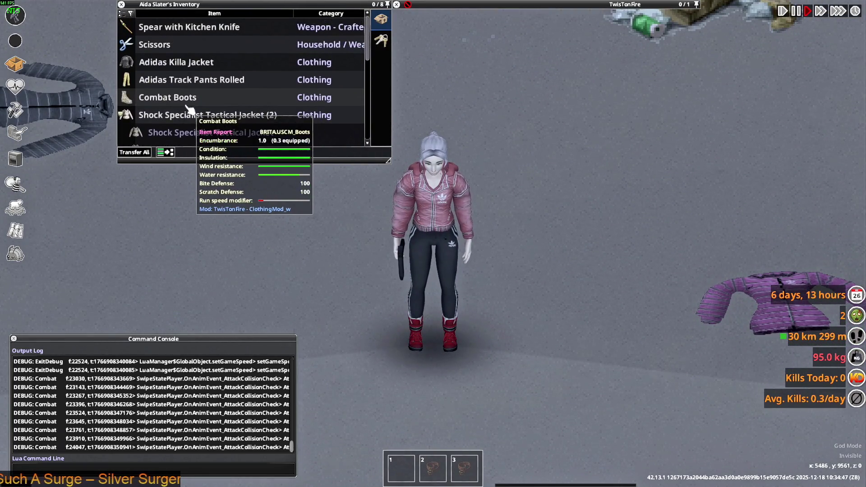
{"action": "scroll", "coordinate": [189, 110], "scroll_direction": "down", "scroll_amount": 10}
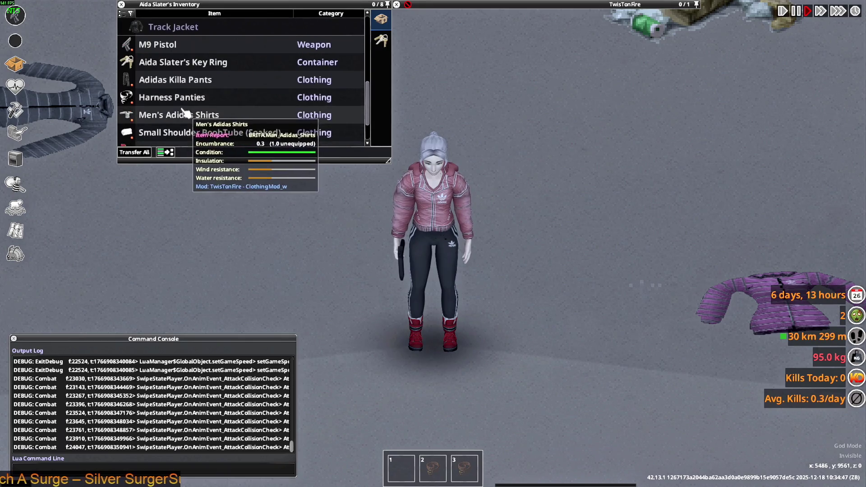
Step: Roll up the shirt's sleeves and walk around aiming to view them
{"action": "right_click", "coordinate": [166, 73]}
{"action": "left_click", "coordinate": [185, 90]}
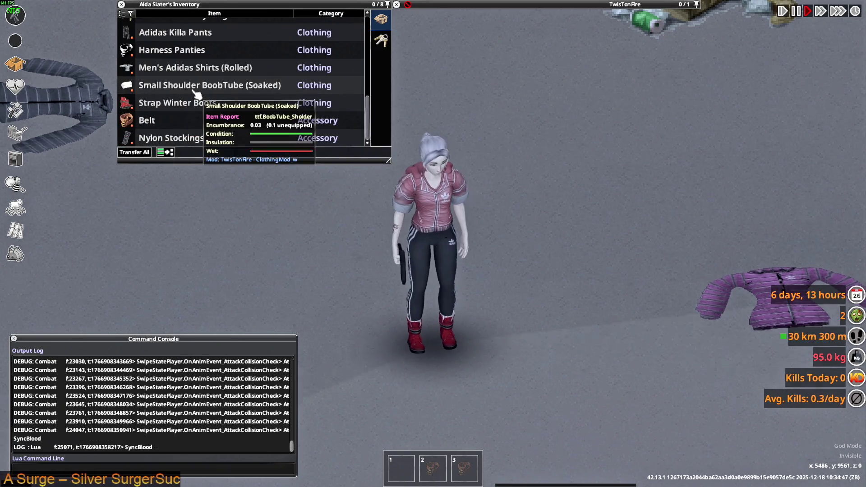
{"action": "key", "text": "w"}
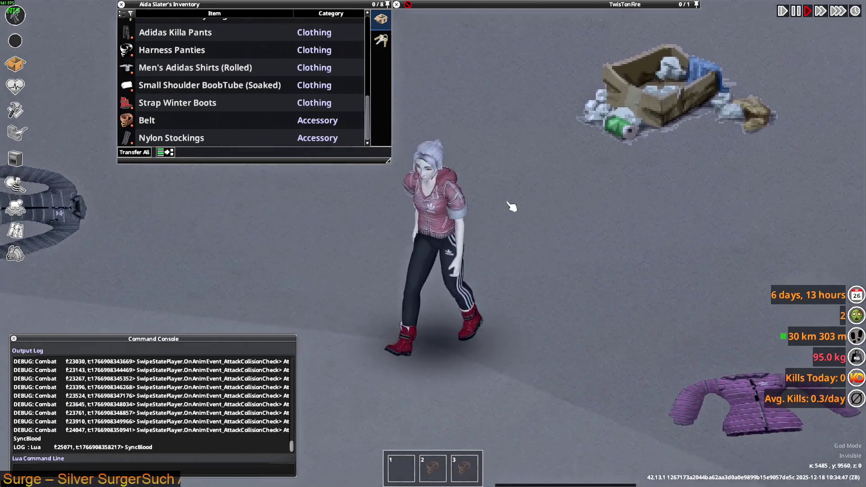
{"action": "mouse_move", "coordinate": [511, 206]}
{"action": "right_mouse_down"}
{"action": "mouse_move", "coordinate": [497, 90]}
{"action": "mouse_move", "coordinate": [476, 101]}
{"action": "mouse_move", "coordinate": [510, 113]}
{"action": "mouse_move", "coordinate": [528, 133]}
{"action": "right_mouse_up"}
{"action": "key", "text": "w"}
{"action": "key", "text": "w"}
{"action": "key", "text": "d"}
{"action": "key", "text": "s+d"}
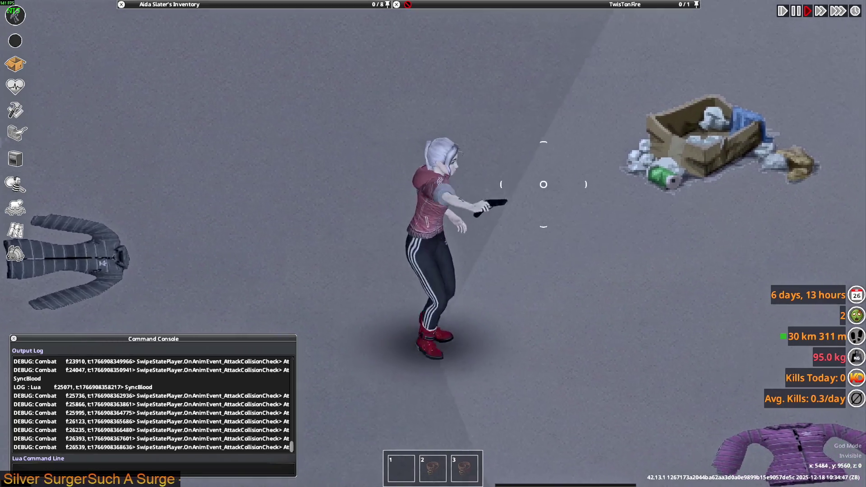
{"action": "key", "text": "s"}
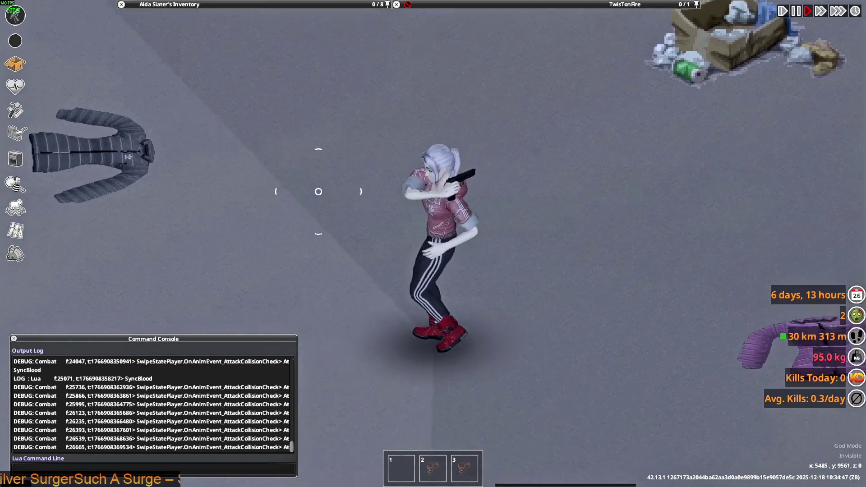
{"action": "key", "text": "d"}
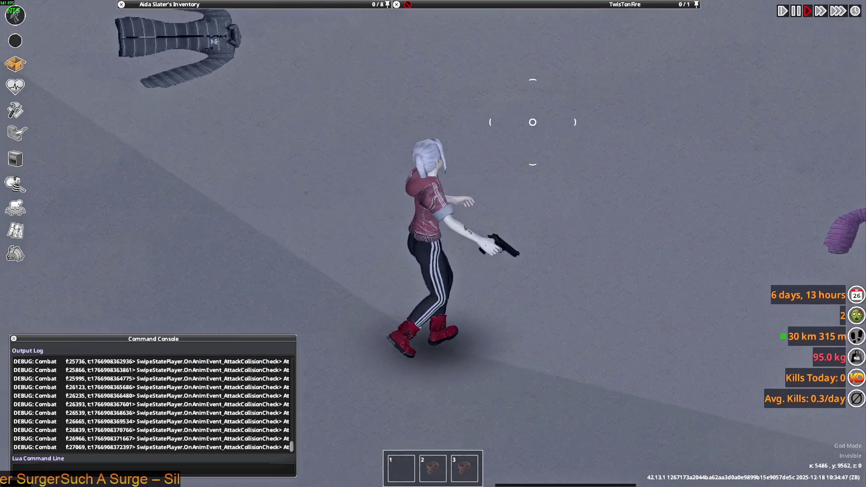
{"action": "key", "text": "s"}
{"action": "mouse_move", "coordinate": [590, 167]}
{"action": "right_mouse_down"}
{"action": "mouse_move", "coordinate": [551, 96]}
{"action": "mouse_move", "coordinate": [493, 102]}
{"action": "mouse_move", "coordinate": [518, 116]}
{"action": "mouse_move", "coordinate": [512, 64]}
{"action": "mouse_move", "coordinate": [518, 116]}
{"action": "right_mouse_up"}
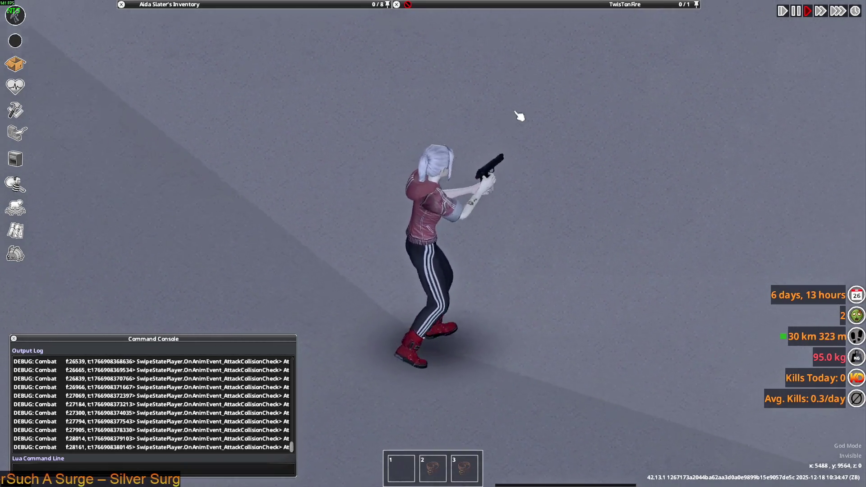
{"action": "mouse_move", "coordinate": [181, 4]}
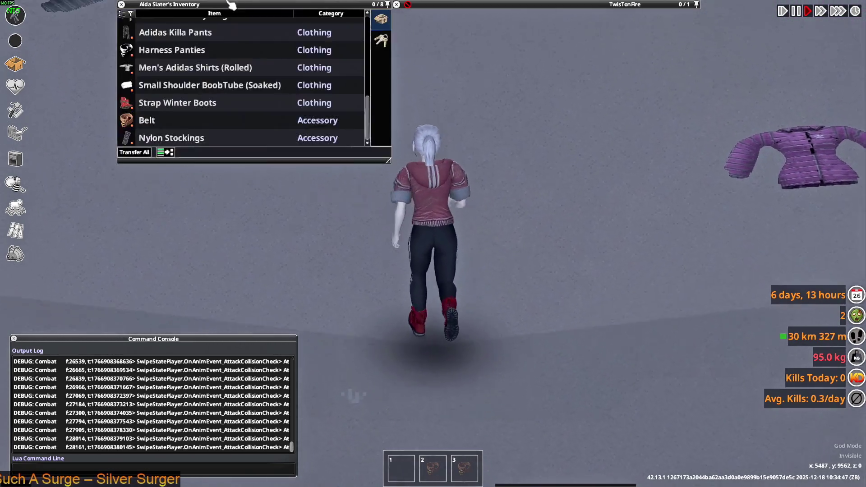
Step: Roll the sleeves back down and aim and fire to test the unrolled shirt
{"action": "right_click", "coordinate": [183, 70]}
{"action": "left_click", "coordinate": [198, 93]}
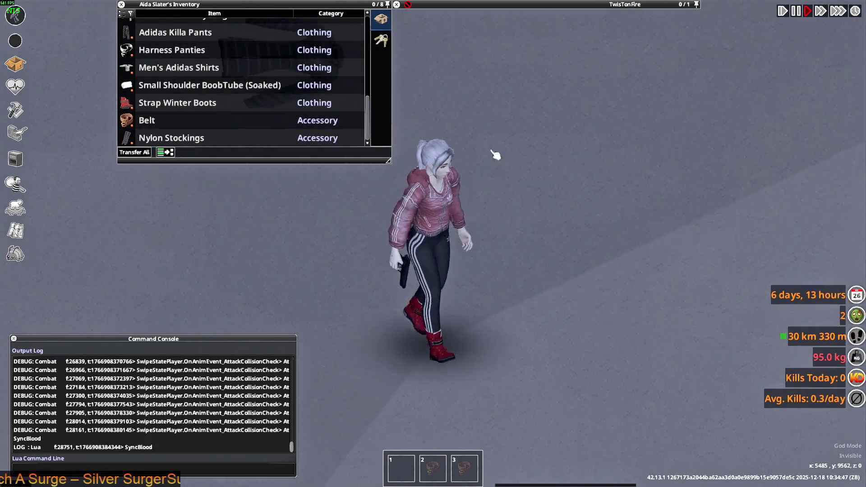
{"action": "mouse_move", "coordinate": [459, 120]}
{"action": "right_mouse_down"}
{"action": "mouse_move", "coordinate": [538, 87]}
{"action": "mouse_move", "coordinate": [544, 135]}
{"action": "mouse_move", "coordinate": [534, 128]}
{"action": "mouse_move", "coordinate": [526, 140]}
{"action": "right_mouse_up"}
{"action": "left_click", "coordinate": [544, 135]}
{"action": "left_click", "coordinate": [534, 131]}
{"action": "right_click_drag", "start_coordinate": [453, 203], "coordinate": [541, 110]}
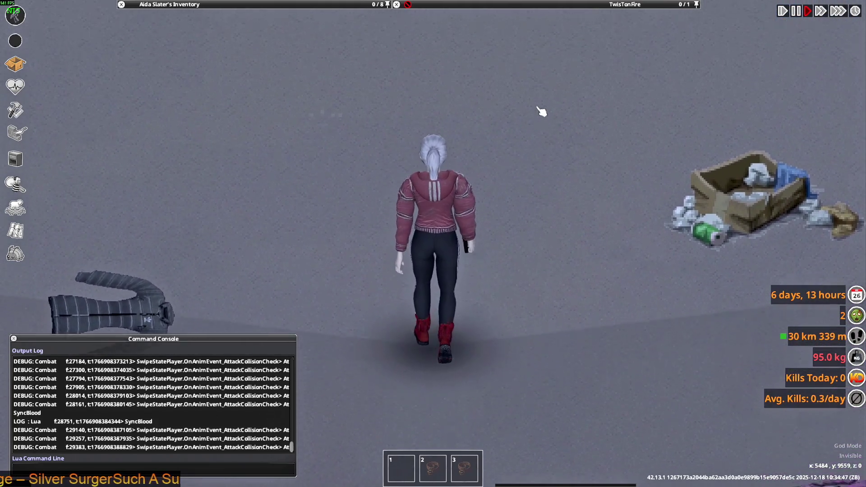
Step: Walk in all directions to show the shirt's front, back and sides, briefly checking Man_Adidas_Shirts.xml
{"action": "key", "text": "s+d"}
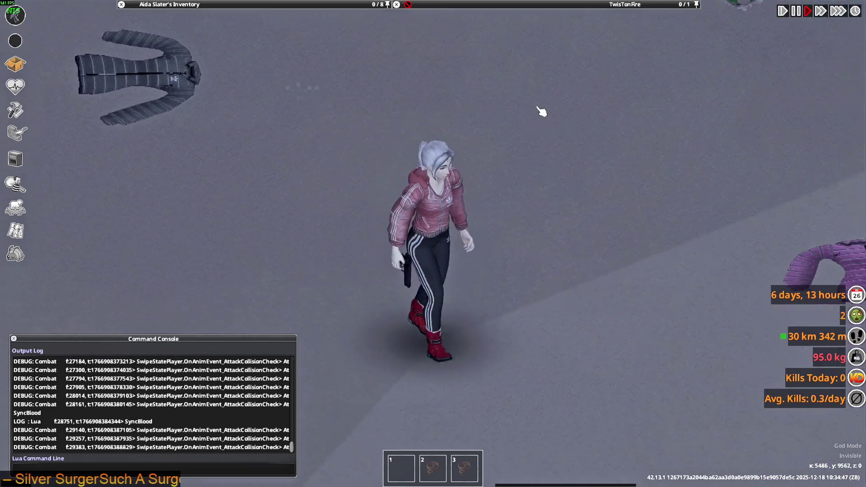
{"action": "key", "text": "a"}
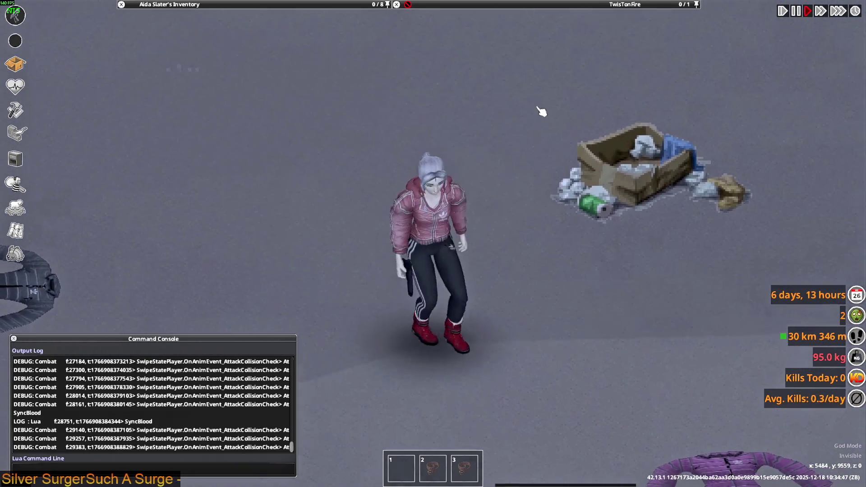
{"action": "key", "text": "w"}
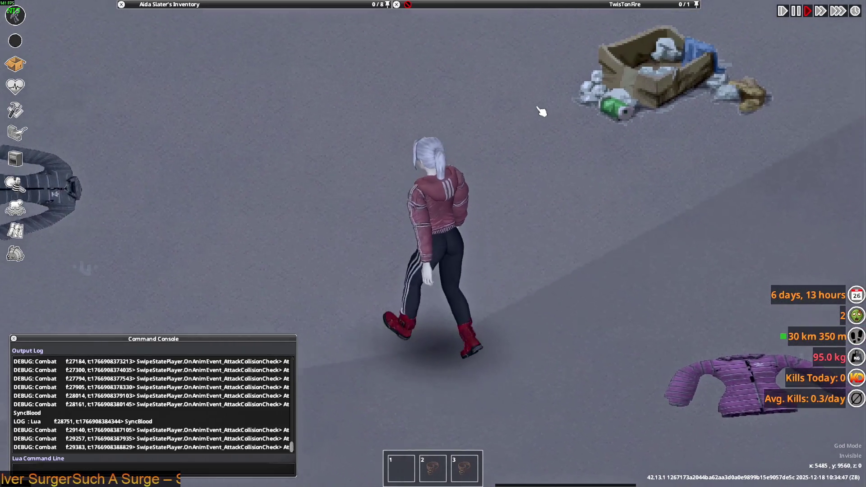
{"action": "key", "text": "w"}
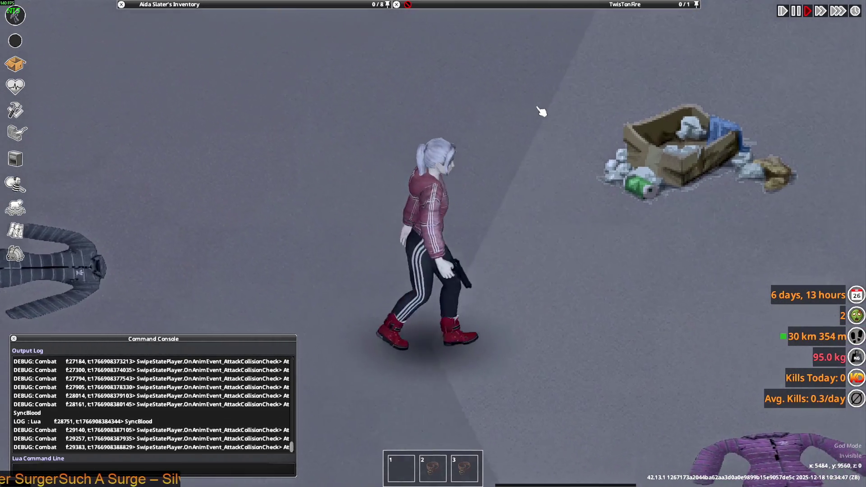
{"action": "key", "text": "s"}
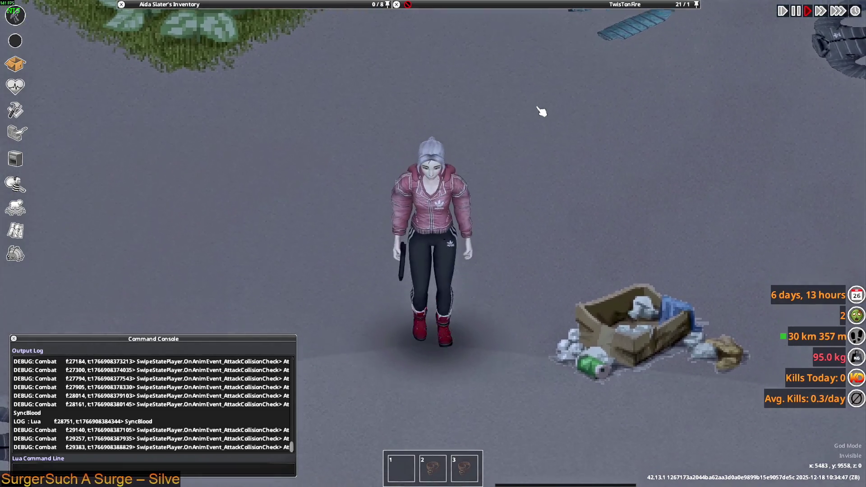
{"action": "key", "text": "d"}
{"action": "key", "text": "a"}
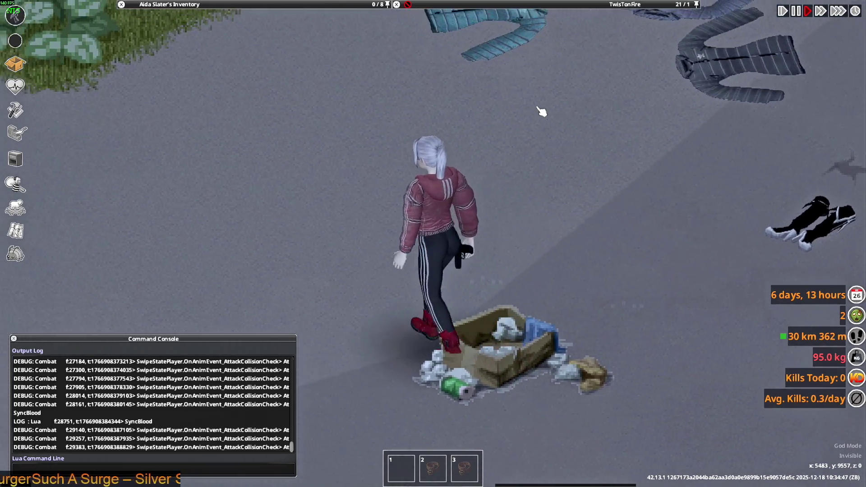
{"action": "key", "text": "w"}
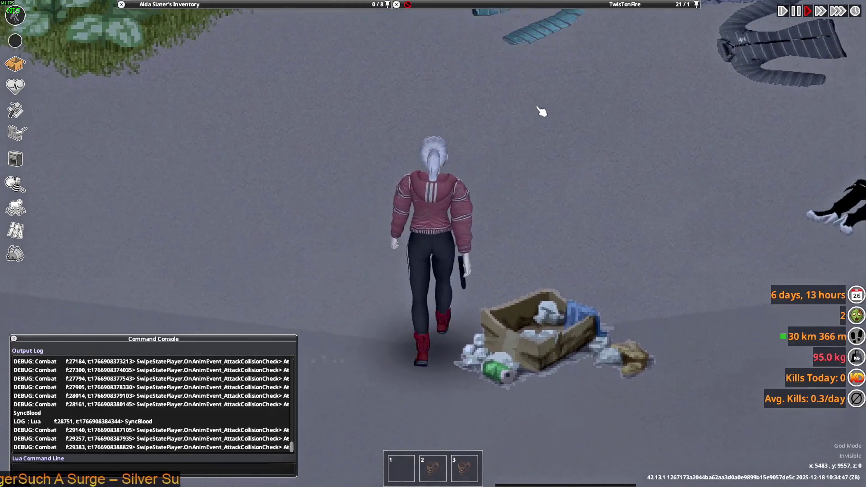
{"action": "key", "text": "a"}
{"action": "key", "text": "s"}
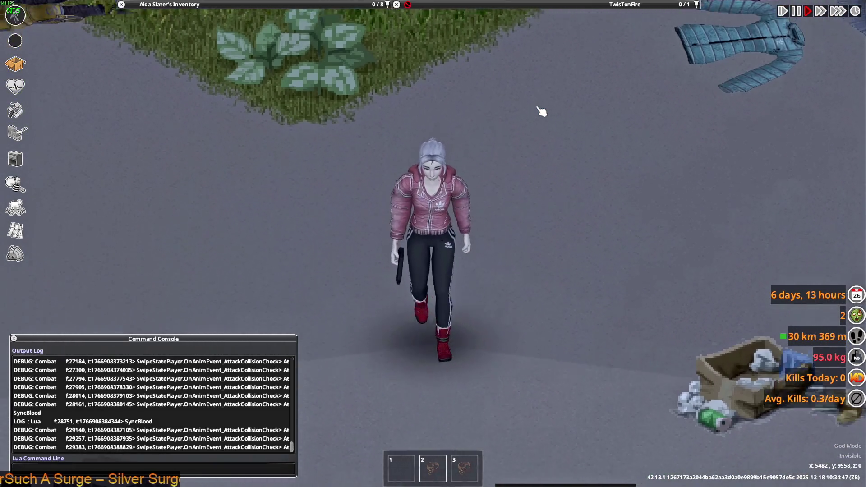
{"action": "key", "text": "d"}
{"action": "key", "text": "w"}
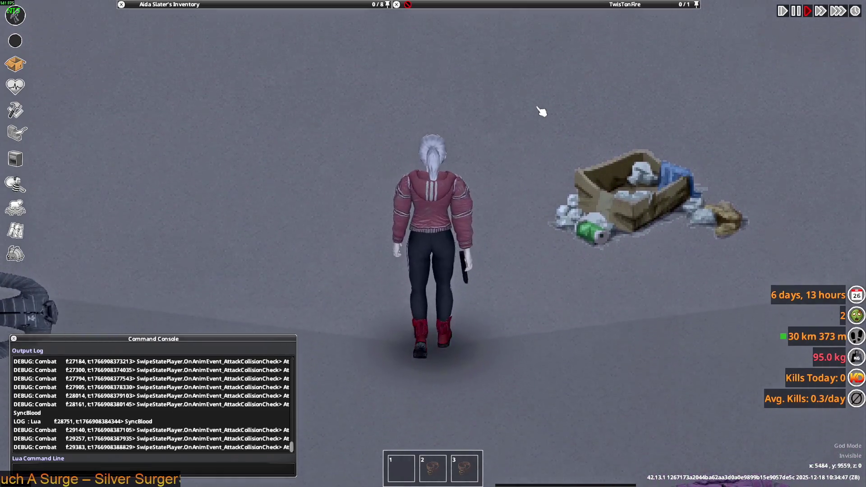
{"action": "key", "text": "a"}
{"action": "key", "text": "s"}
{"action": "key", "text": "a"}
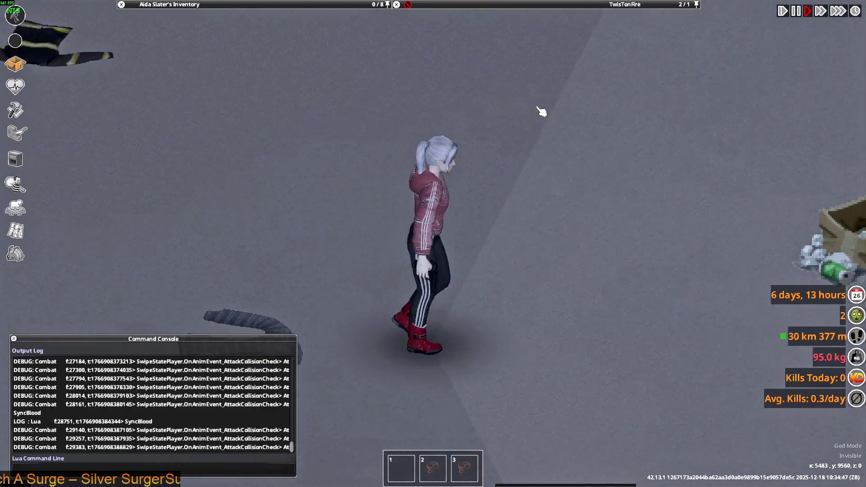
{"action": "key", "text": "w"}
{"action": "key", "text": "s"}
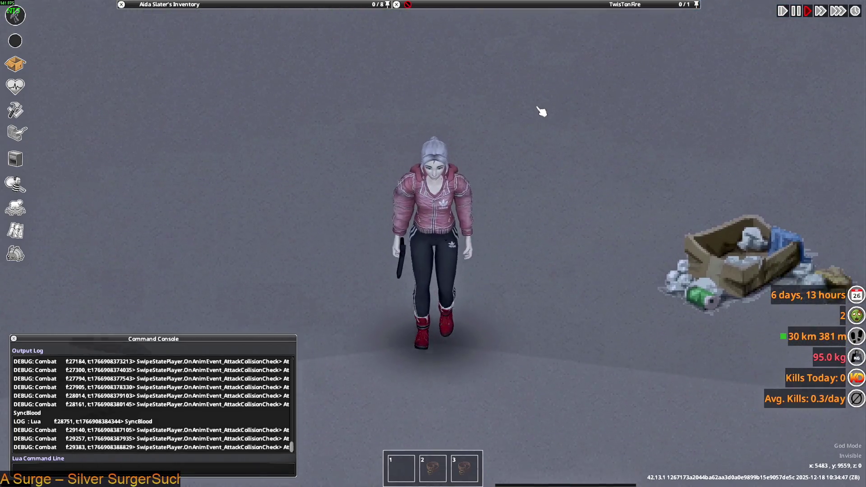
{"action": "key", "text": "alt+Tab"}
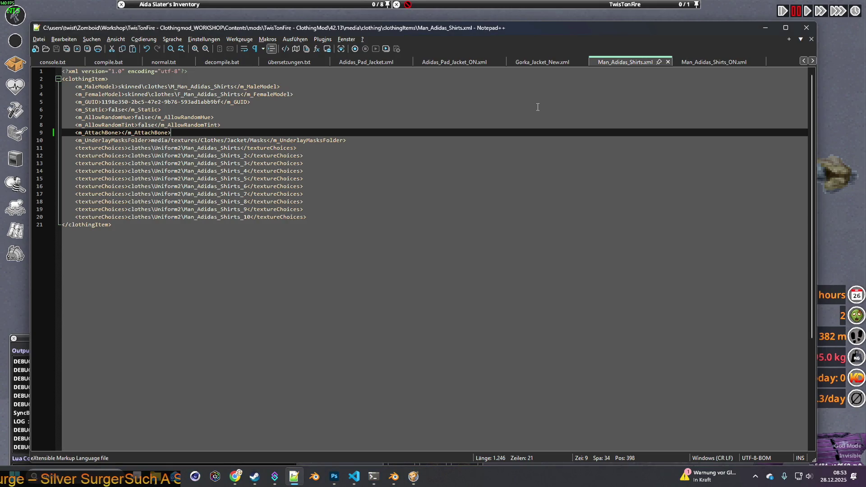
{"action": "key", "text": "alt+Tab"}
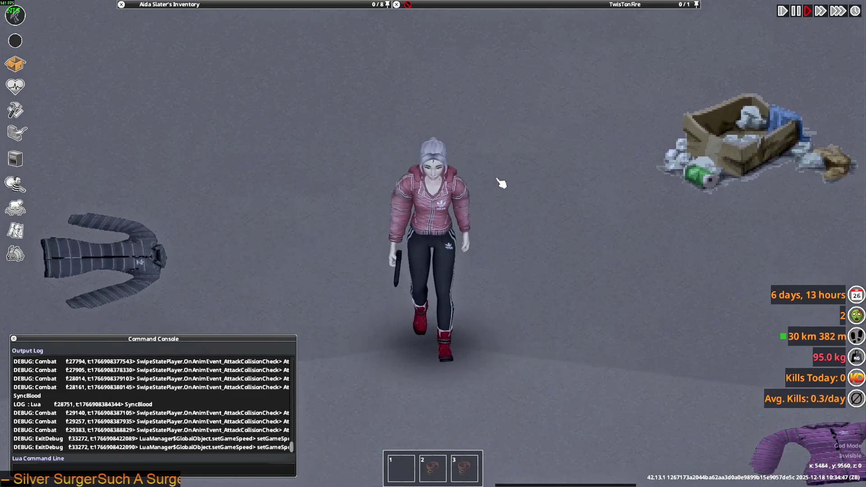
Step: Walk the character up and down the street, turning toward and away, back to the TwisTonFire crate
{"action": "key", "text": "s"}
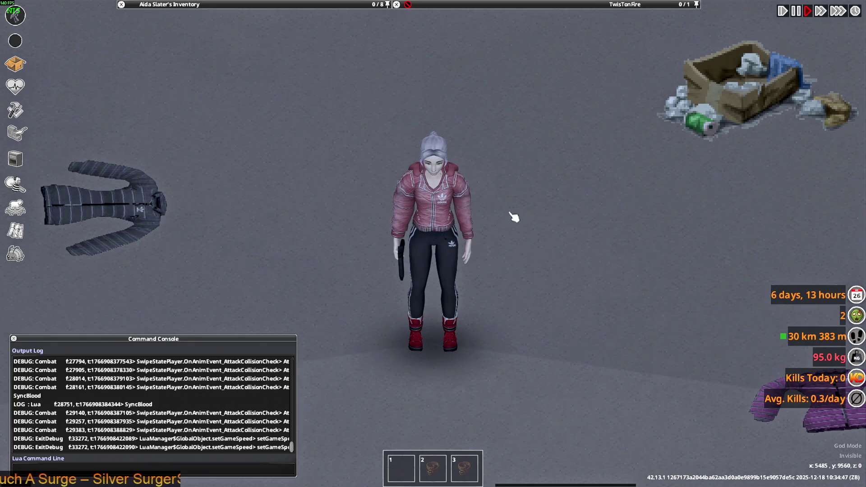
{"action": "key", "text": "w"}
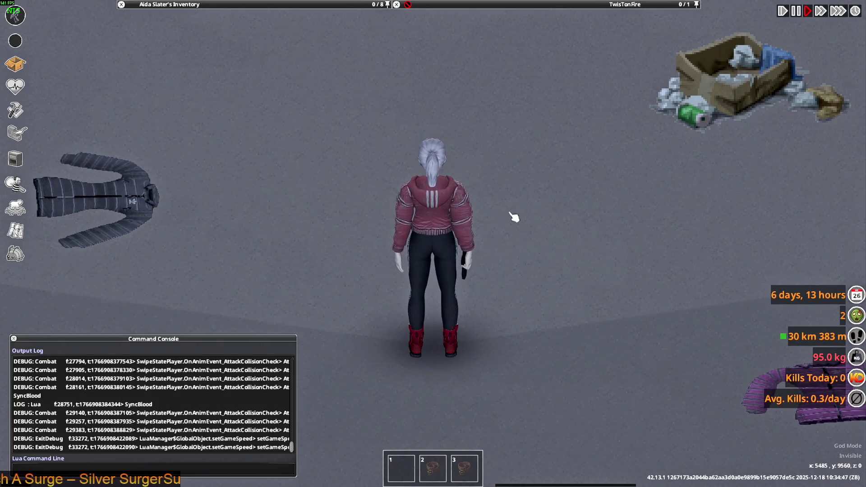
{"action": "key", "text": "s"}
{"action": "key", "text": "w"}
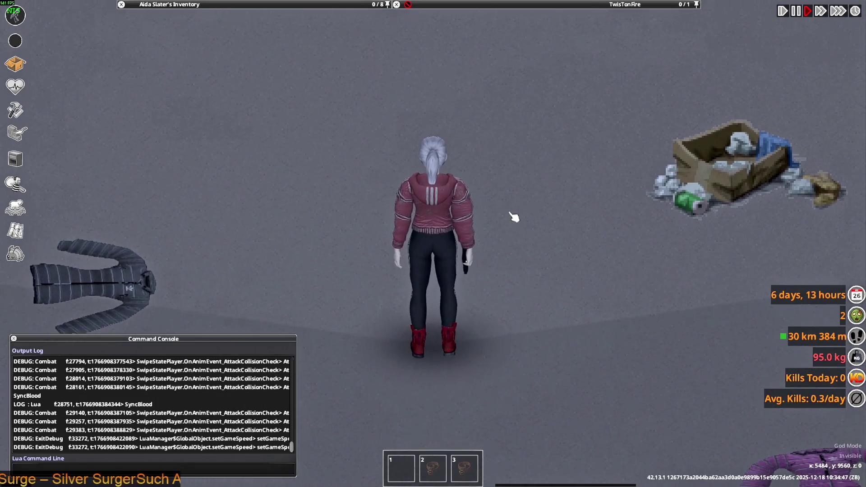
{"action": "key", "text": "w"}
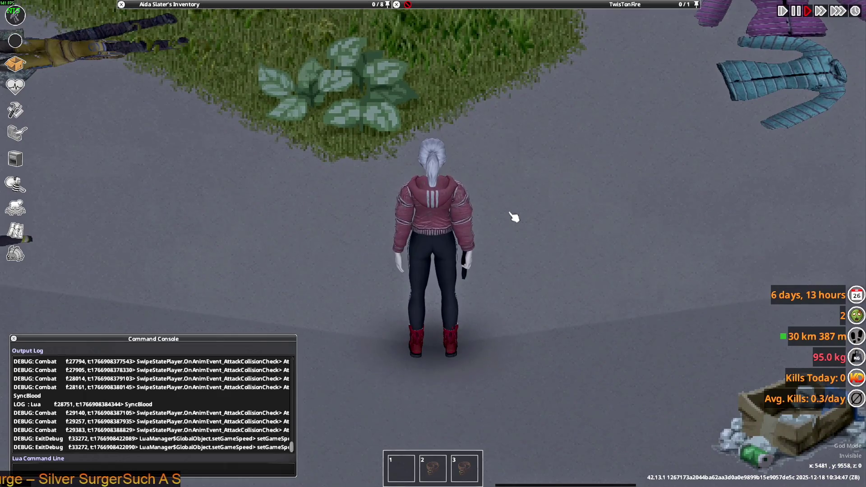
{"action": "key", "text": "d"}
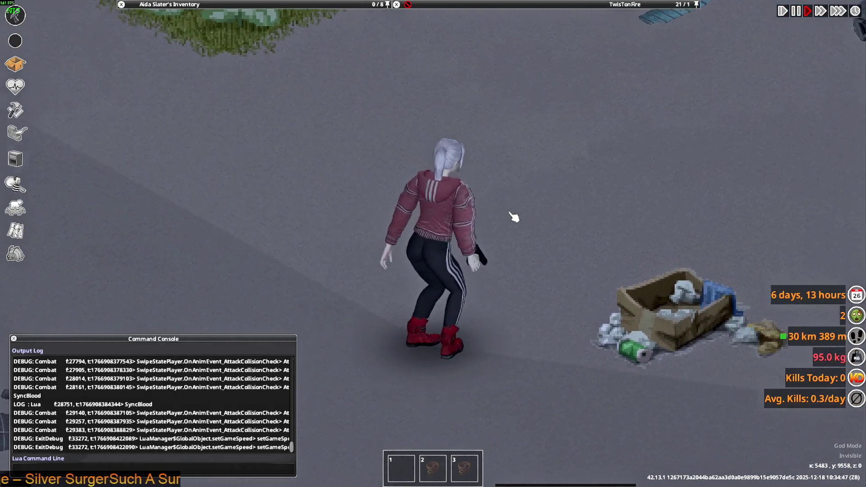
Step: Fire the pistol repeatedly, first standing still and then while walking left
{"action": "left_click", "coordinate": [506, 120]}
{"action": "left_click", "coordinate": [506, 121]}
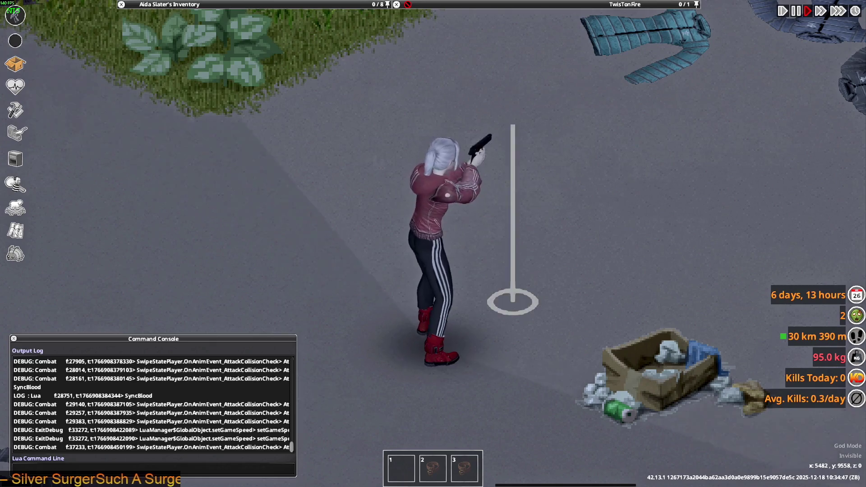
{"action": "left_click", "coordinate": [509, 120]}
{"action": "left_click", "coordinate": [509, 120]}
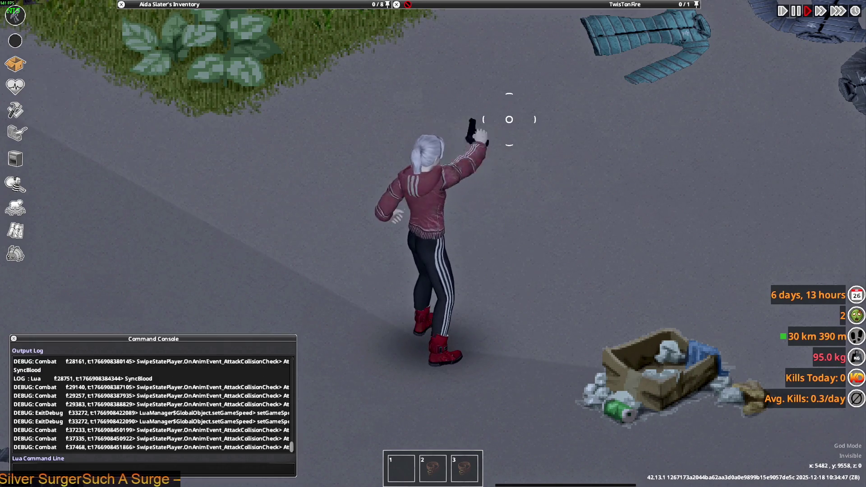
{"action": "key", "text": "a"}
{"action": "left_click", "coordinate": [460, 117]}
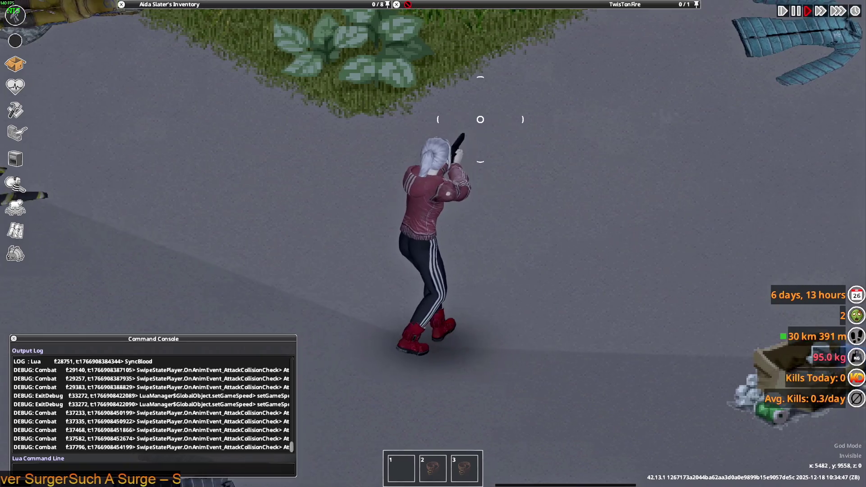
{"action": "left_click", "coordinate": [480, 119]}
{"action": "left_click", "coordinate": [481, 120]}
{"action": "left_click", "coordinate": [483, 119]}
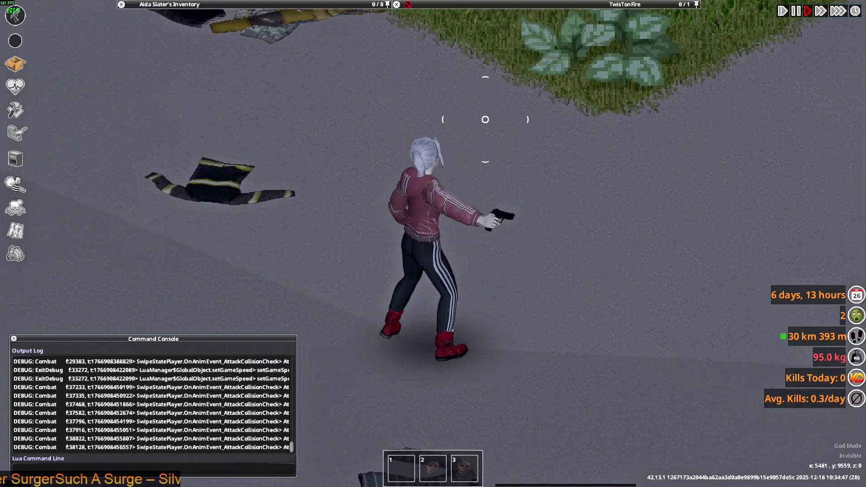
Step: Walk down-screen with one more shot, turn to face the camera and aim the pistol around
{"action": "key", "text": "s"}
{"action": "left_click", "coordinate": [483, 162]}
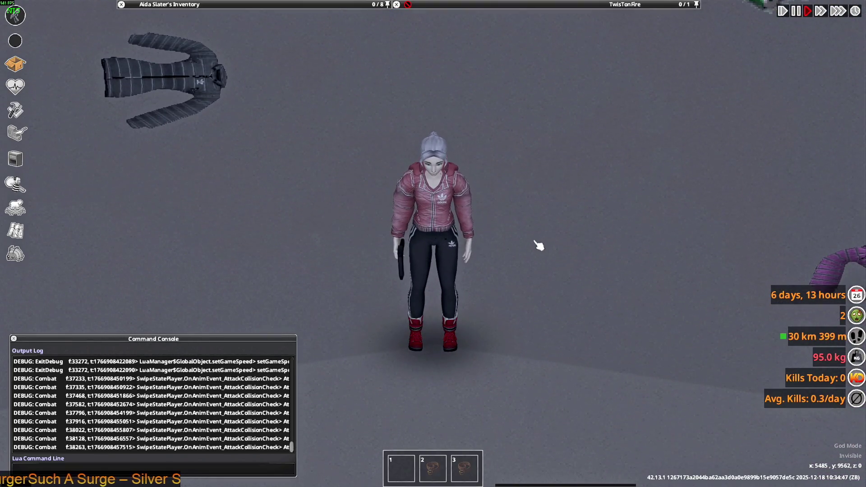
{"action": "key", "text": "d"}
{"action": "key", "text": "s"}
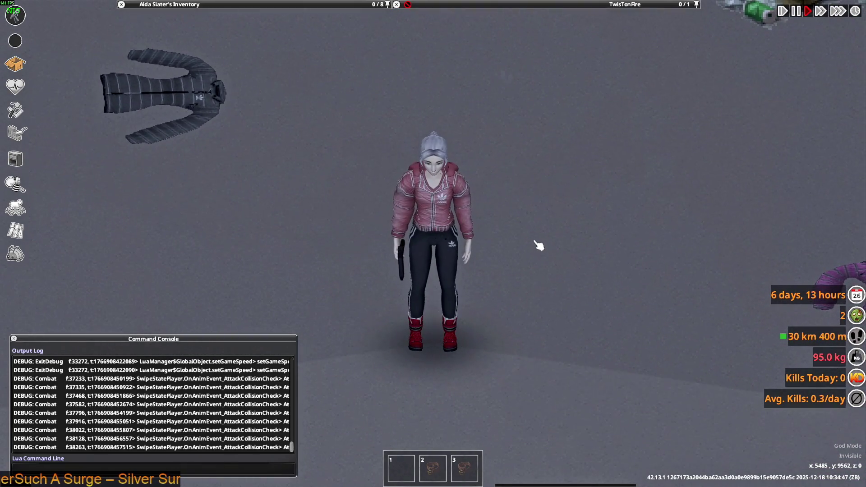
{"action": "key", "text": "s"}
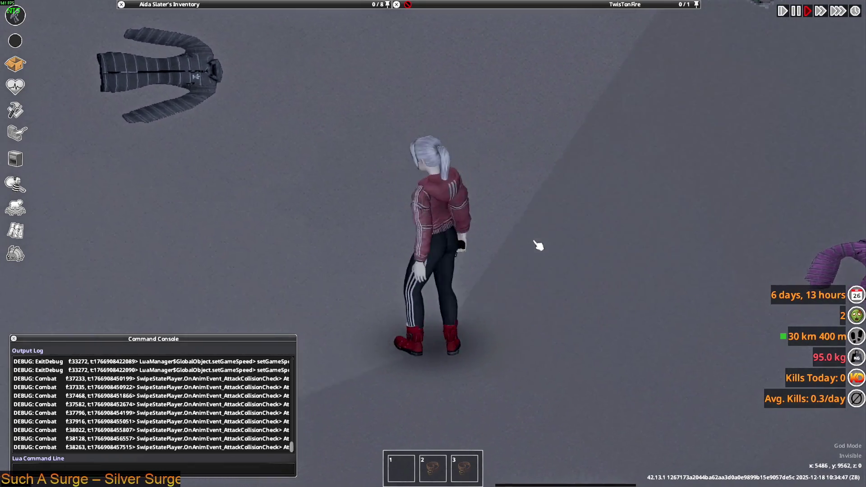
{"action": "mouse_move", "coordinate": [515, 243]}
{"action": "right_mouse_down"}
{"action": "mouse_move", "coordinate": [368, 222]}
{"action": "mouse_move", "coordinate": [310, 193]}
{"action": "mouse_move", "coordinate": [560, 220]}
{"action": "mouse_move", "coordinate": [605, 162]}
{"action": "mouse_move", "coordinate": [565, 239]}
{"action": "right_mouse_up"}
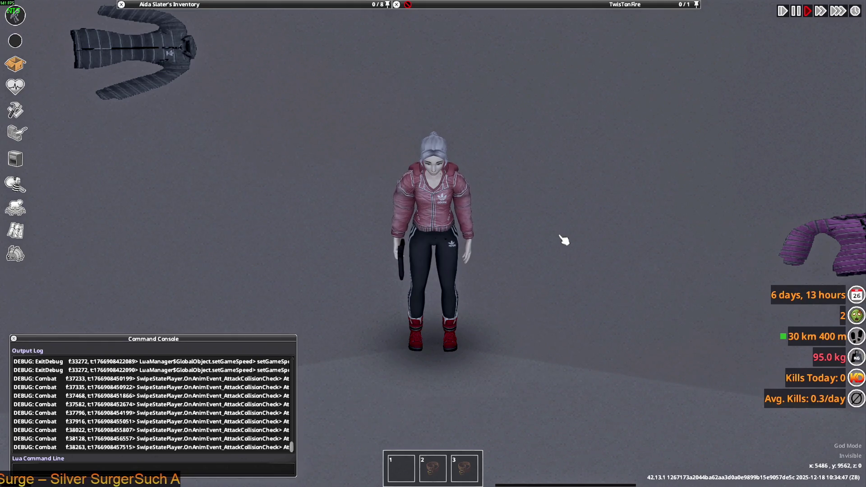
Step: Roll up the Men's Adidas Shirts sleeves from the inventory, then unroll them
{"action": "mouse_move", "coordinate": [252, 5]}
{"action": "right_click", "coordinate": [176, 68]}
{"action": "left_click", "coordinate": [213, 96]}
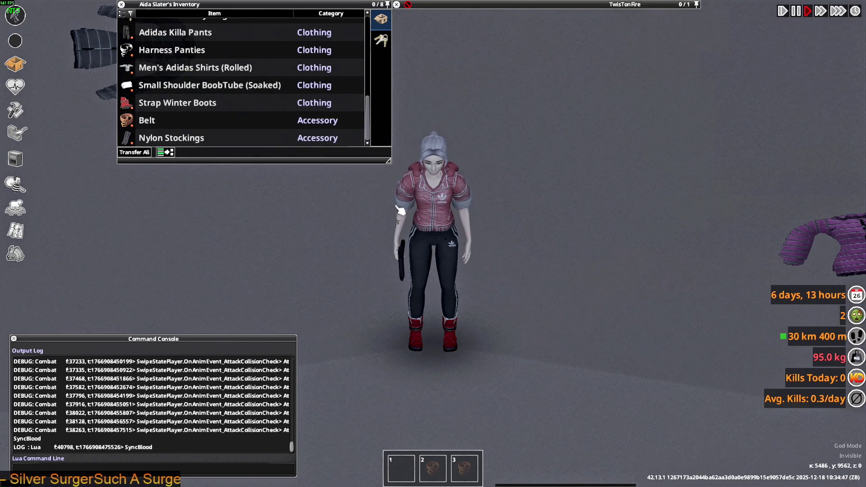
{"action": "right_click", "coordinate": [167, 86]}
{"action": "mouse_move", "coordinate": [171, 93]}
{"action": "right_click", "coordinate": [168, 68]}
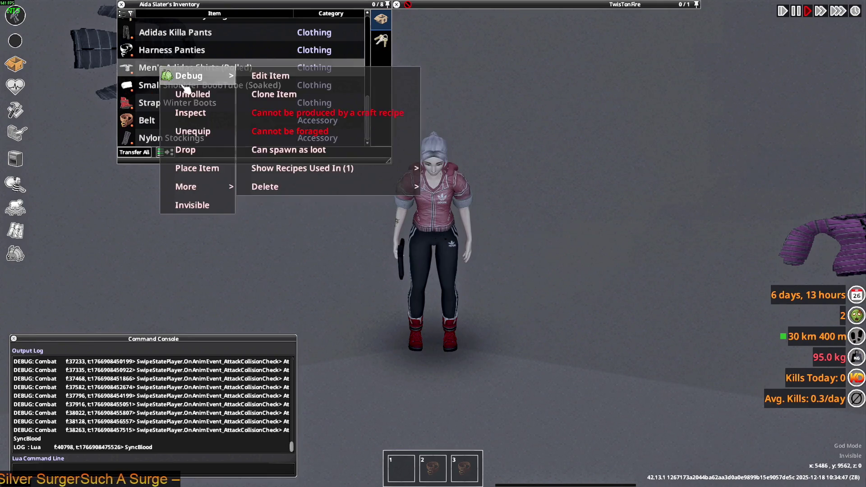
{"action": "left_click", "coordinate": [189, 92]}
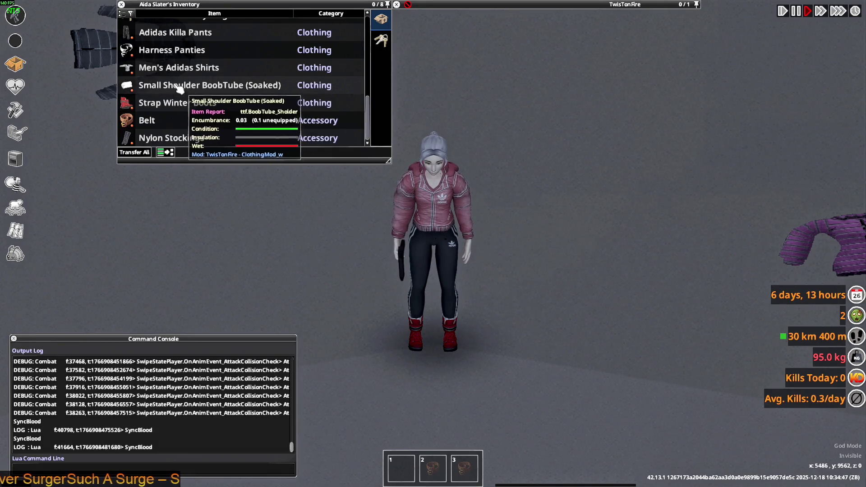
Step: Roll the sleeves up, down and up again, then walk to view the rolled sleeves
{"action": "right_click", "coordinate": [170, 68]}
{"action": "left_click", "coordinate": [184, 93]}
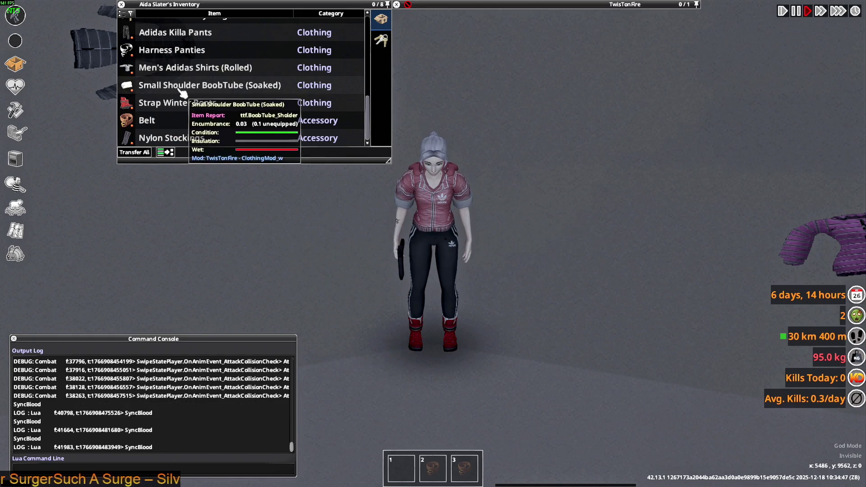
{"action": "right_click", "coordinate": [170, 68]}
{"action": "left_click", "coordinate": [185, 94]}
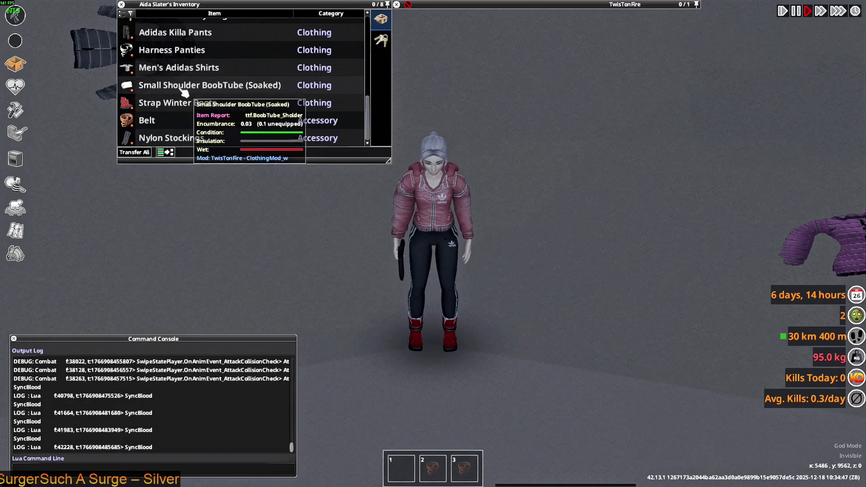
{"action": "right_click", "coordinate": [168, 68]}
{"action": "left_click", "coordinate": [192, 96]}
{"action": "key", "text": "d"}
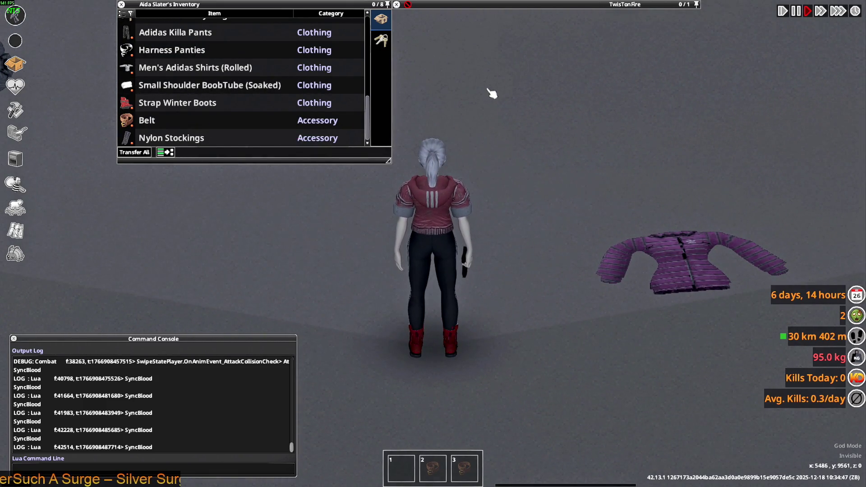
{"action": "mouse_move", "coordinate": [250, 117]}
{"action": "key", "text": "w"}
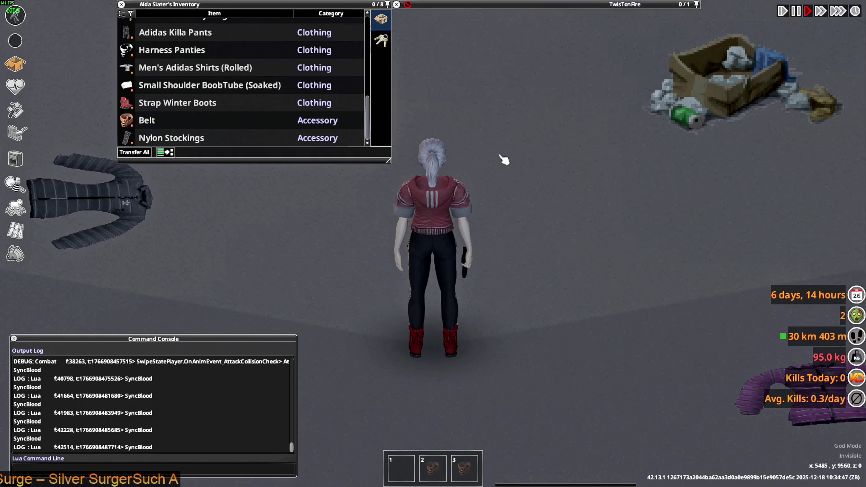
Step: Walk right, down-left, away and back toward the camera to see the shirt's back and front
{"action": "key", "text": "d"}
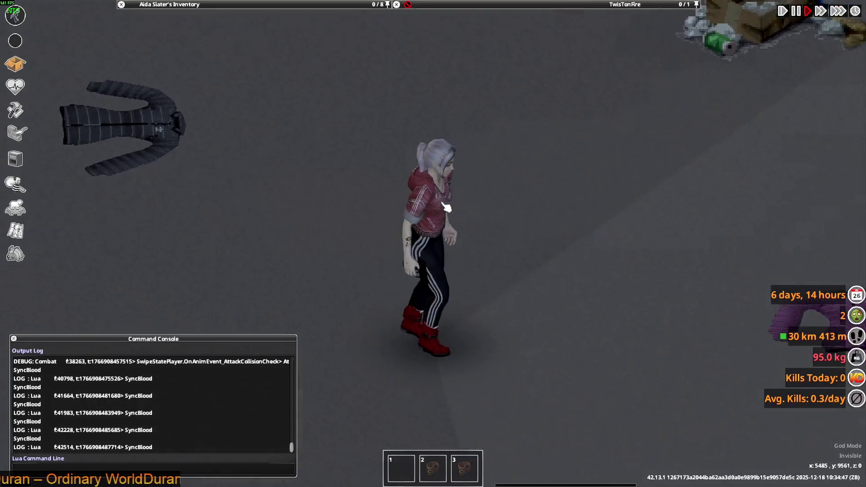
{"action": "key", "text": "s+a"}
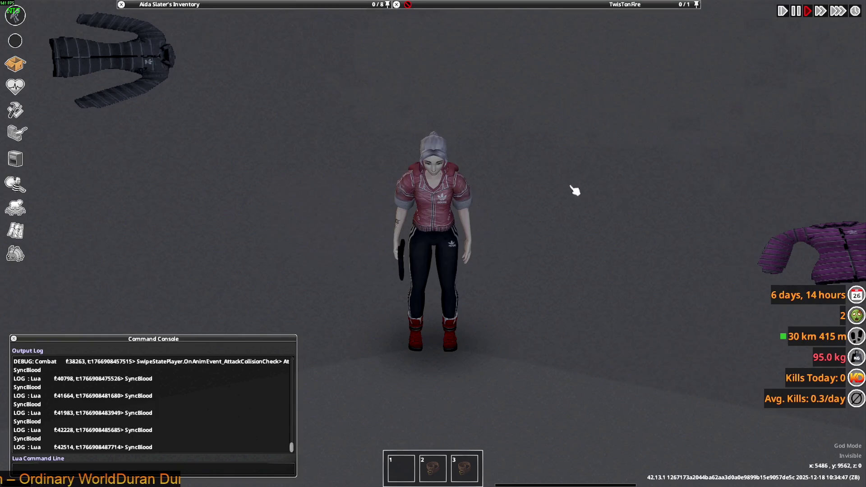
{"action": "key", "text": "w"}
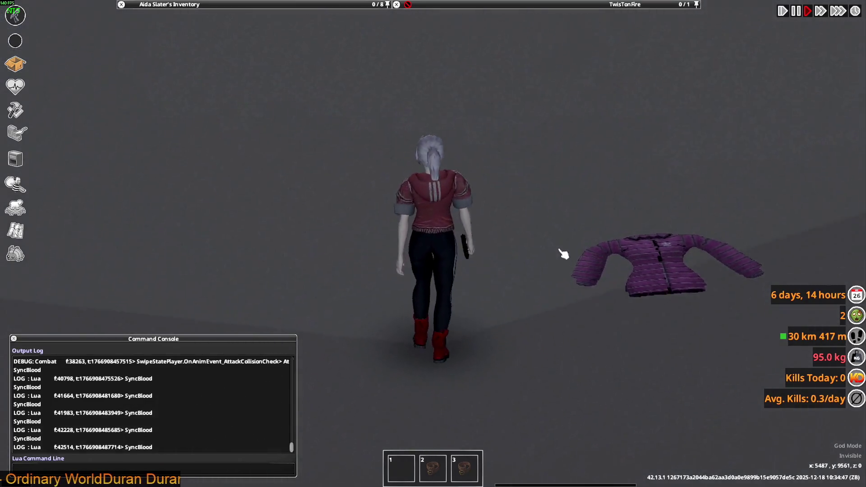
{"action": "key", "text": "s"}
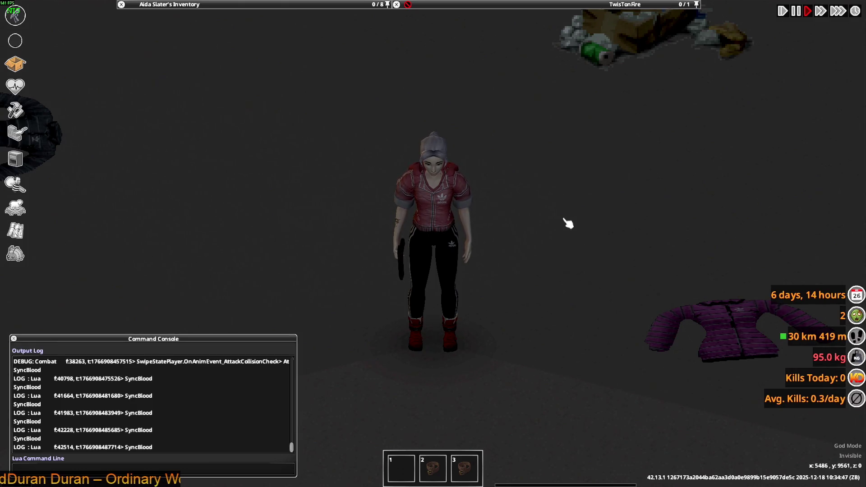
Step: Run left along the street, then use Unroll Sleeves on the Men's Adidas Shirts (Rolled) in the inventory
{"action": "scroll", "coordinate": [568, 223], "scroll_direction": "down", "scroll_amount": 5}
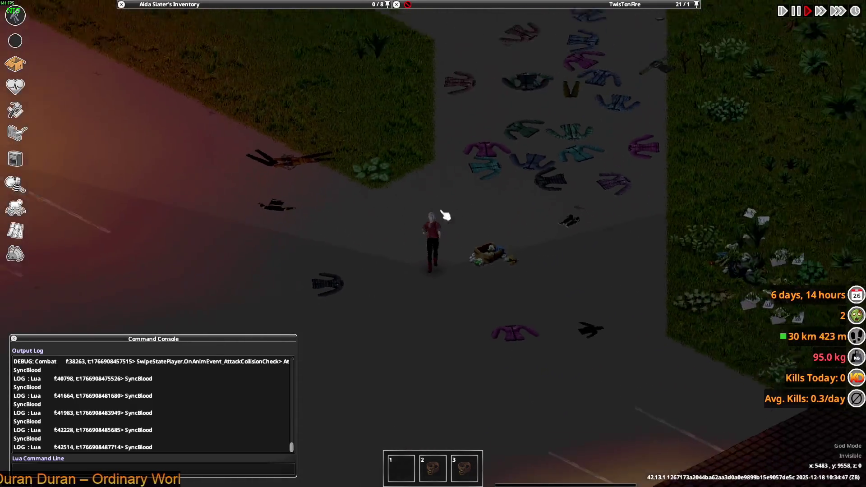
{"action": "key", "text": "a"}
{"action": "scroll", "coordinate": [447, 241], "scroll_direction": "up", "scroll_amount": 3}
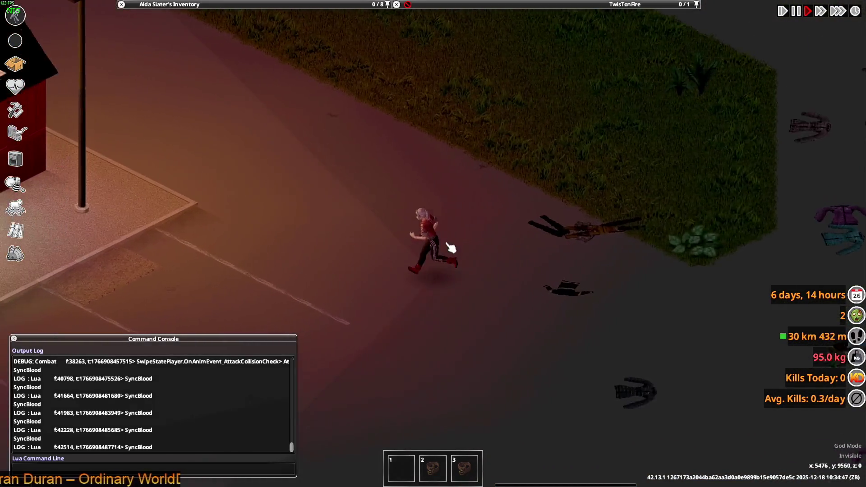
{"action": "scroll", "coordinate": [451, 247], "scroll_direction": "up", "scroll_amount": 3}
{"action": "mouse_move", "coordinate": [216, 5]}
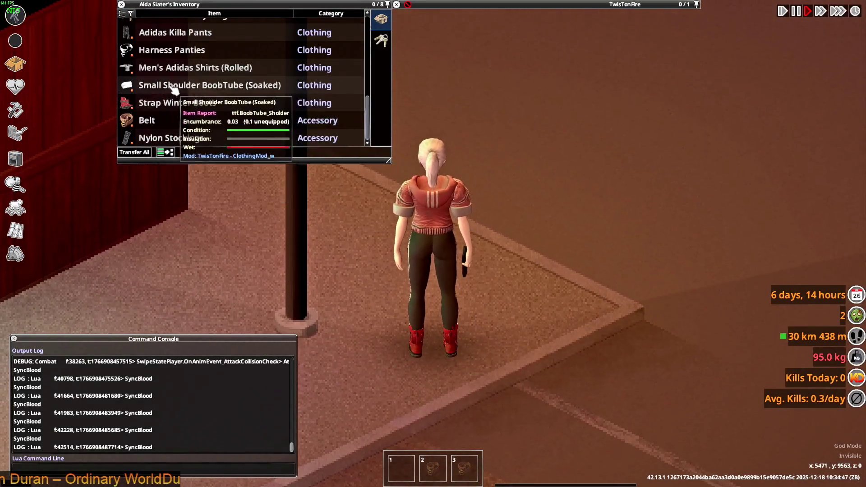
{"action": "right_click", "coordinate": [172, 84]}
{"action": "right_click", "coordinate": [170, 70]}
{"action": "left_click", "coordinate": [190, 91]}
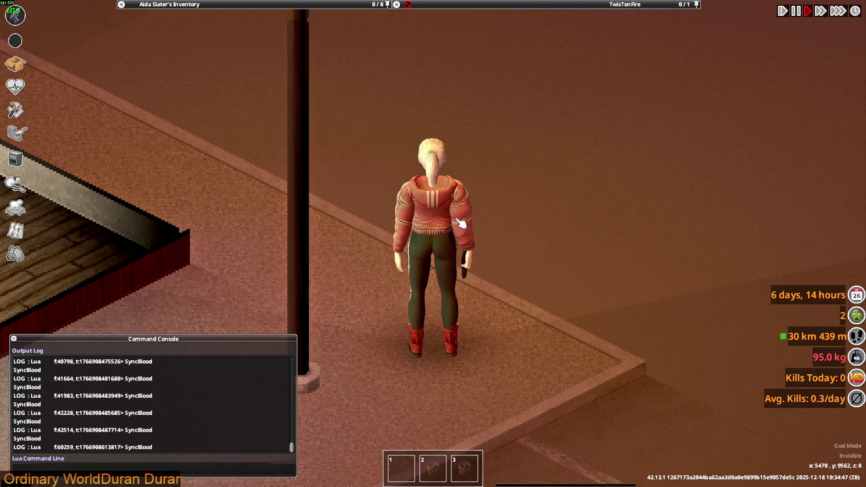
{"action": "key", "text": "alt+Tab"}
{"action": "key", "text": "alt+Tab"}
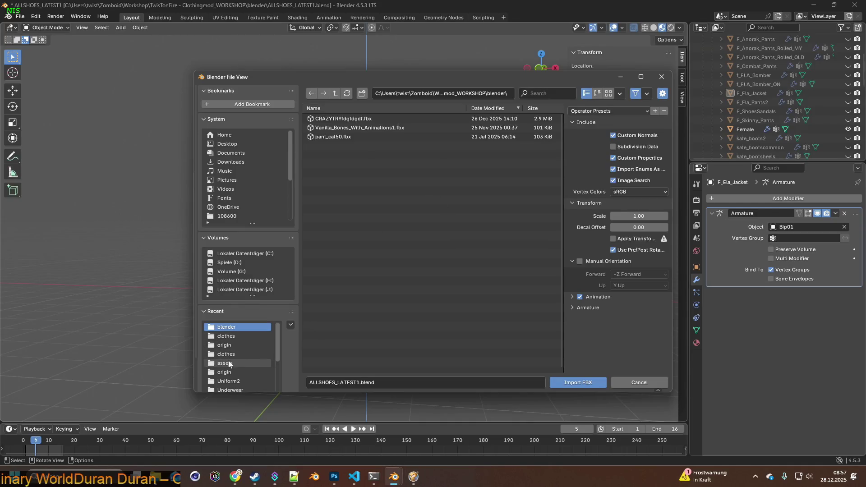
Step: Cancel the FBX import and start a glTF 2.0 import instead
{"action": "left_click", "coordinate": [246, 363]}
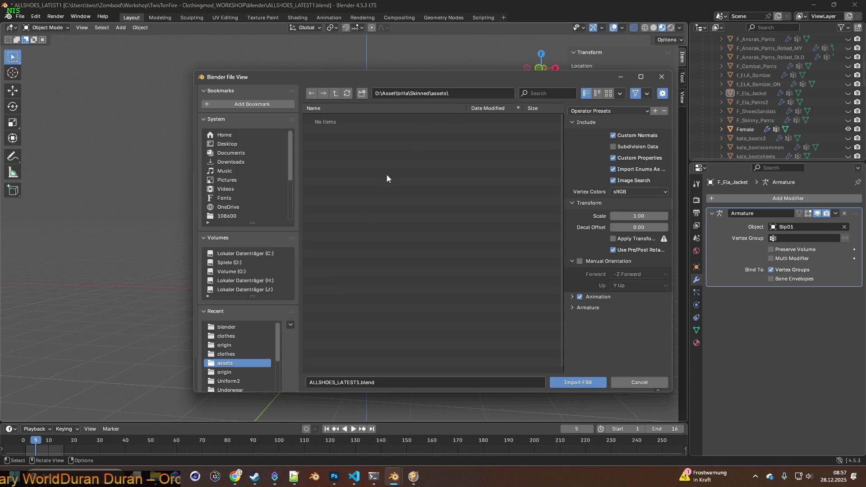
{"action": "left_click", "coordinate": [631, 384]}
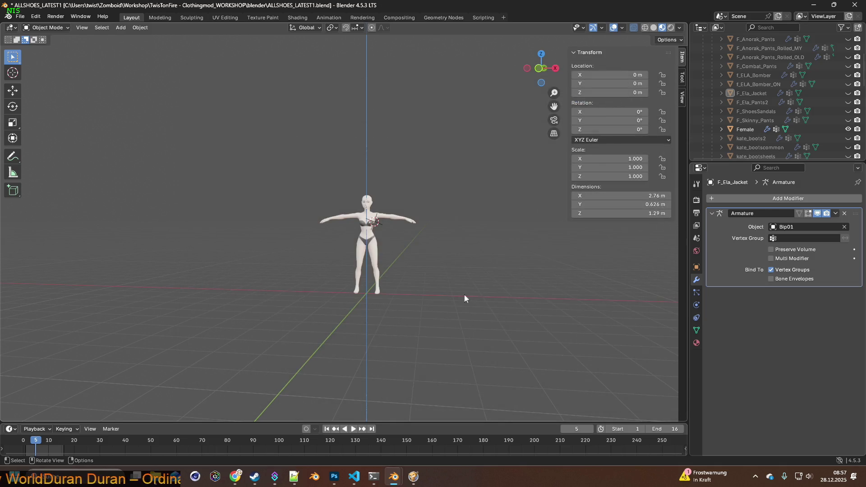
{"action": "left_click", "coordinate": [20, 16]}
{"action": "mouse_move", "coordinate": [47, 146]}
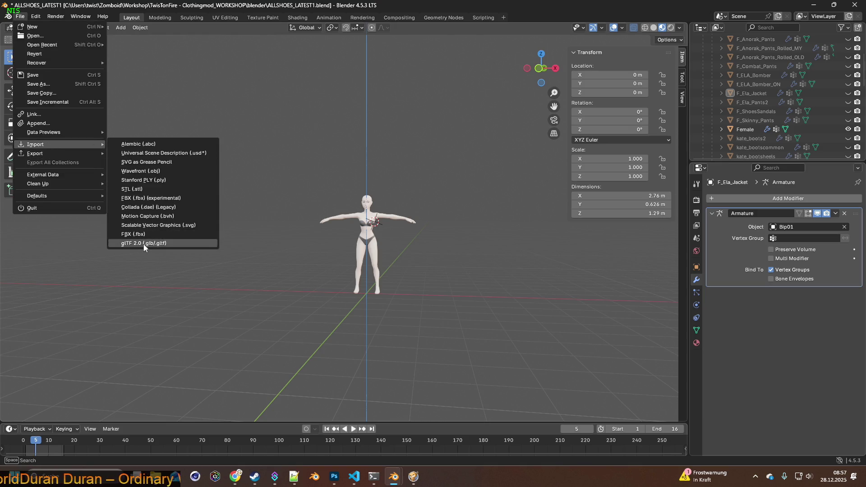
{"action": "left_click", "coordinate": [149, 244]}
Step: Import F_Man_Adidas_Shirts.gltf from the assets folder, filtered by Adidas_Shirts
{"action": "left_click", "coordinate": [226, 364]}
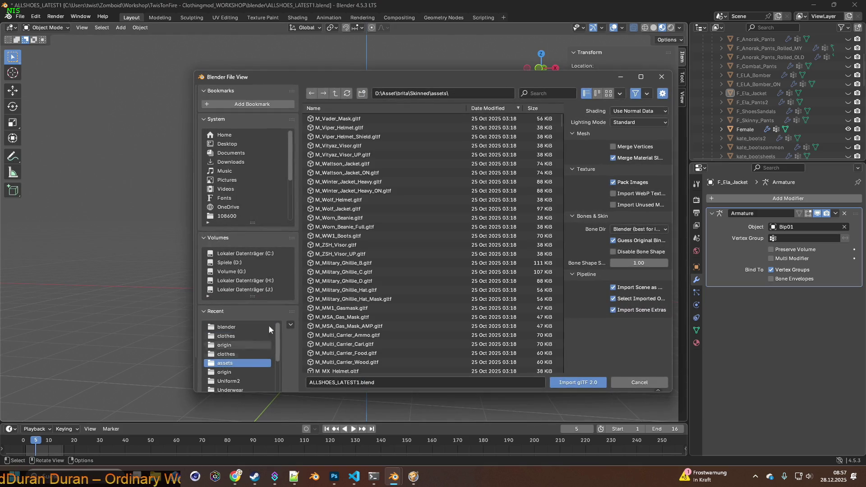
{"action": "left_click", "coordinate": [540, 94]}
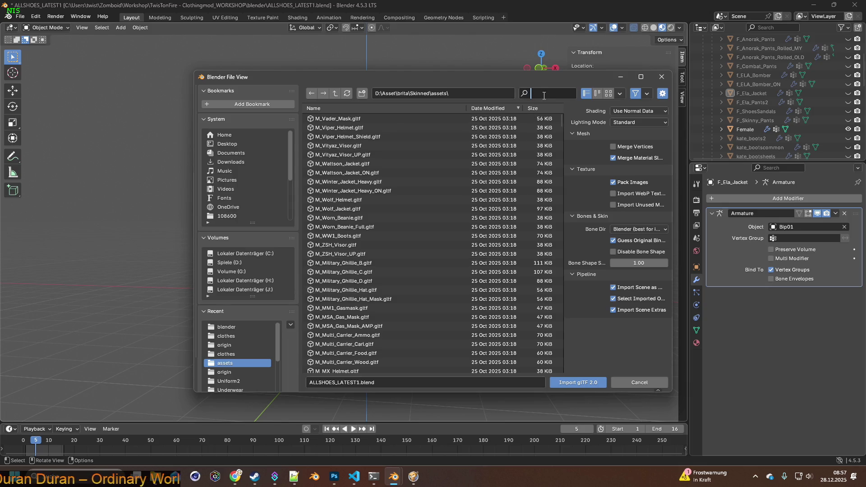
{"action": "key", "text": "ctrl+v"}
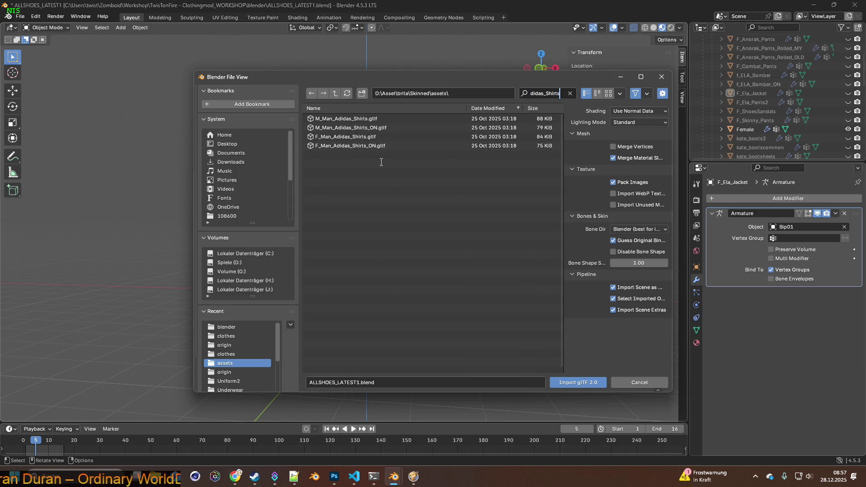
{"action": "left_click", "coordinate": [369, 141]}
{"action": "left_click", "coordinate": [370, 137]}
{"action": "left_click", "coordinate": [574, 380]}
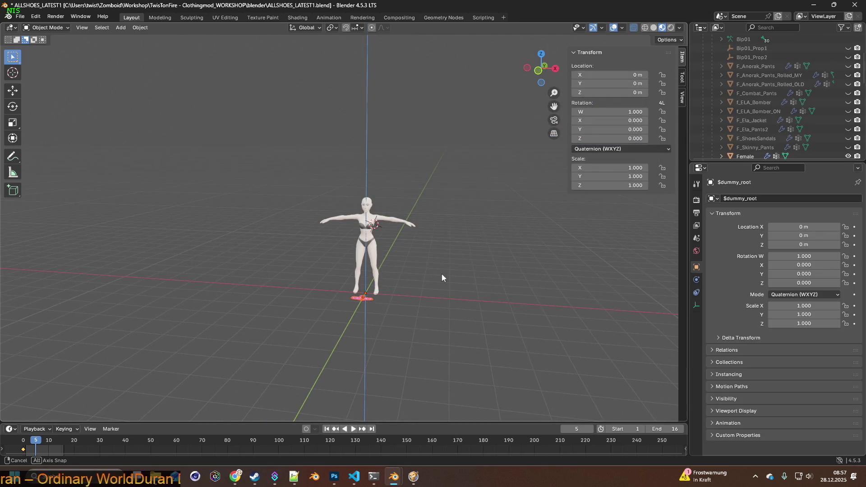
{"action": "key", "text": "alt+Tab"}
{"action": "key", "text": "alt+Tab"}
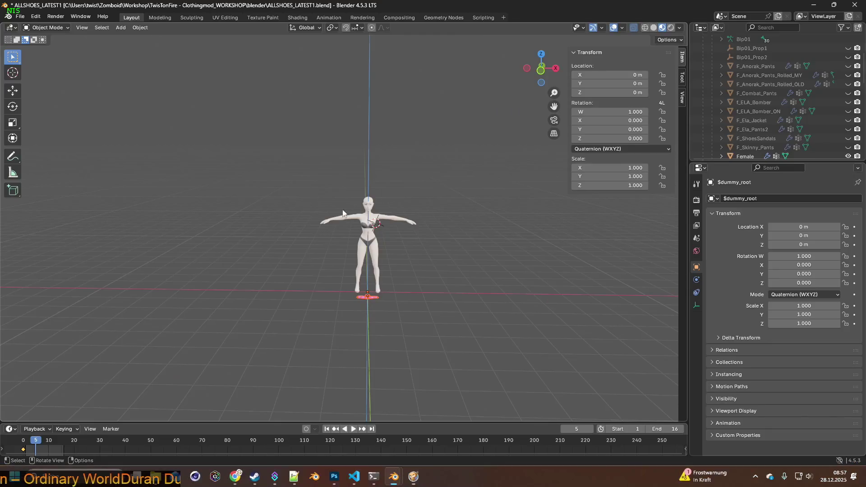
{"action": "left_click", "coordinate": [20, 16]}
Step: Import F_Man_Adidas_Shirts_ON.gltf, filtering the file list by Adidas_Shirts
{"action": "mouse_move", "coordinate": [48, 144]}
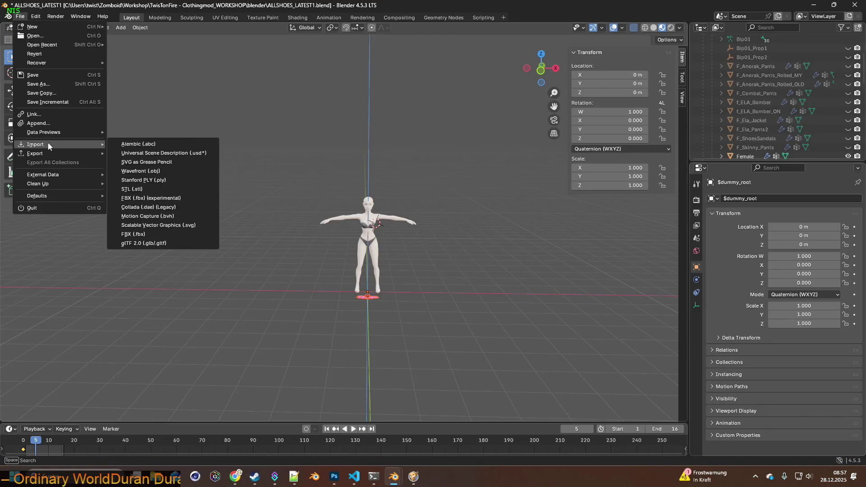
{"action": "left_click", "coordinate": [154, 243]}
{"action": "key", "text": "ctrl+f"}
{"action": "type", "text": "Adidas_Shirts"}
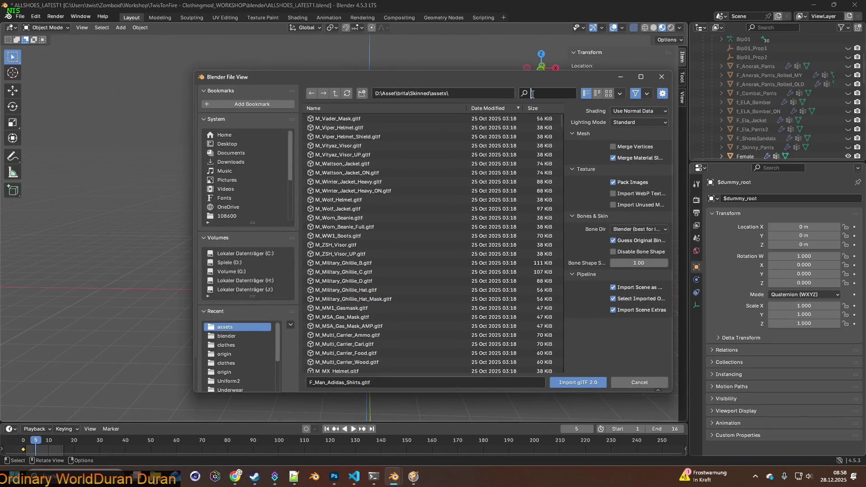
{"action": "left_click", "coordinate": [355, 145]}
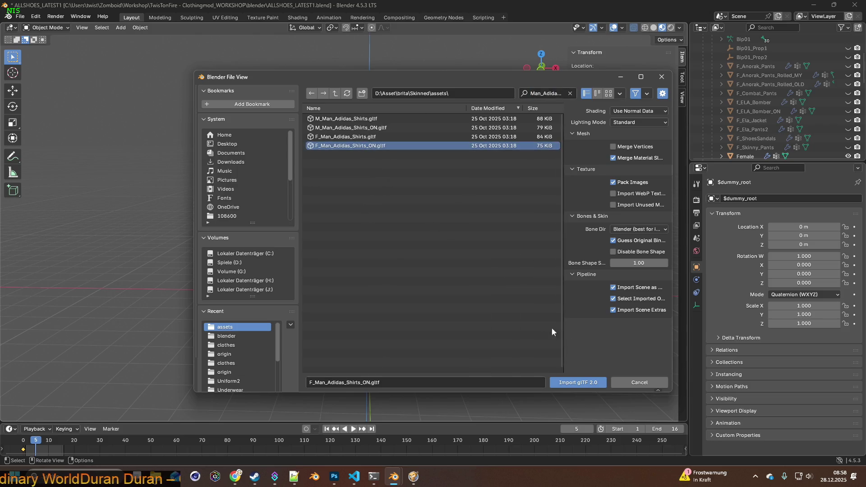
{"action": "left_click", "coordinate": [583, 382]}
{"action": "mouse_move", "coordinate": [483, 266]}
{"action": "middle_mouse_down"}
{"action": "mouse_move", "coordinate": [427, 268]}
{"action": "mouse_move", "coordinate": [459, 264]}
{"action": "middle_mouse_up"}
{"action": "scroll", "coordinate": [803, 108], "scroll_direction": "up", "scroll_amount": 5}
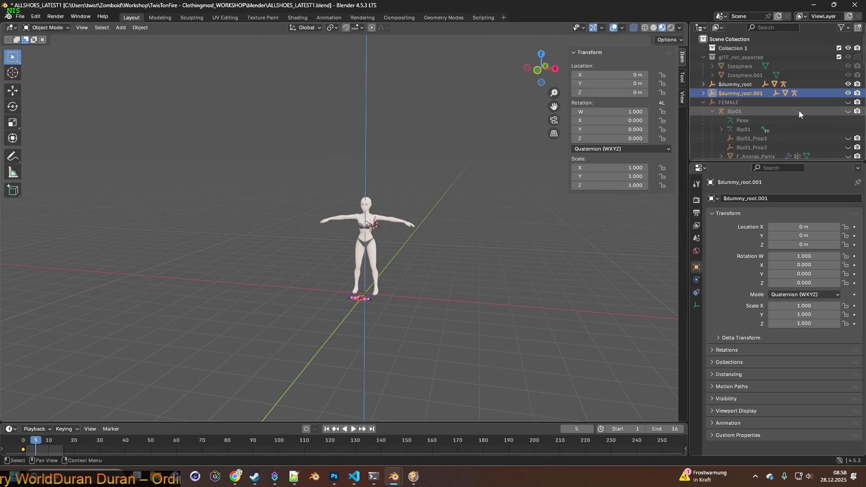
Step: Delete the glTF_not_exported collection with its icosphere helpers
{"action": "left_click", "coordinate": [743, 76]}
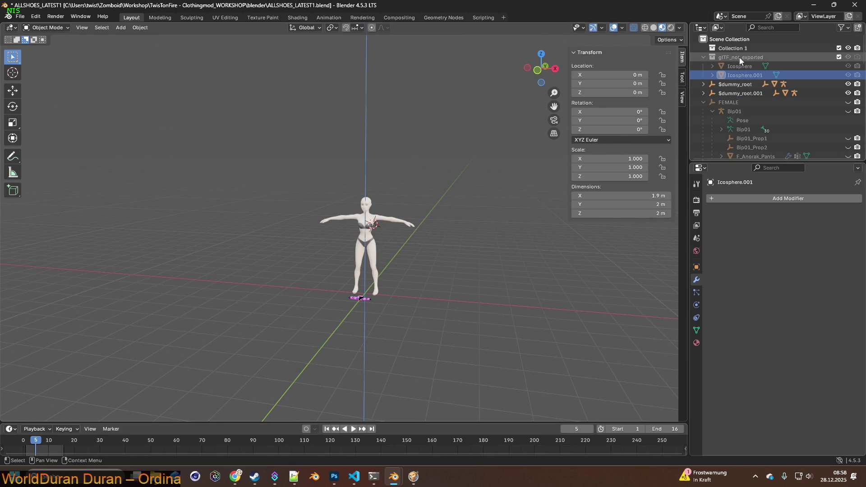
{"action": "left_click", "coordinate": [740, 57]}
{"action": "key", "text": "Delete"}
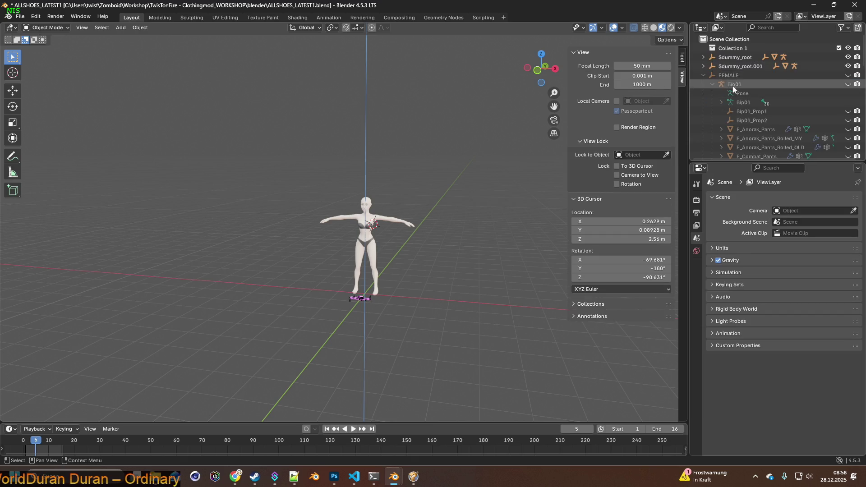
Step: Delete the first imported $dummy_root armature hierarchy
{"action": "left_click", "coordinate": [704, 57]}
{"action": "left_click", "coordinate": [713, 66]}
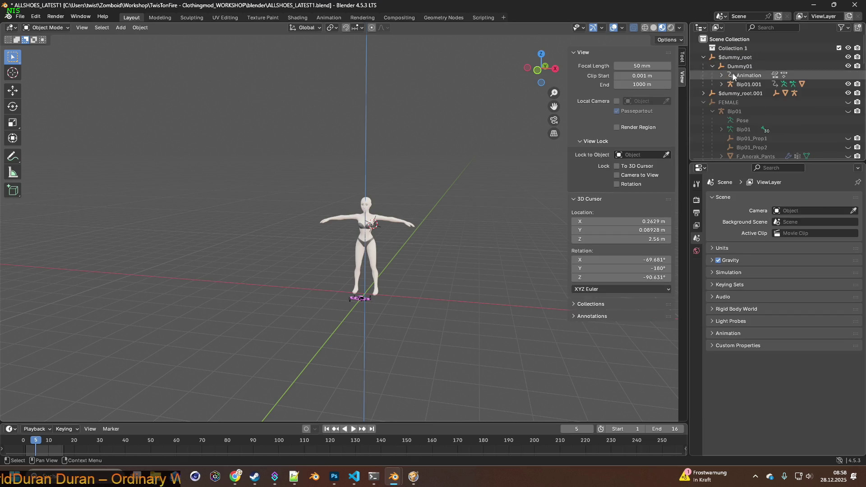
{"action": "left_click", "coordinate": [723, 85]}
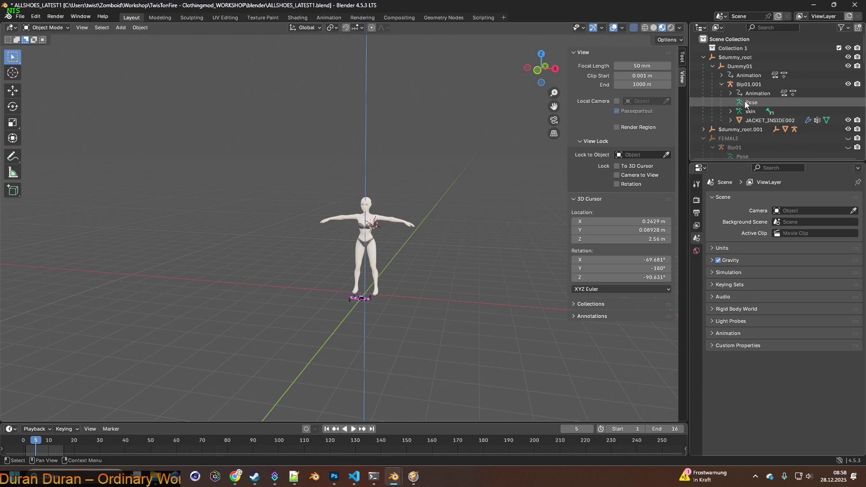
{"action": "left_click", "coordinate": [749, 84]}
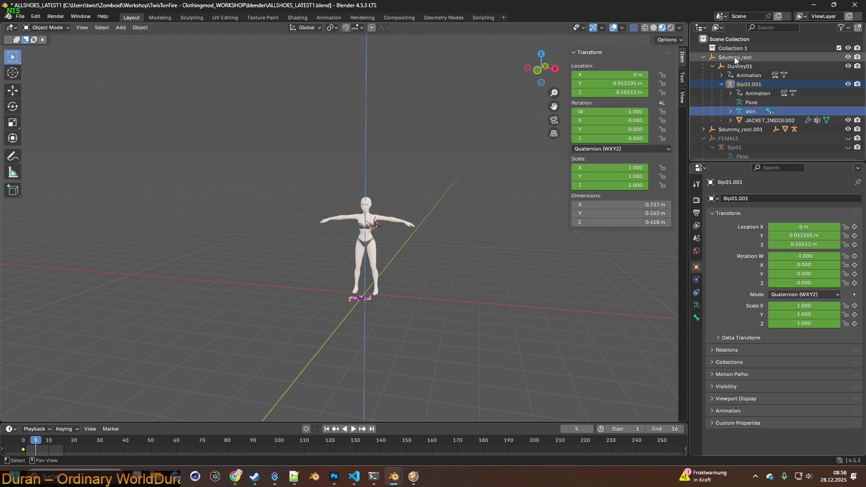
{"action": "left_click", "coordinate": [736, 58], "text": "shift"}
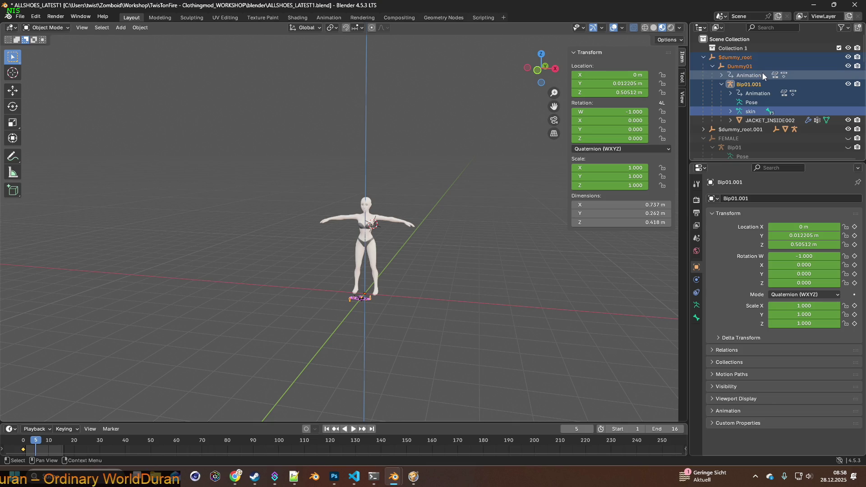
{"action": "key", "text": "Delete"}
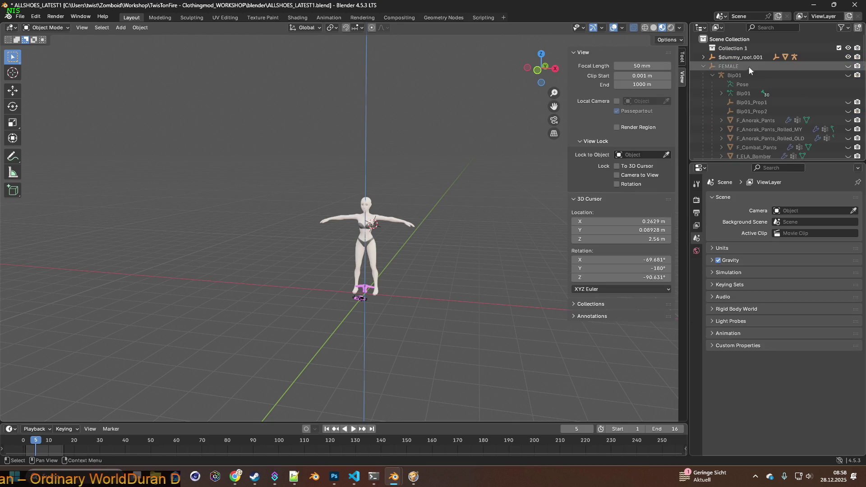
Step: Delete the $dummy_root.001 armature hierarchy as well
{"action": "scroll", "coordinate": [705, 60], "scroll_direction": "down", "scroll_amount": 15}
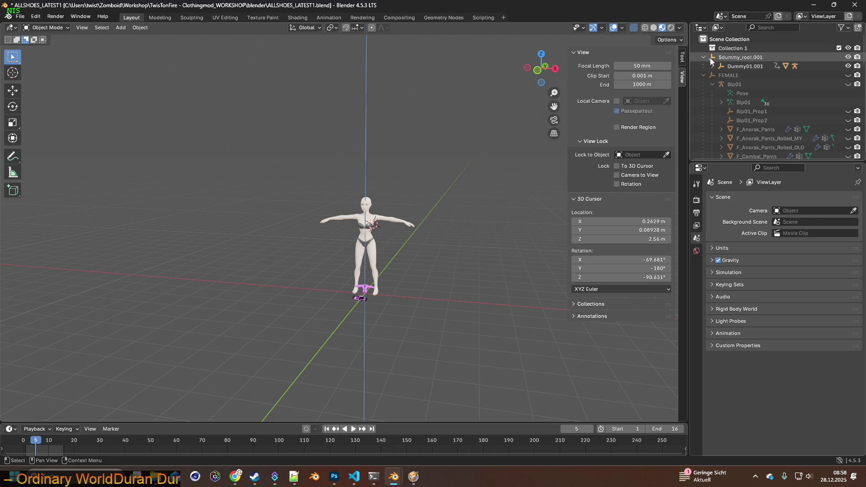
{"action": "scroll", "coordinate": [739, 120], "scroll_direction": "up", "scroll_amount": 15}
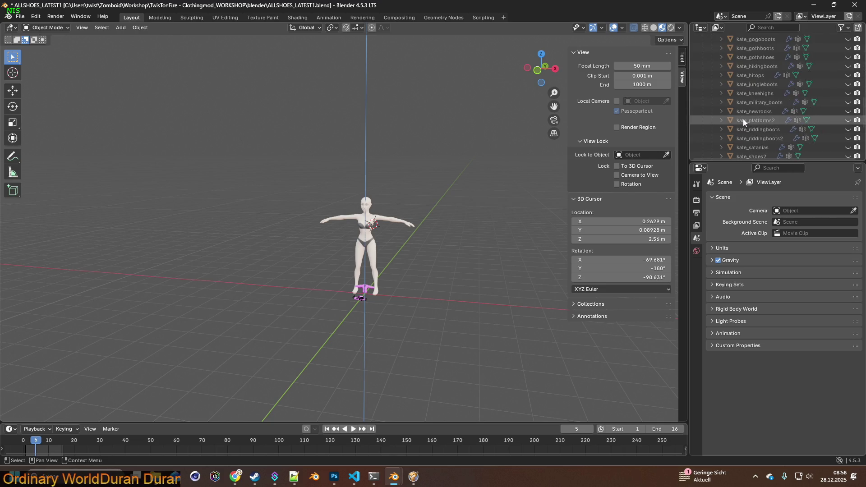
{"action": "left_click", "coordinate": [713, 67]}
{"action": "left_click", "coordinate": [722, 84]}
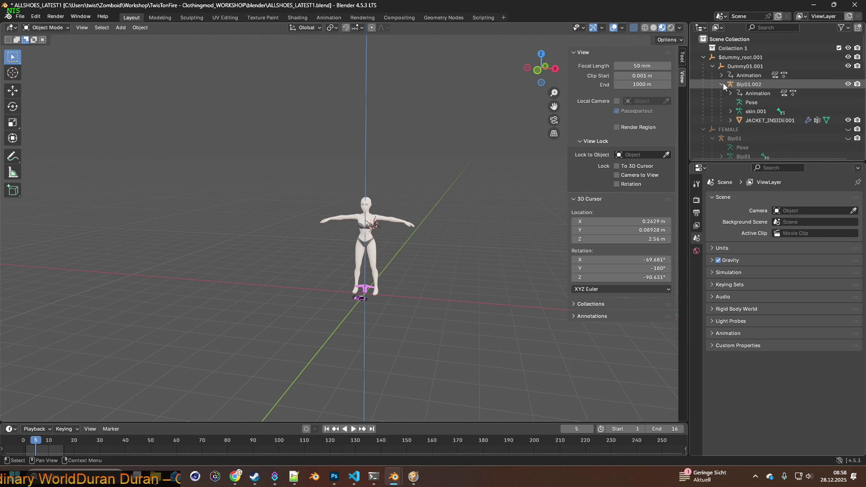
{"action": "left_click", "coordinate": [756, 112]}
{"action": "left_click", "coordinate": [746, 61], "text": "shift"}
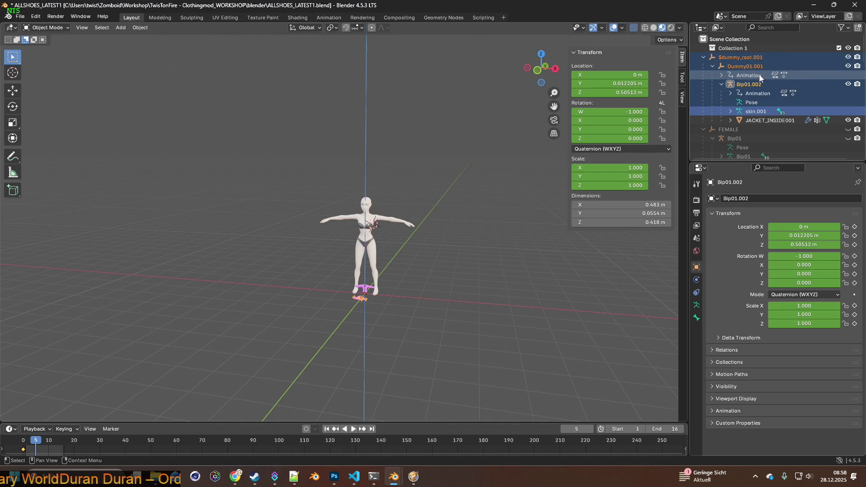
{"action": "key", "text": "Delete"}
Step: Hide JACKET_INSIDE001 in the viewport, leaving JACKET_INSIDE002 visible
{"action": "scroll", "coordinate": [754, 81], "scroll_direction": "down", "scroll_amount": 10}
{"action": "scroll", "coordinate": [751, 116], "scroll_direction": "down", "scroll_amount": 5}
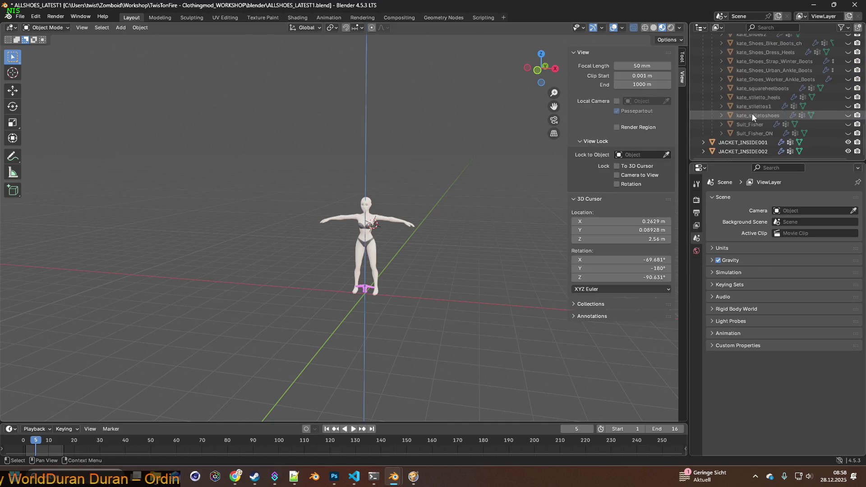
{"action": "left_click", "coordinate": [703, 151]}
{"action": "left_click", "coordinate": [704, 143]}
{"action": "scroll", "coordinate": [734, 143], "scroll_direction": "down", "scroll_amount": 3}
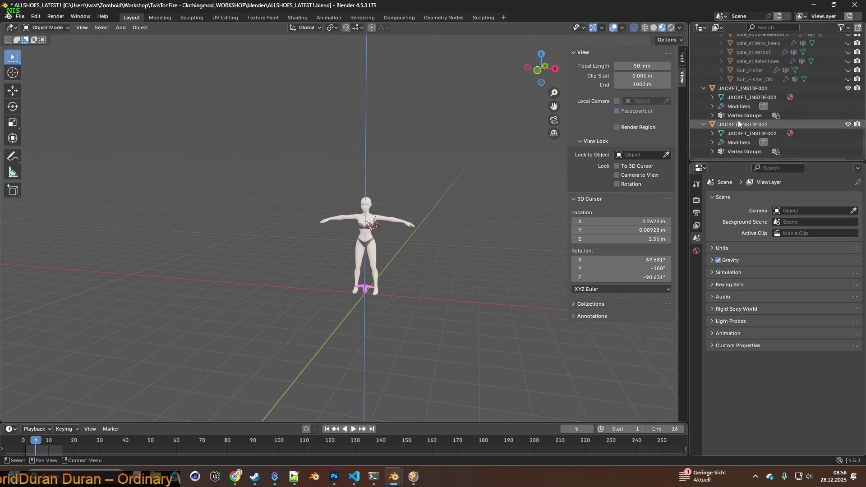
{"action": "left_click", "coordinate": [848, 89]}
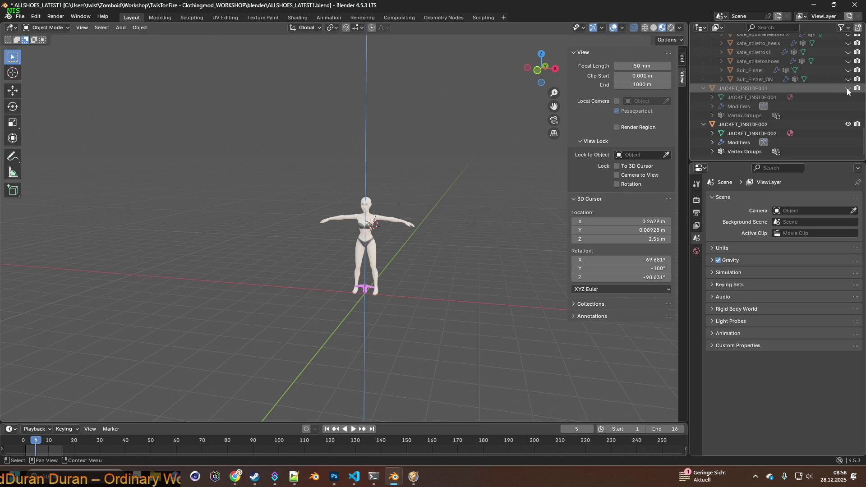
{"action": "scroll", "coordinate": [478, 268], "scroll_direction": "up", "scroll_amount": 3}
Step: Rename JACKET_INSIDE001 to Man_Adidas_Shirts_ON
{"action": "mouse_move", "coordinate": [481, 285]}
{"action": "middle_mouse_down", "text": "shift"}
{"action": "mouse_move", "coordinate": [449, 157]}
{"action": "mouse_move", "coordinate": [413, 269]}
{"action": "middle_mouse_up", "text": "shift"}
{"action": "scroll", "coordinate": [451, 157], "scroll_direction": "up", "scroll_amount": 4}
{"action": "scroll", "coordinate": [413, 269], "scroll_direction": "up", "scroll_amount": 4}
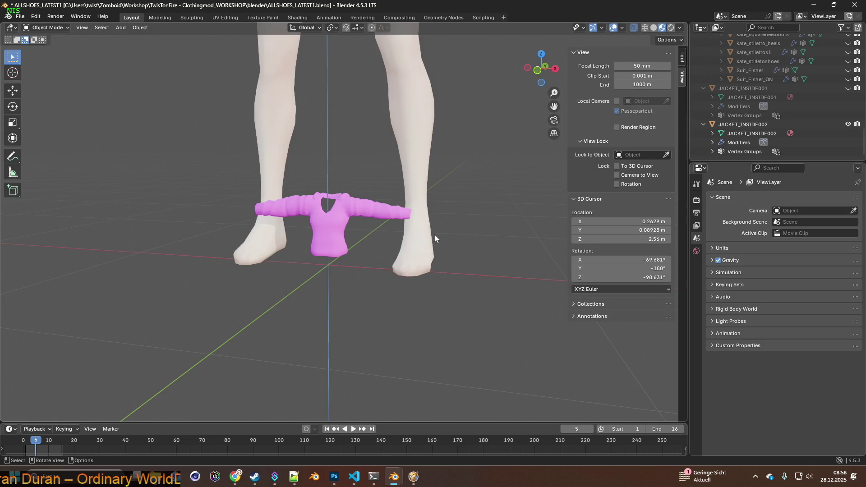
{"action": "mouse_move", "coordinate": [492, 217]}
{"action": "middle_mouse_down"}
{"action": "mouse_move", "coordinate": [461, 204]}
{"action": "mouse_move", "coordinate": [293, 192]}
{"action": "middle_mouse_up"}
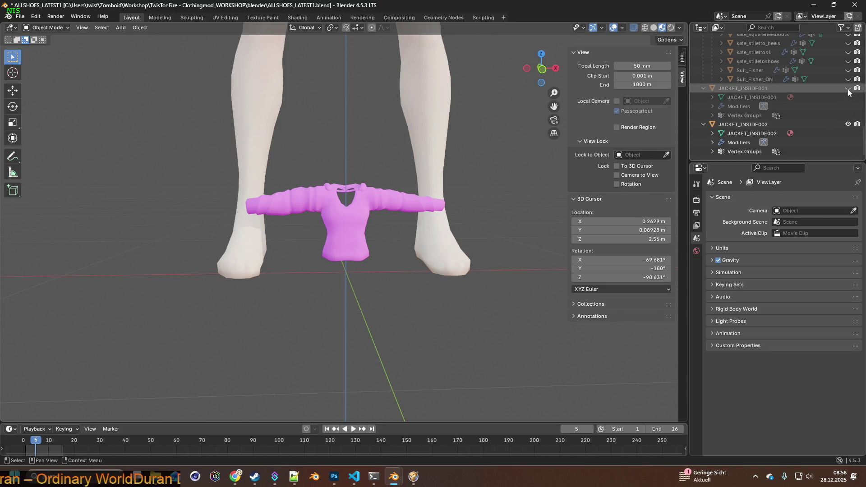
{"action": "double_click", "coordinate": [774, 89]}
{"action": "type", "text": "Man_Adidas_Shirts"}
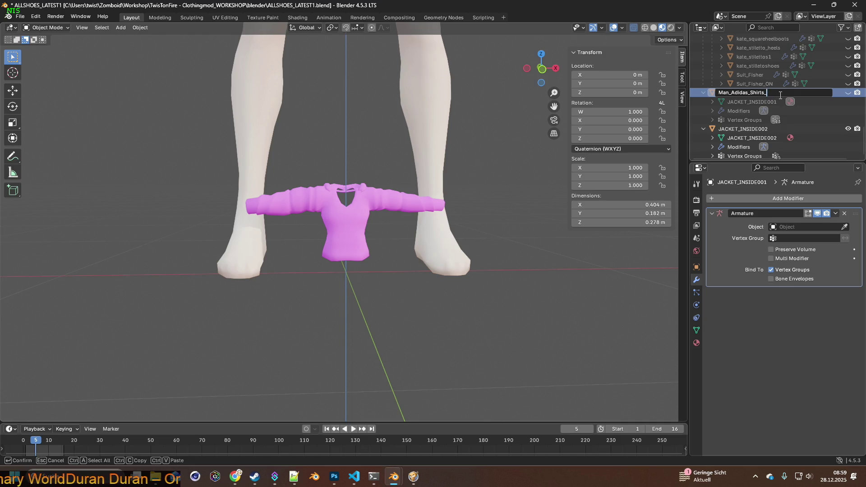
{"action": "type", "text": "ON"}
{"action": "key", "text": "Return"}
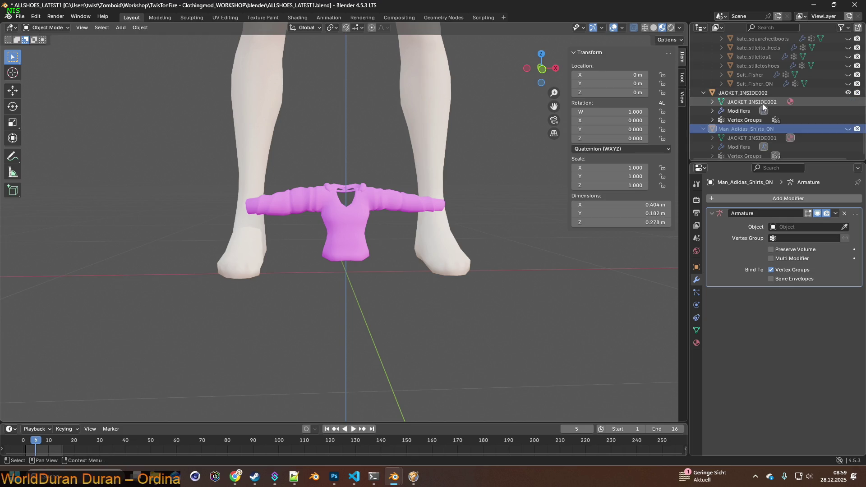
Step: Rename JACKET_INSIDE002 to Man_Adidas_Shirts and remove its Armature modifier
{"action": "left_click", "coordinate": [758, 93]}
{"action": "double_click", "coordinate": [758, 93]}
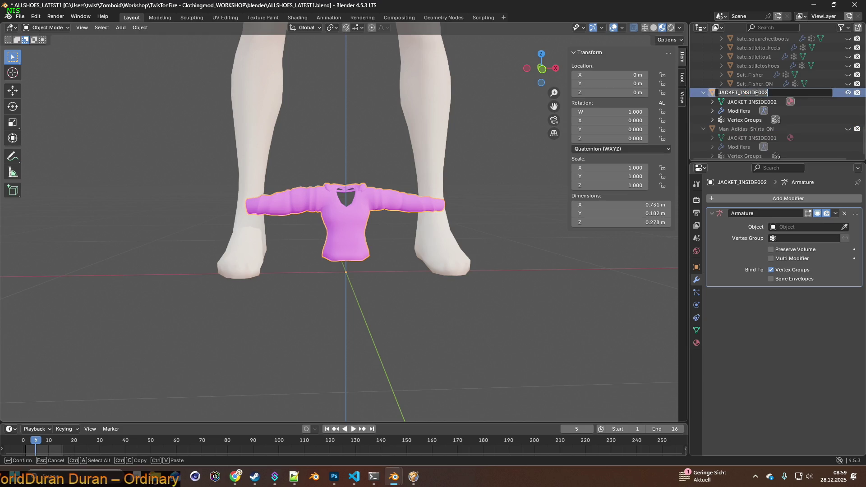
{"action": "left_click", "coordinate": [721, 93]}
{"action": "key", "text": "ctrl+a"}
{"action": "type", "text": "Man_Adidas_Shirts"}
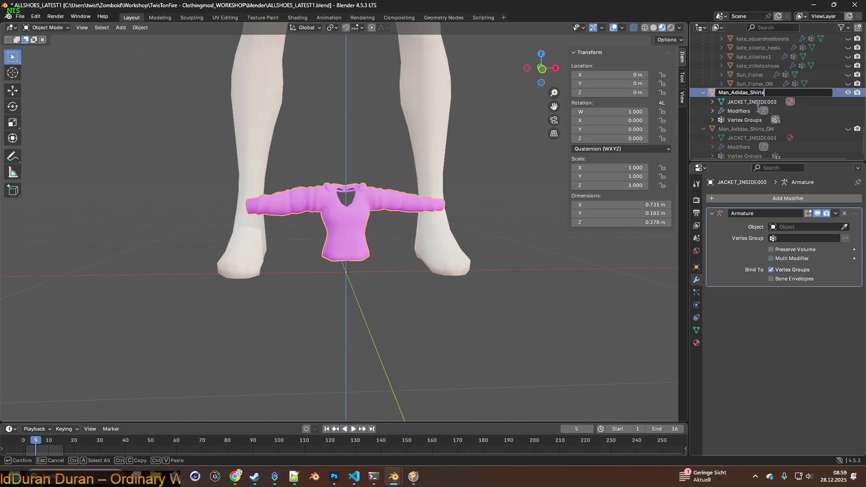
{"action": "key", "text": "Return"}
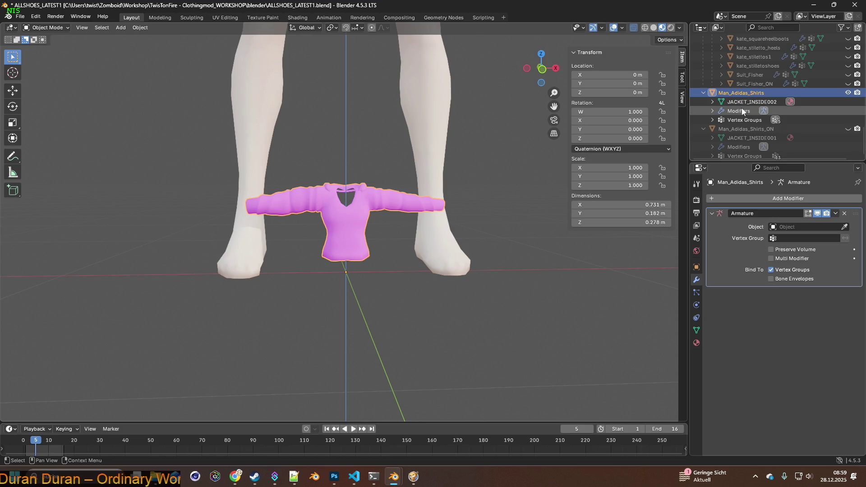
{"action": "left_click", "coordinate": [845, 213]}
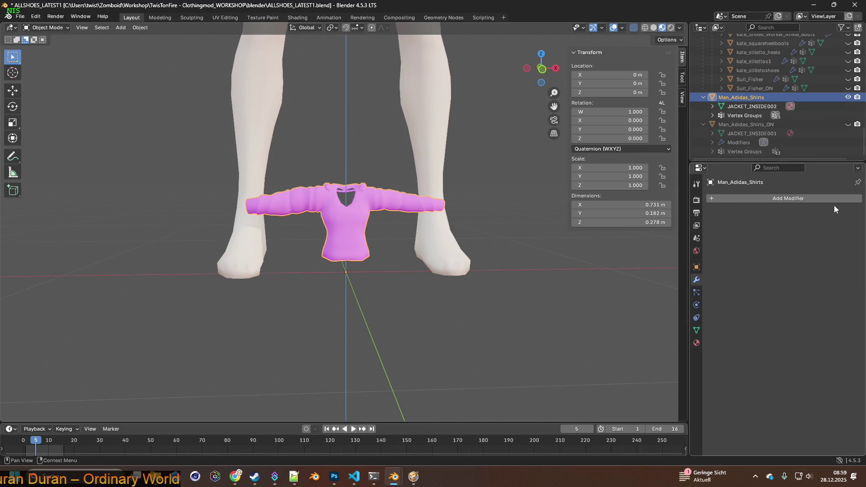
Step: Remove Man_Adidas_Shirts_ON's Armature modifier, then delete every vertex group of Man_Adidas_Shirts
{"action": "left_click", "coordinate": [744, 124]}
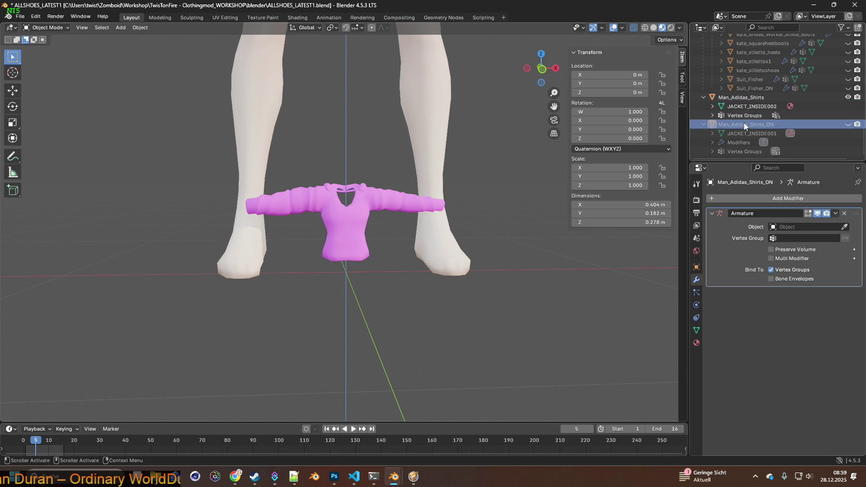
{"action": "left_click", "coordinate": [845, 214]}
{"action": "left_click", "coordinate": [741, 106]}
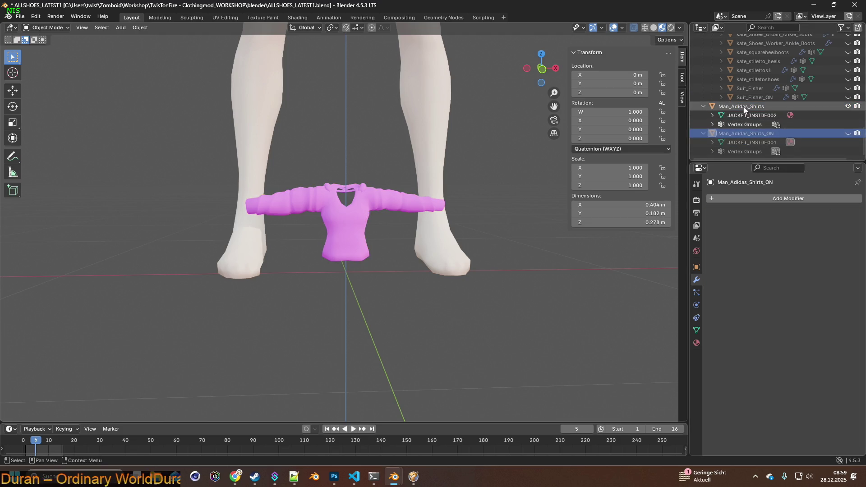
{"action": "left_click", "coordinate": [697, 331]}
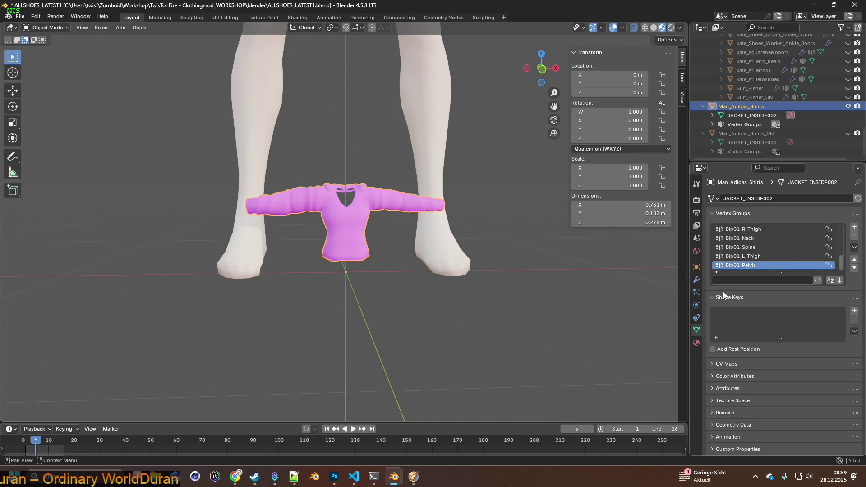
{"action": "left_click", "coordinate": [855, 236]}
{"action": "left_click", "coordinate": [855, 237]}
{"action": "left_click", "coordinate": [855, 237]}
{"action": "left_click", "coordinate": [855, 237]}
{"action": "left_click", "coordinate": [855, 236]}
{"action": "left_click", "coordinate": [855, 237]}
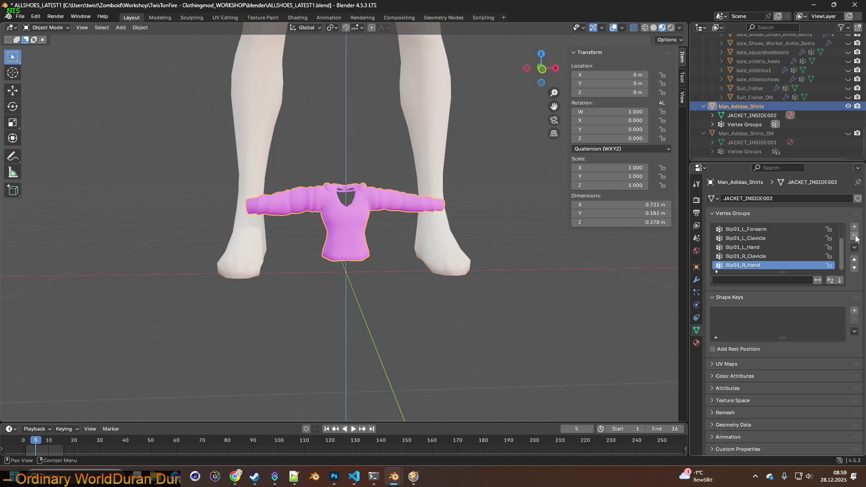
{"action": "left_click", "coordinate": [855, 237]}
{"action": "left_click", "coordinate": [856, 236]}
{"action": "left_click", "coordinate": [855, 236]}
{"action": "left_click", "coordinate": [855, 236]}
{"action": "left_click", "coordinate": [855, 236]}
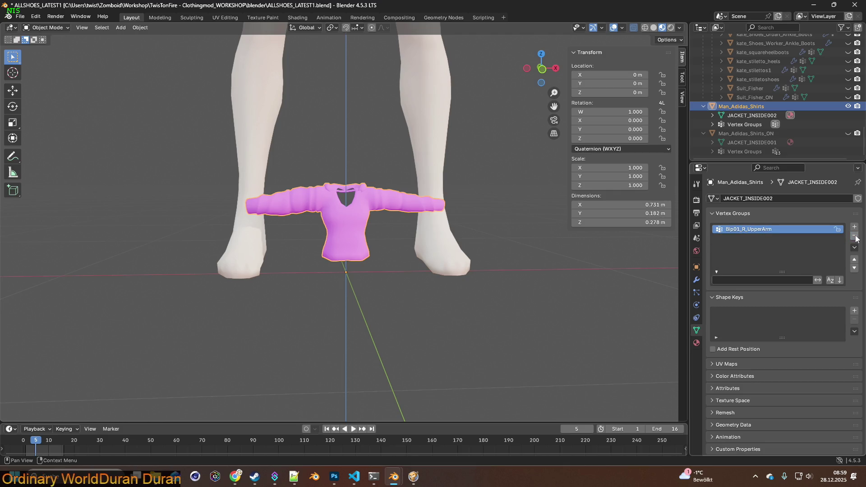
{"action": "left_click", "coordinate": [855, 236]}
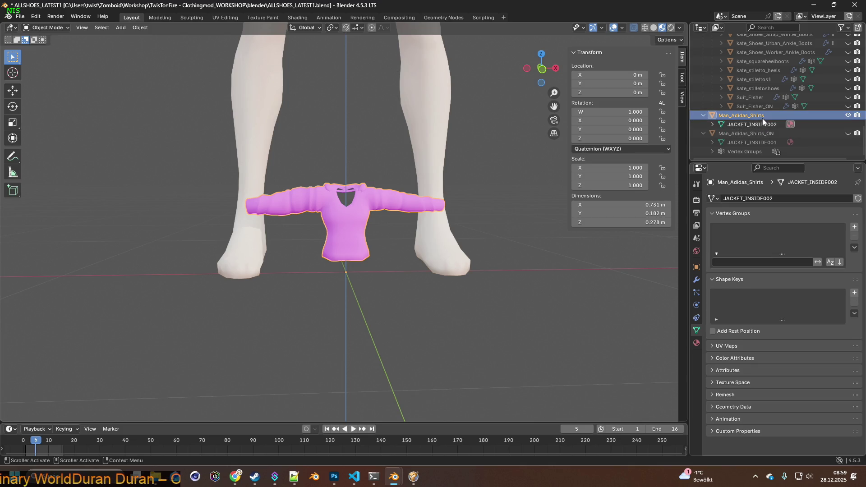
Step: Delete every vertex group of Man_Adidas_Shirts_ON, then open the Alter Desktop folder
{"action": "left_click", "coordinate": [752, 133]}
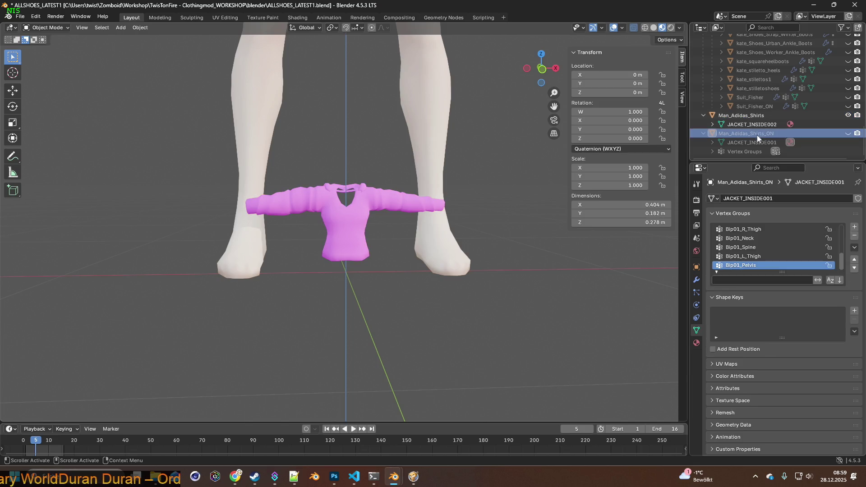
{"action": "left_click", "coordinate": [854, 238]}
{"action": "left_click", "coordinate": [855, 238]}
{"action": "left_click", "coordinate": [855, 239]}
{"action": "left_click", "coordinate": [855, 238]}
{"action": "left_click", "coordinate": [855, 238]}
{"action": "left_click", "coordinate": [854, 238]}
{"action": "left_click", "coordinate": [855, 239]}
{"action": "left_click", "coordinate": [855, 238]}
{"action": "left_click", "coordinate": [855, 238]}
{"action": "left_click", "coordinate": [855, 239]}
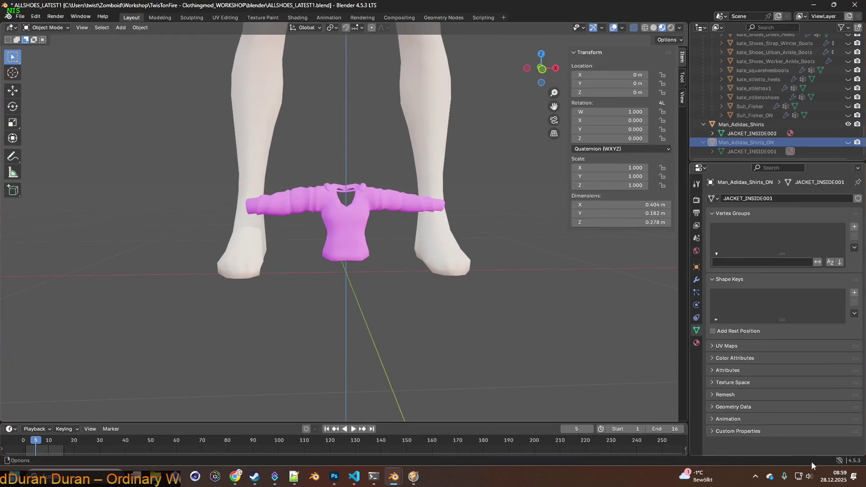
{"action": "left_click", "coordinate": [864, 477]}
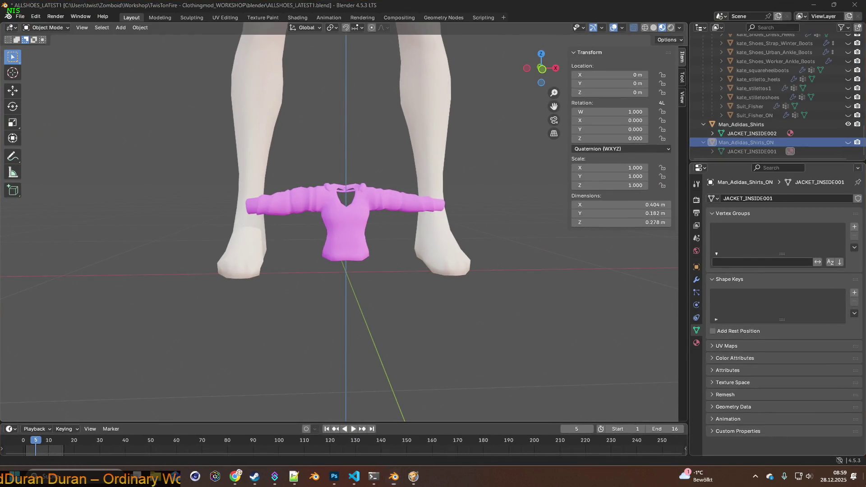
{"action": "double_click", "coordinate": [28, 61]}
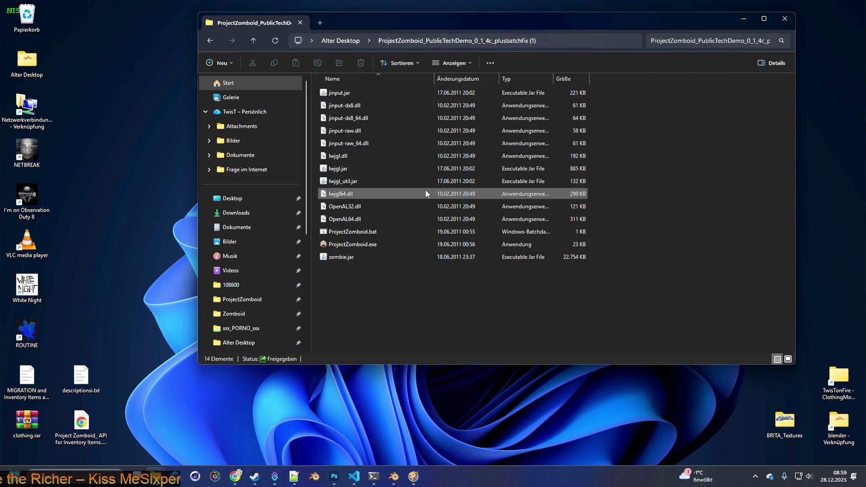
Step: Launch ProjectZomboid.exe from the tech demo folder and move its window down
{"action": "left_click", "coordinate": [358, 249]}
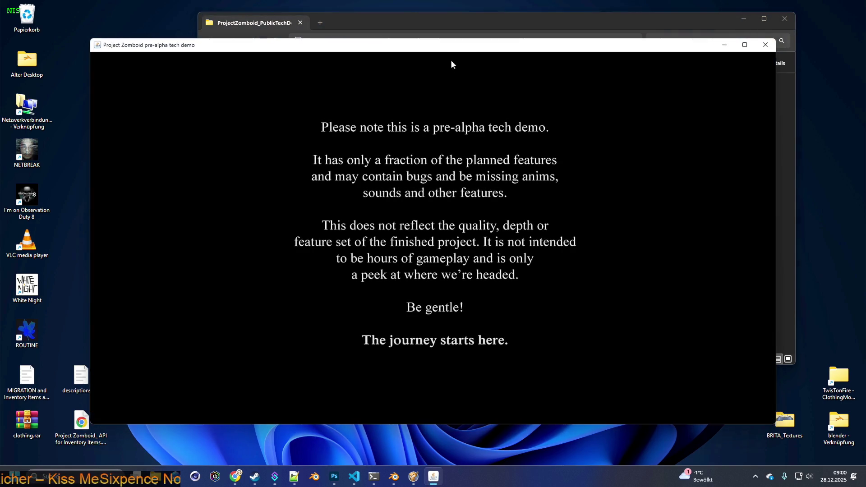
{"action": "mouse_move", "coordinate": [451, 49]}
{"action": "left_mouse_down"}
{"action": "mouse_move", "coordinate": [460, 224]}
{"action": "mouse_move", "coordinate": [446, 249]}
{"action": "left_mouse_up"}
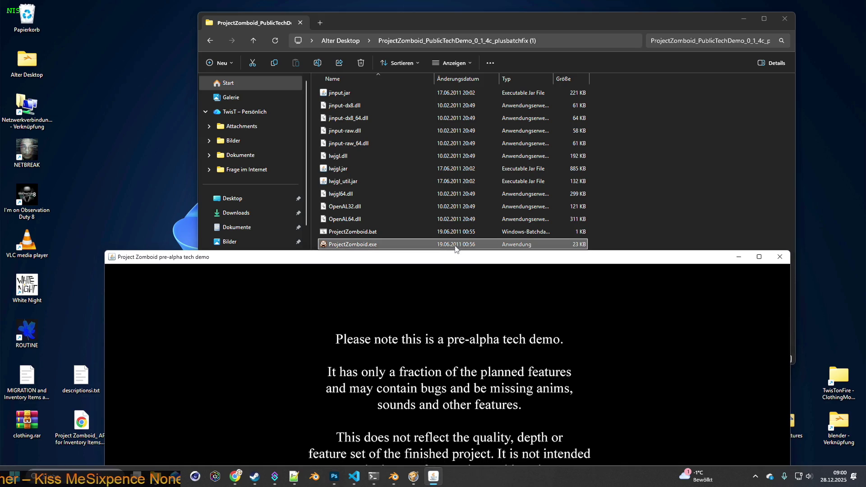
Step: Maximize the tech demo window and start the game from the CLICK TO BEGIN screen
{"action": "left_click_drag", "start_coordinate": [463, 259], "coordinate": [450, 52]}
{"action": "double_click", "coordinate": [451, 51]}
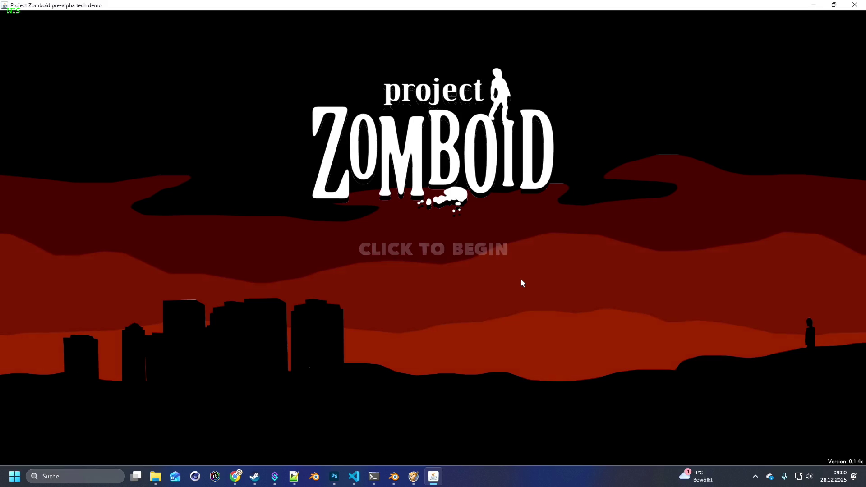
{"action": "left_click", "coordinate": [521, 280]}
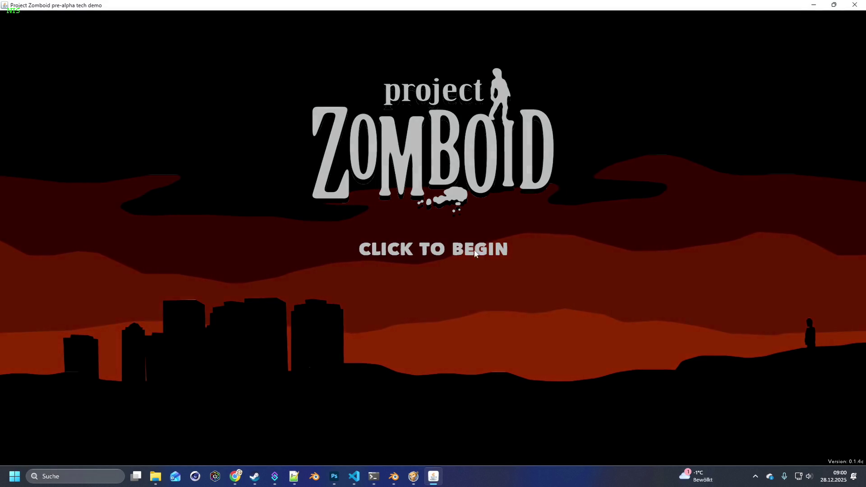
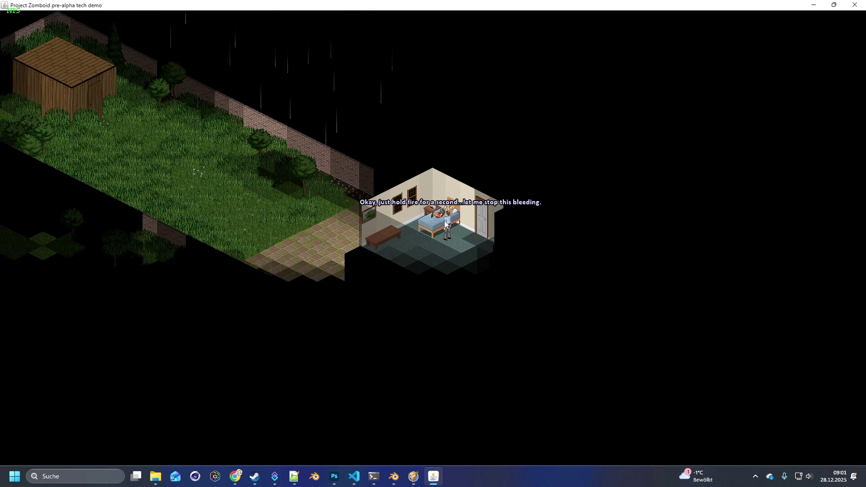
Step: Let the intro dialogue finish until 'Tend to Kate's Broken Leg' is active, then read the movement tip
{"action": "mouse_move", "coordinate": [443, 213]}
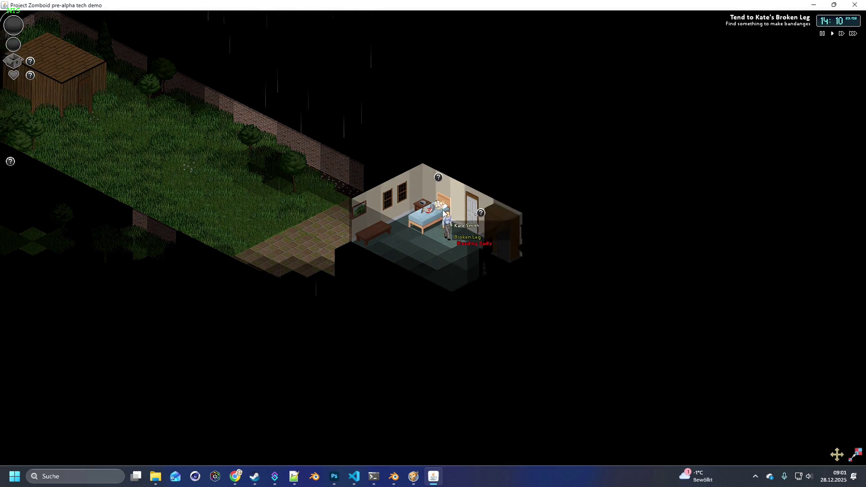
{"action": "left_click", "coordinate": [444, 186]}
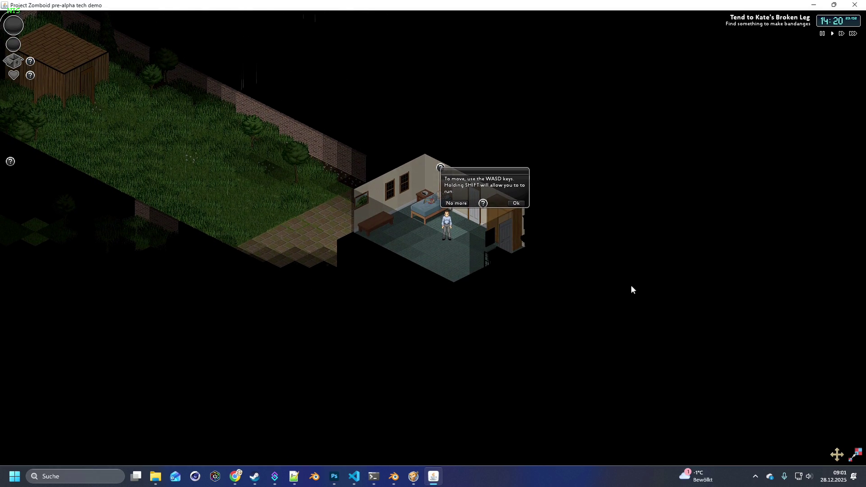
Step: Dismiss the movement tip and walk right to the bedroom door
{"action": "left_click", "coordinate": [513, 208]}
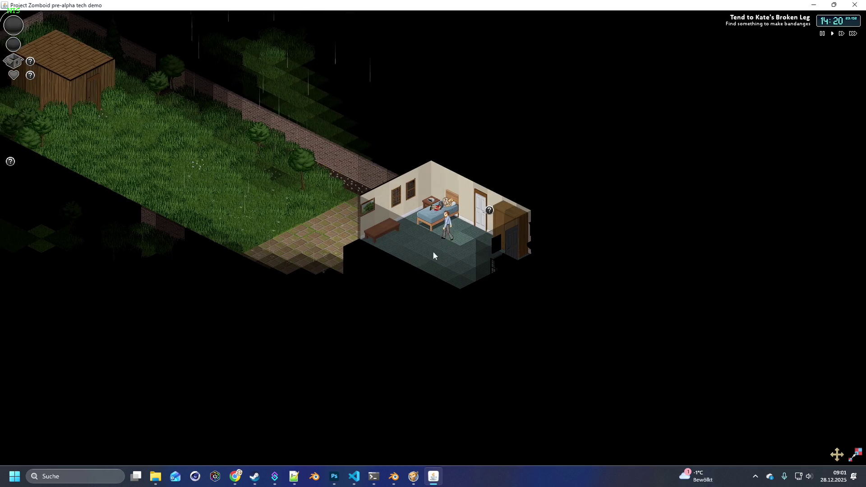
{"action": "key", "text": "d"}
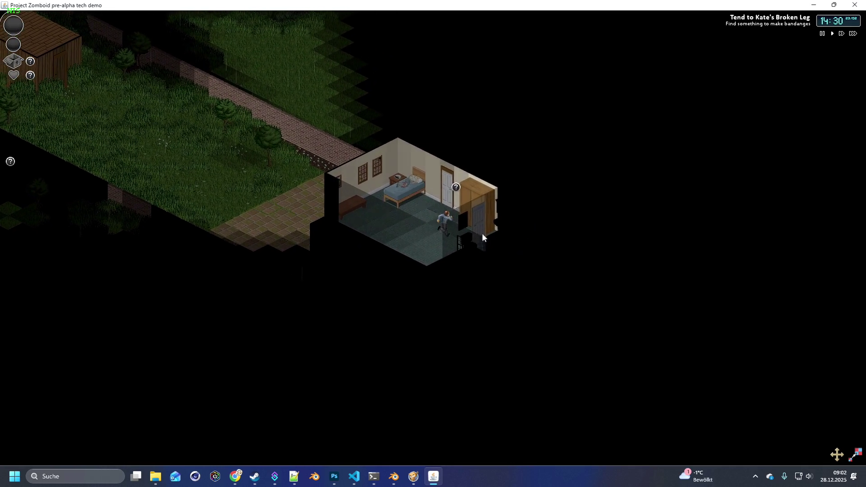
{"action": "key", "text": "d"}
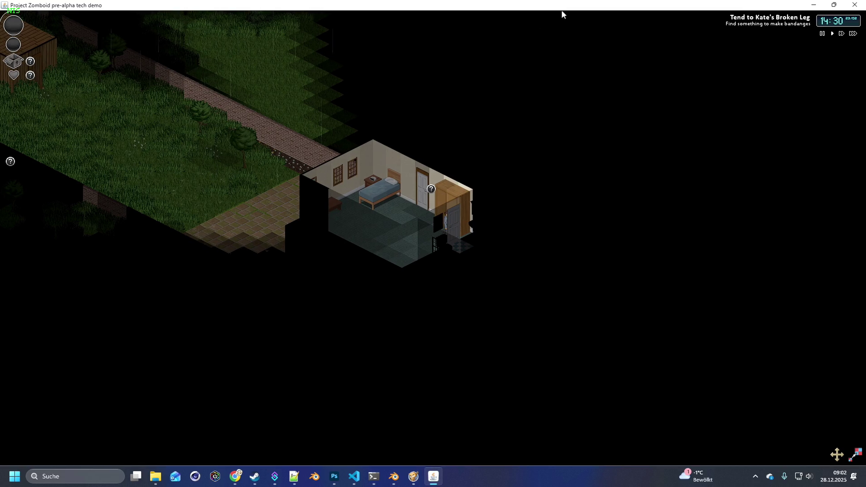
Step: Take the Sheet from the cupboard behind the door and carry it
{"action": "left_click", "coordinate": [453, 221]}
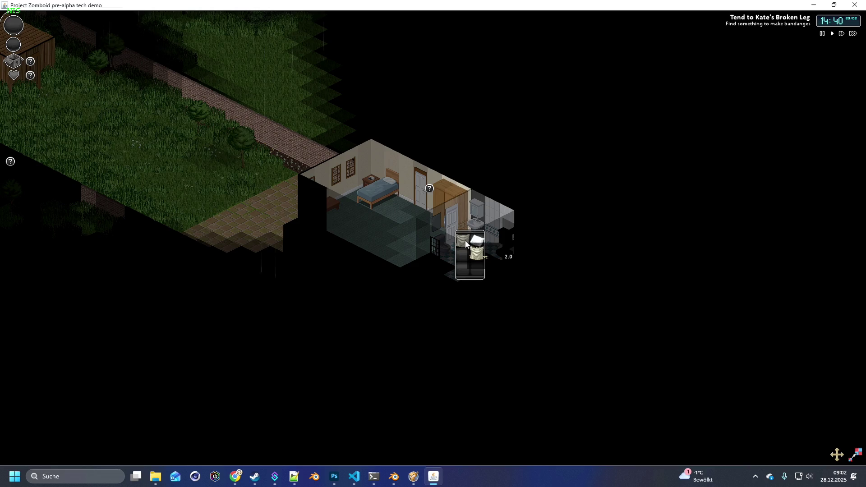
{"action": "left_click", "coordinate": [15, 64]}
{"action": "left_click", "coordinate": [13, 62]}
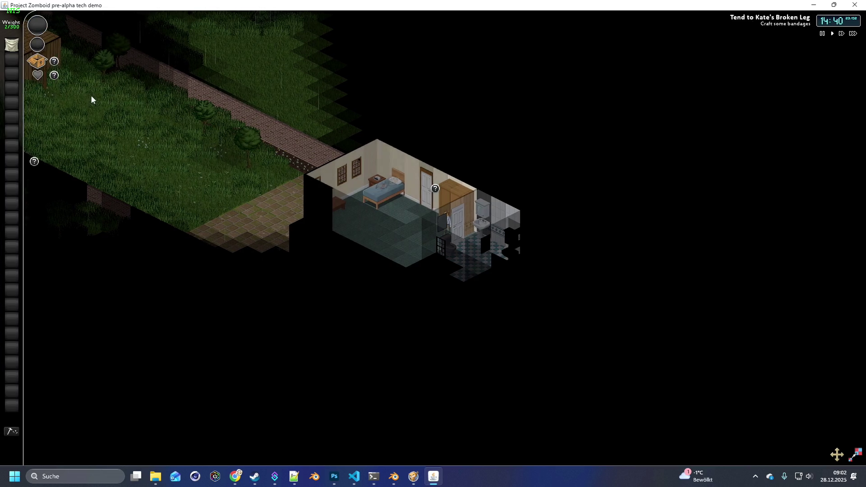
{"action": "key", "text": "a"}
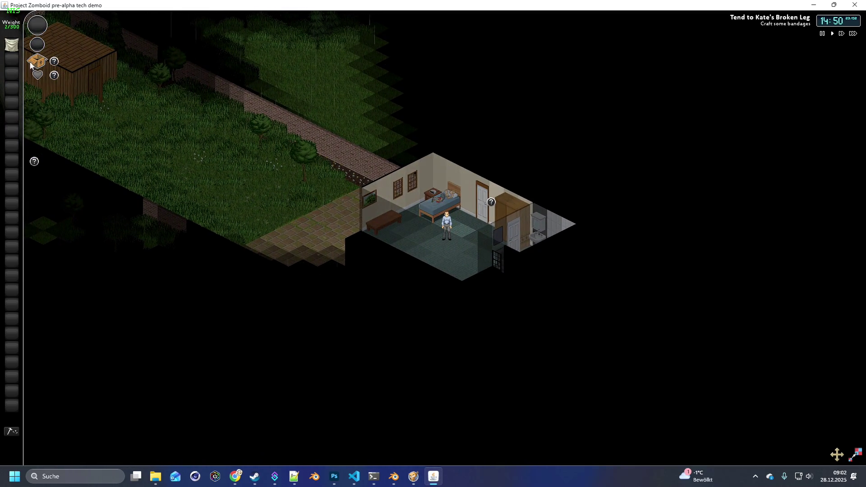
{"action": "mouse_move", "coordinate": [12, 46]}
{"action": "left_mouse_down"}
{"action": "mouse_move", "coordinate": [35, 165]}
{"action": "mouse_move", "coordinate": [53, 198]}
{"action": "mouse_move", "coordinate": [69, 198]}
{"action": "mouse_move", "coordinate": [90, 231]}
{"action": "mouse_move", "coordinate": [74, 205]}
{"action": "mouse_move", "coordinate": [9, 162]}
{"action": "left_mouse_up"}
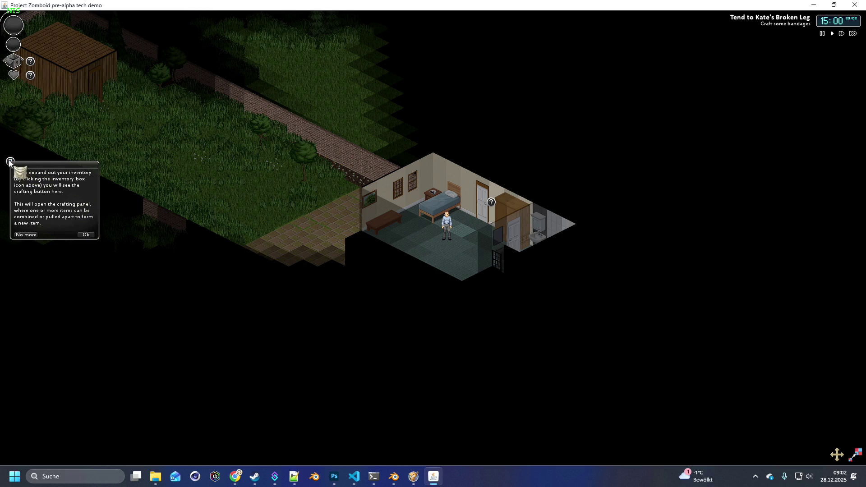
Step: Dismiss the crafting tip and move the Sheet into the inventory
{"action": "left_click", "coordinate": [83, 234]}
{"action": "mouse_move", "coordinate": [12, 75]}
{"action": "left_mouse_down"}
{"action": "mouse_move", "coordinate": [19, 45]}
{"action": "mouse_move", "coordinate": [431, 214]}
{"action": "mouse_move", "coordinate": [537, 272]}
{"action": "mouse_move", "coordinate": [442, 248]}
{"action": "left_mouse_up"}
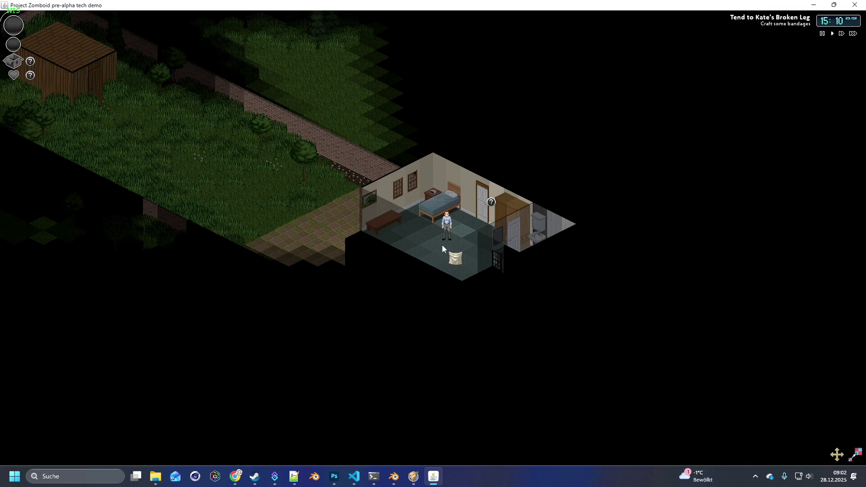
{"action": "left_click", "coordinate": [12, 61]}
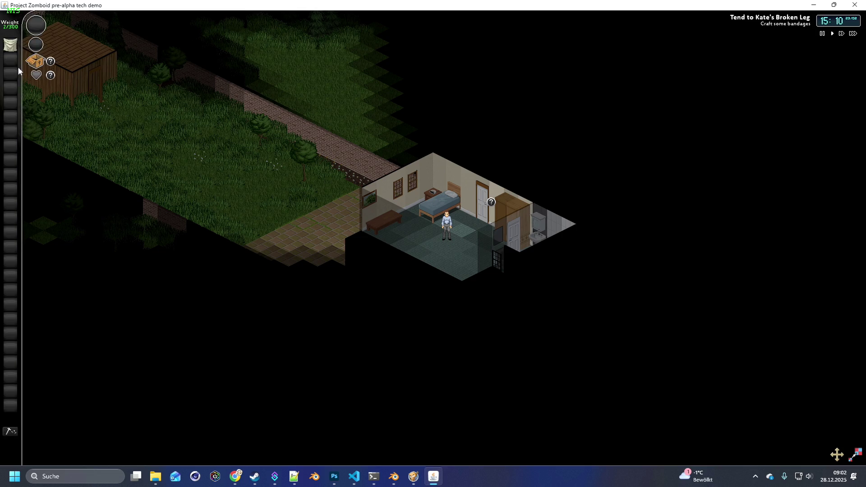
{"action": "left_click", "coordinate": [13, 46]}
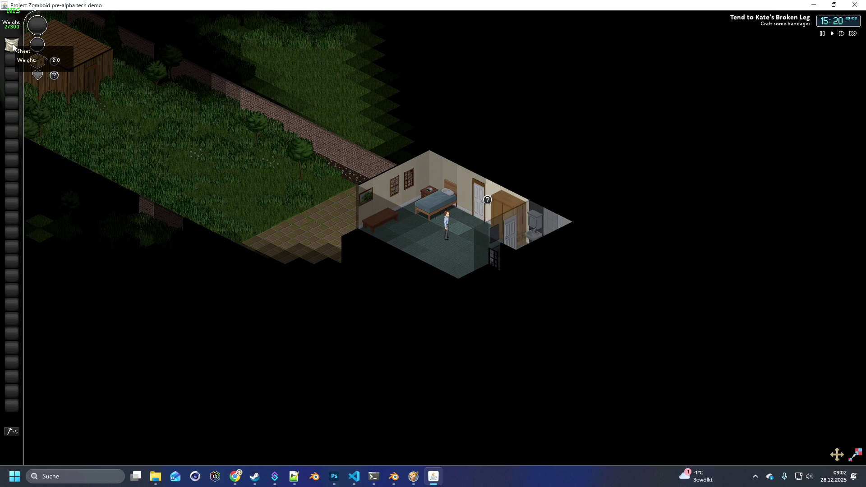
{"action": "left_click", "coordinate": [13, 46]}
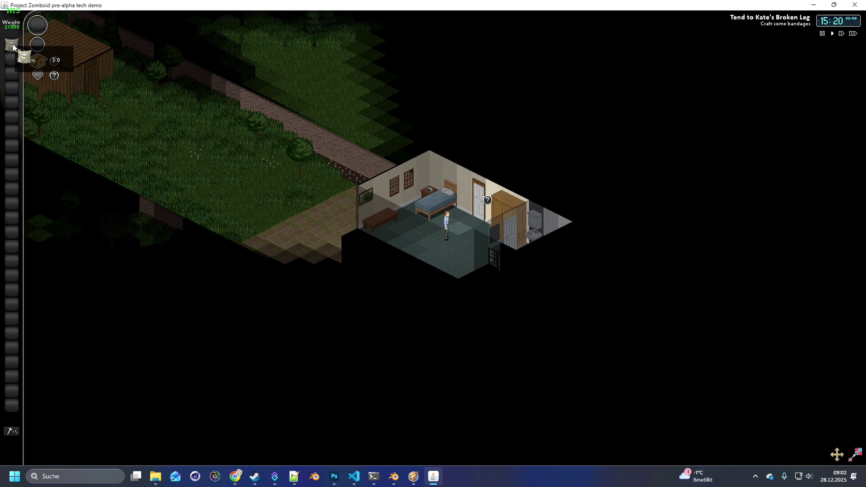
Step: Craft eight bandages from the Sheet and store them in the inventory
{"action": "left_click", "coordinate": [12, 432]}
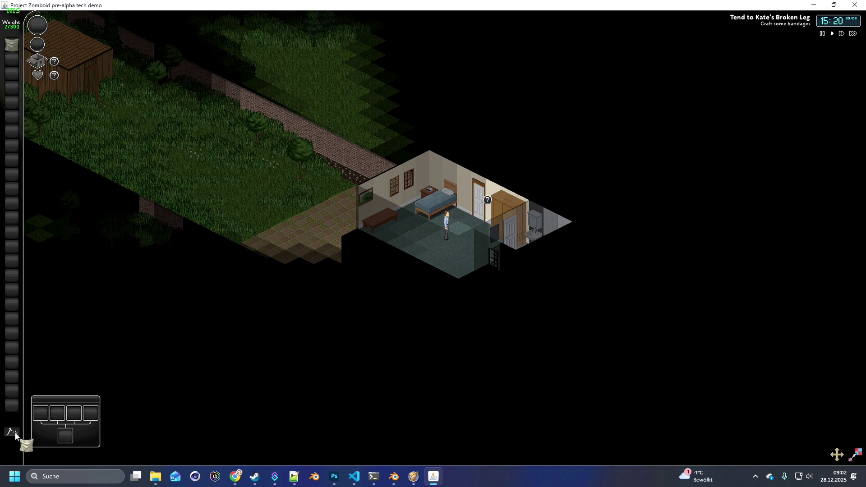
{"action": "left_click", "coordinate": [47, 415]}
{"action": "left_click", "coordinate": [66, 436]}
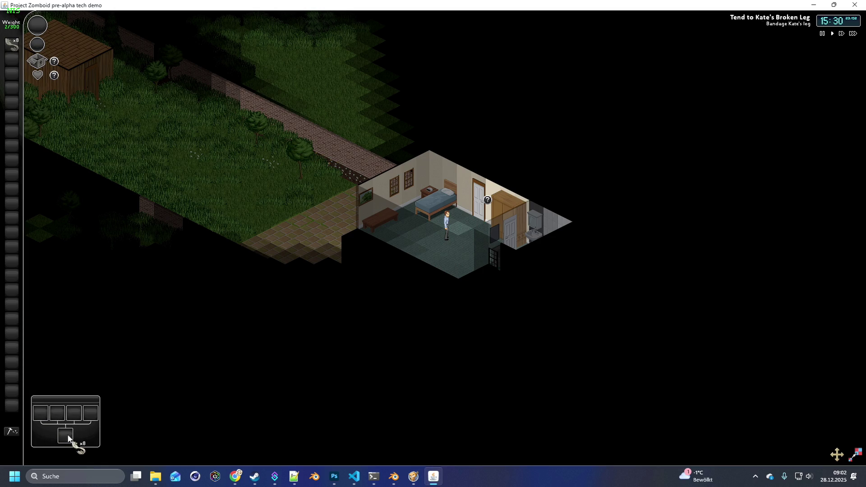
{"action": "left_click", "coordinate": [11, 58]}
{"action": "key", "text": "s+d"}
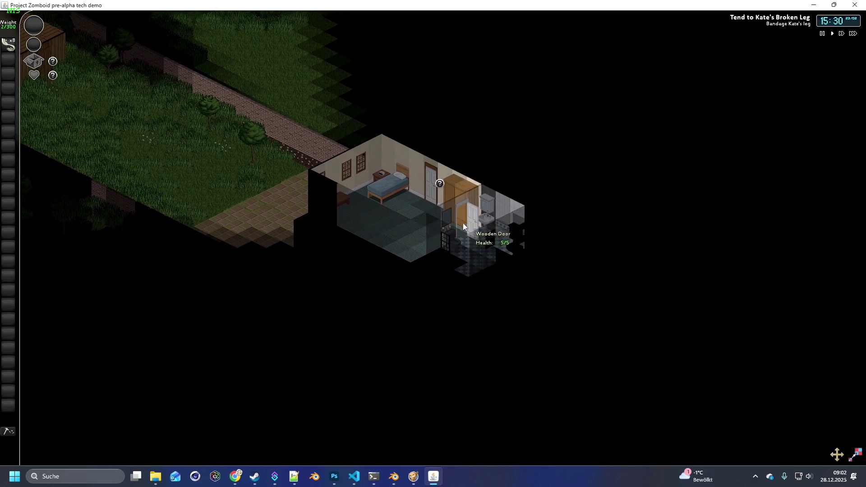
Step: Take the Painkillers from the bathroom cabinet into the inventory
{"action": "left_click", "coordinate": [456, 193]}
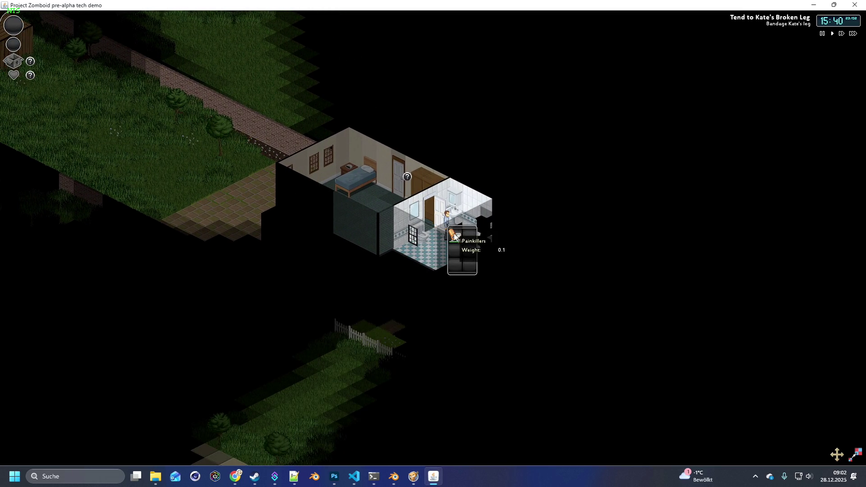
{"action": "left_click", "coordinate": [455, 236]}
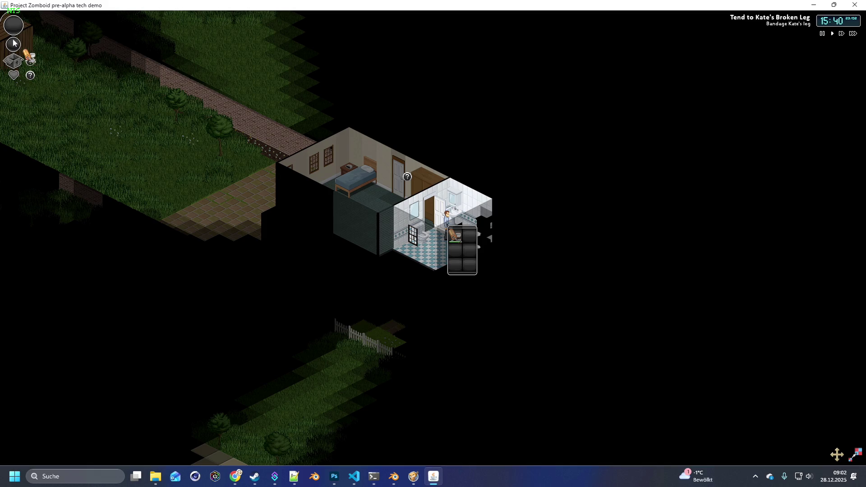
{"action": "left_click", "coordinate": [14, 60]}
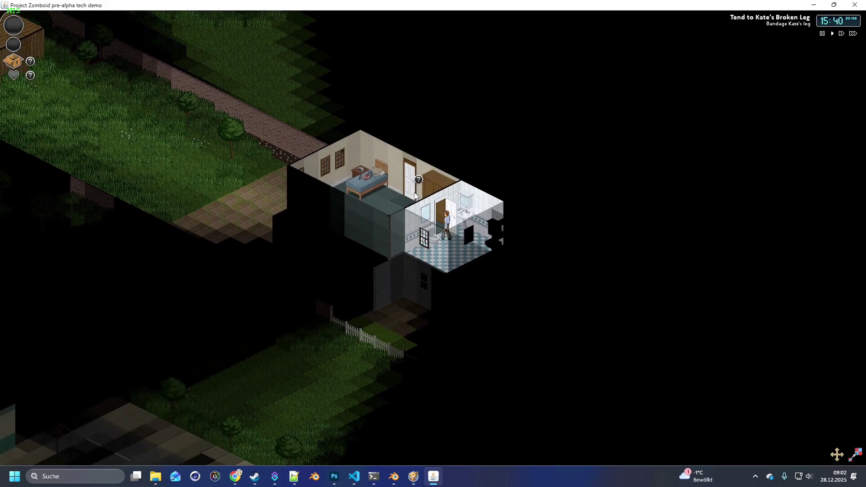
Step: Return to Kate's bedside and bandage her broken leg
{"action": "left_click", "coordinate": [415, 195]}
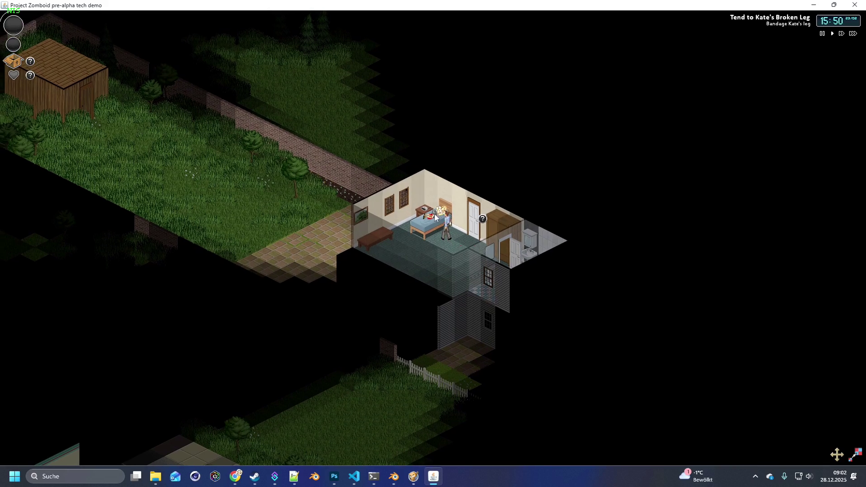
{"action": "mouse_move", "coordinate": [435, 216]}
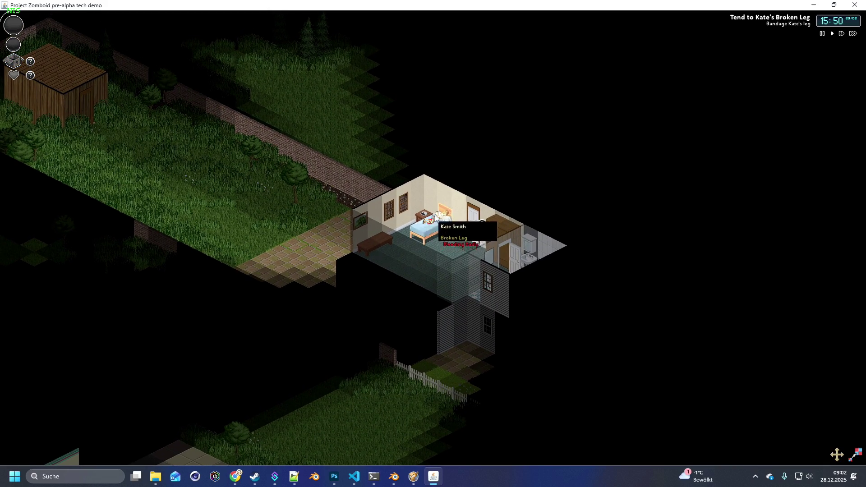
{"action": "left_click", "coordinate": [436, 215]}
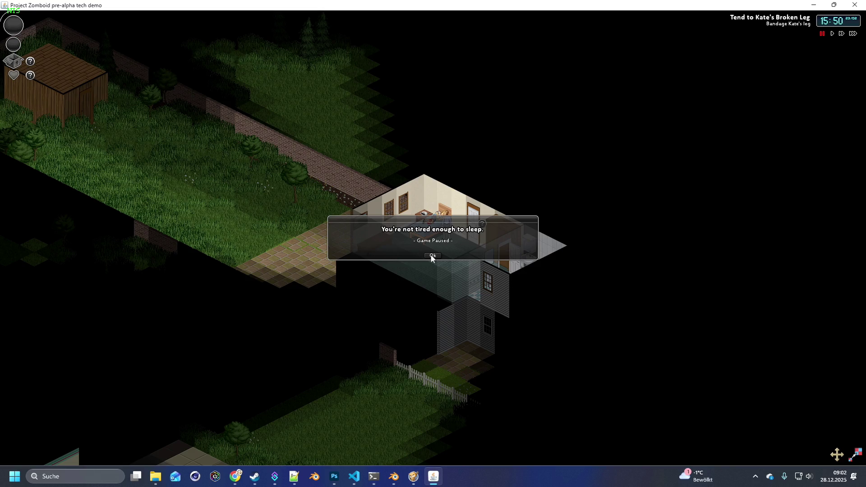
{"action": "left_click", "coordinate": [431, 257]}
{"action": "mouse_move", "coordinate": [436, 220]}
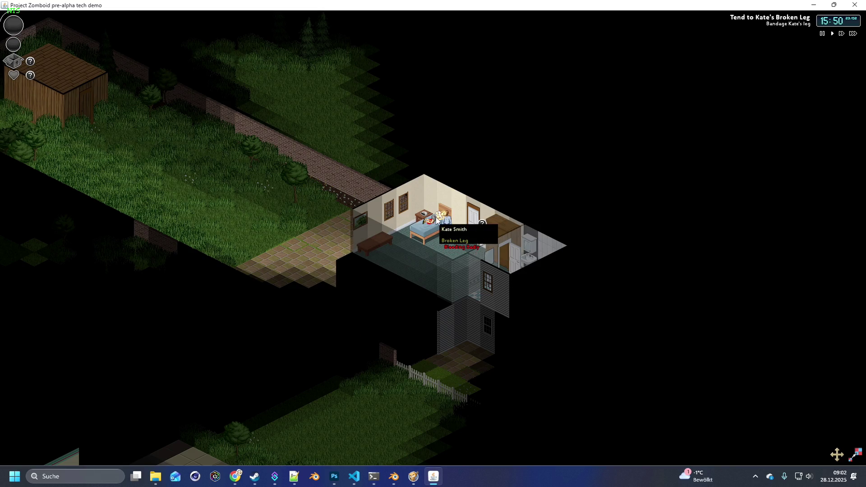
{"action": "left_click", "coordinate": [12, 62]}
{"action": "mouse_move", "coordinate": [12, 43]}
{"action": "left_mouse_down"}
{"action": "mouse_move", "coordinate": [149, 112]}
{"action": "mouse_move", "coordinate": [434, 220]}
{"action": "left_mouse_up"}
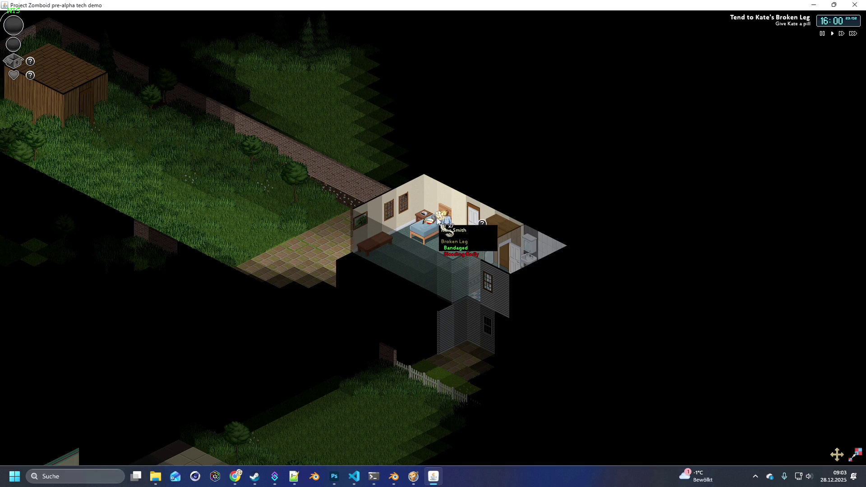
{"action": "left_click", "coordinate": [14, 47]}
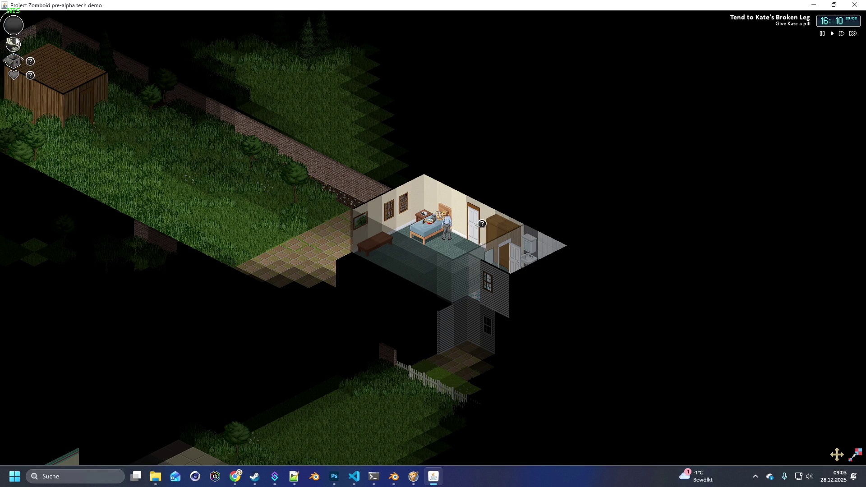
{"action": "left_click", "coordinate": [11, 44]}
Step: Give Kate a painkiller and let her dialogue about the yard shed play out
{"action": "left_click", "coordinate": [437, 215]}
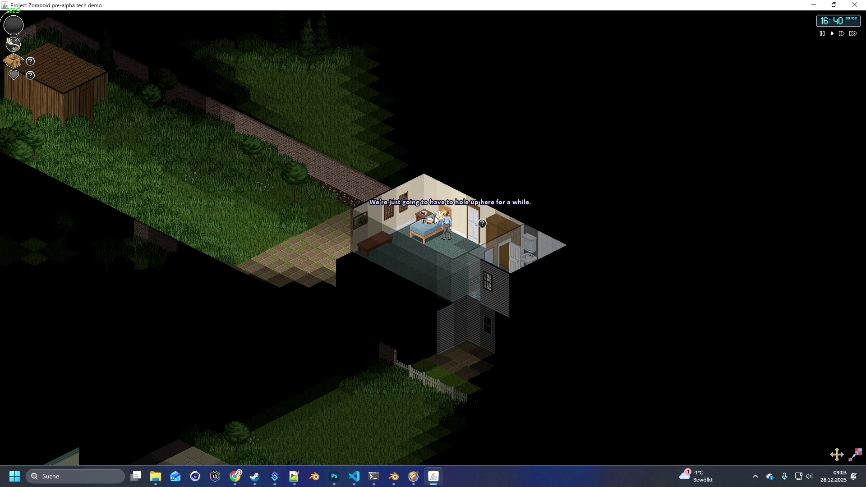
{"action": "mouse_move", "coordinate": [438, 221]}
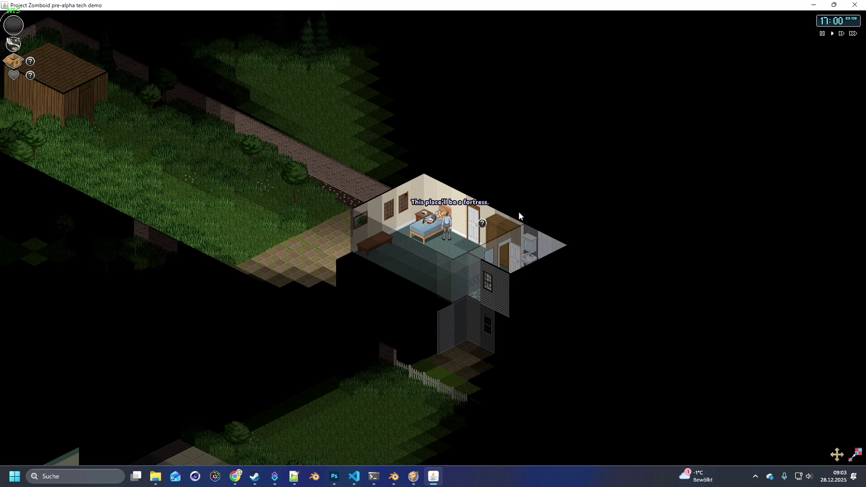
{"action": "left_click", "coordinate": [14, 63]}
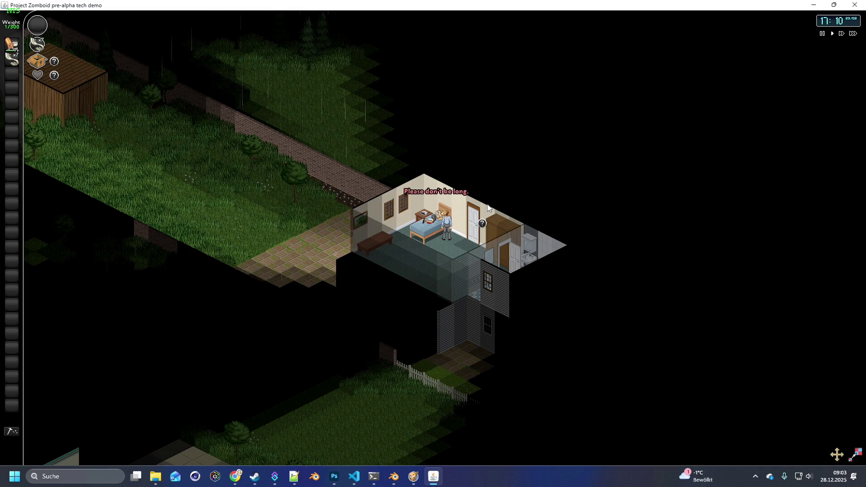
Step: Walk the character through the bedroom door, into the bathroom and back toward the stairs
{"action": "left_click", "coordinate": [468, 220]}
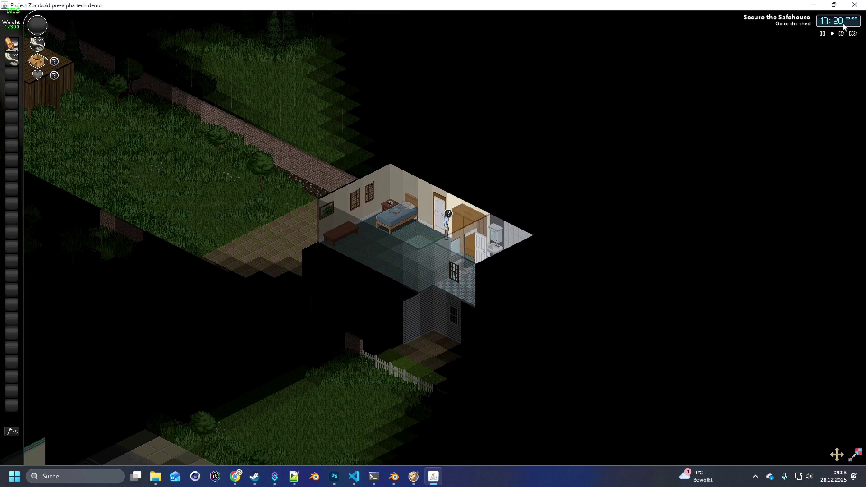
{"action": "left_click", "coordinate": [449, 215]}
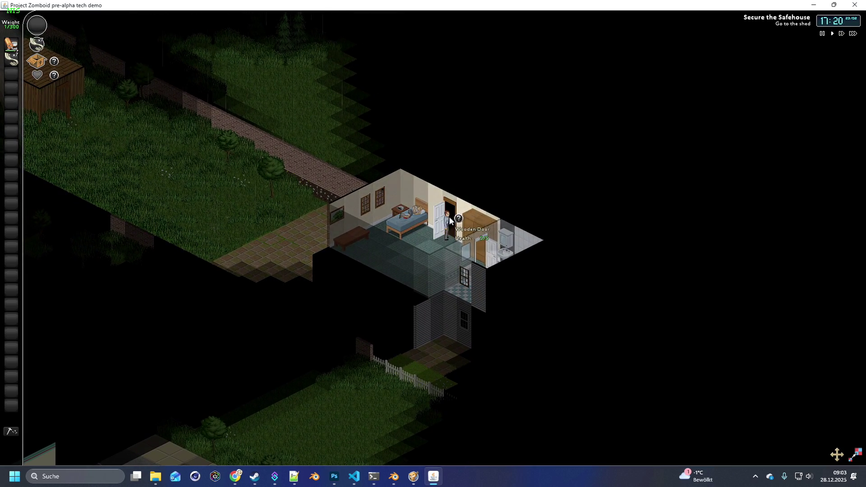
{"action": "left_click", "coordinate": [495, 223]}
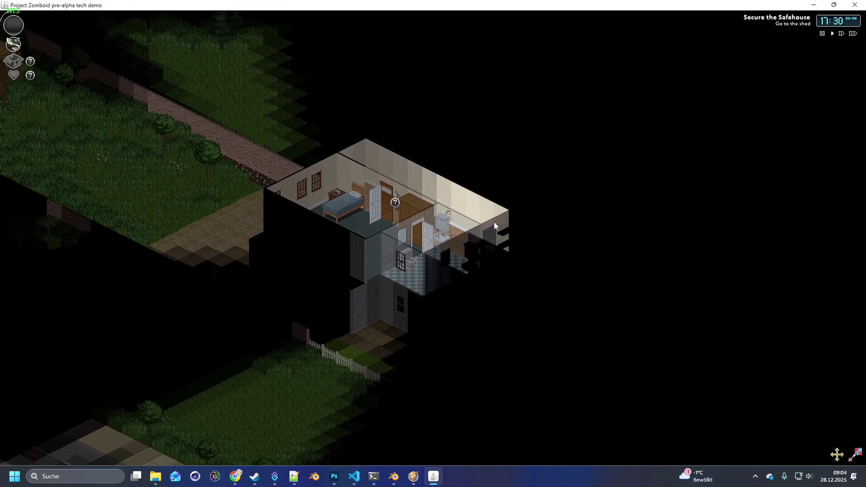
{"action": "left_click", "coordinate": [479, 217]}
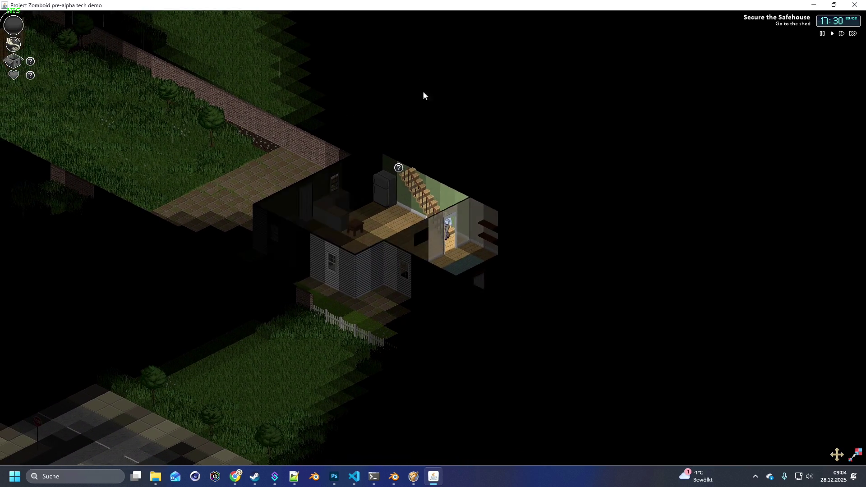
{"action": "double_click", "coordinate": [408, 6]}
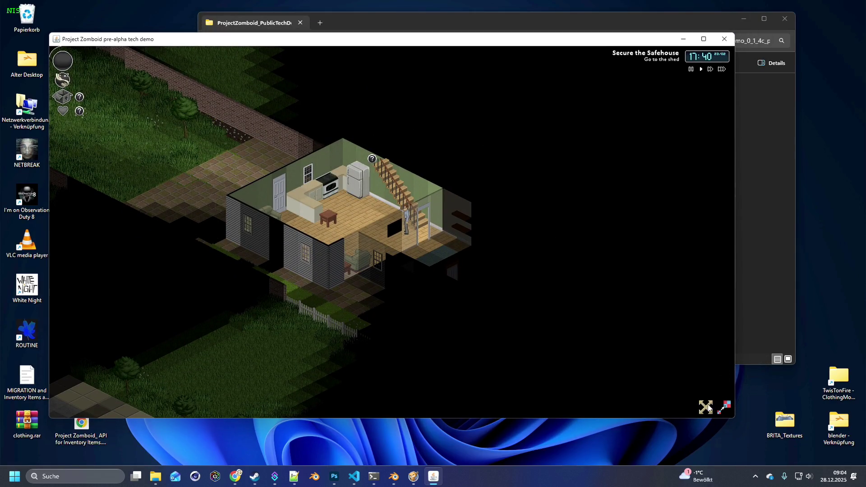
Step: Enlarge the game view and HUD, then run the character left through the house
{"action": "left_click", "coordinate": [724, 409]}
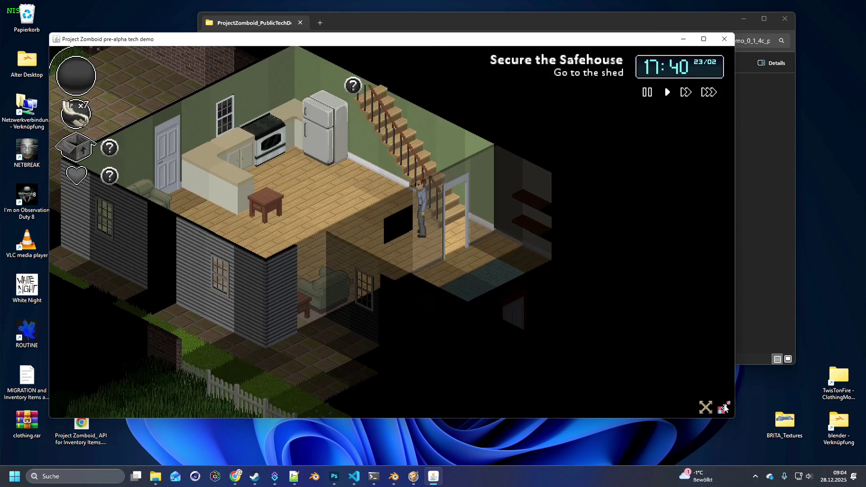
{"action": "left_click", "coordinate": [730, 406]}
{"action": "left_click", "coordinate": [729, 406]}
{"action": "key", "text": "a"}
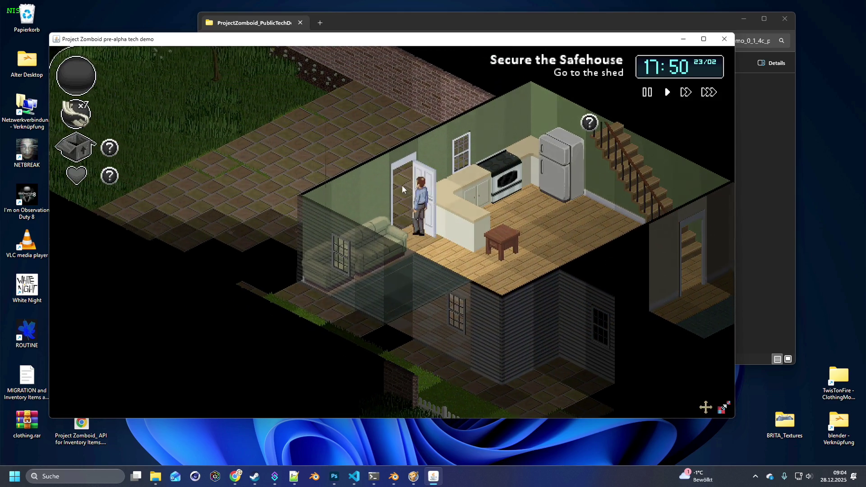
Step: Run across the back yard into the shed and take the hammer from the crate
{"action": "key", "text": "a"}
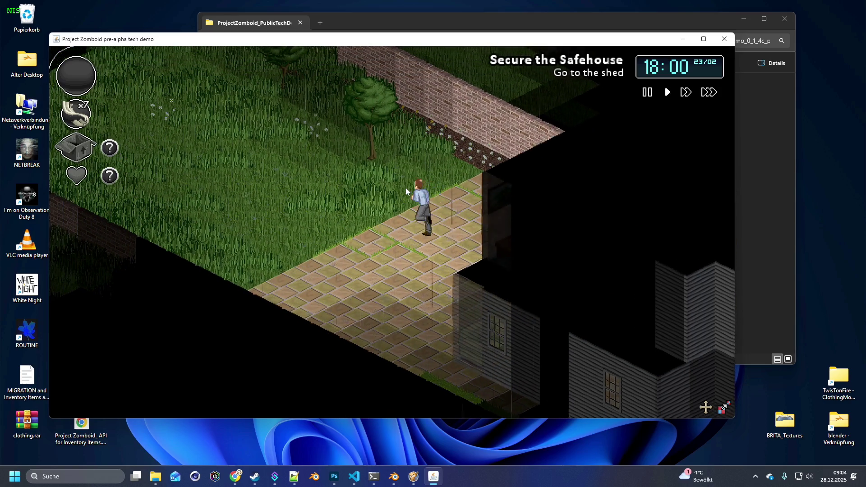
{"action": "key", "text": "a"}
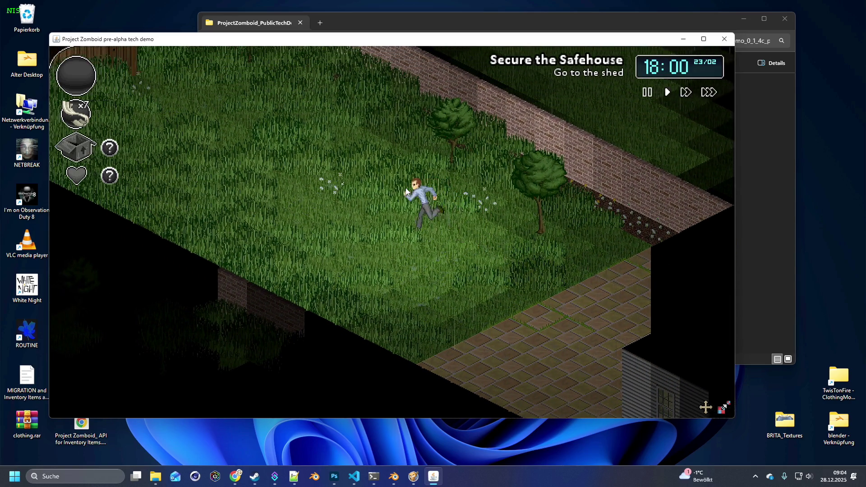
{"action": "key", "text": "w"}
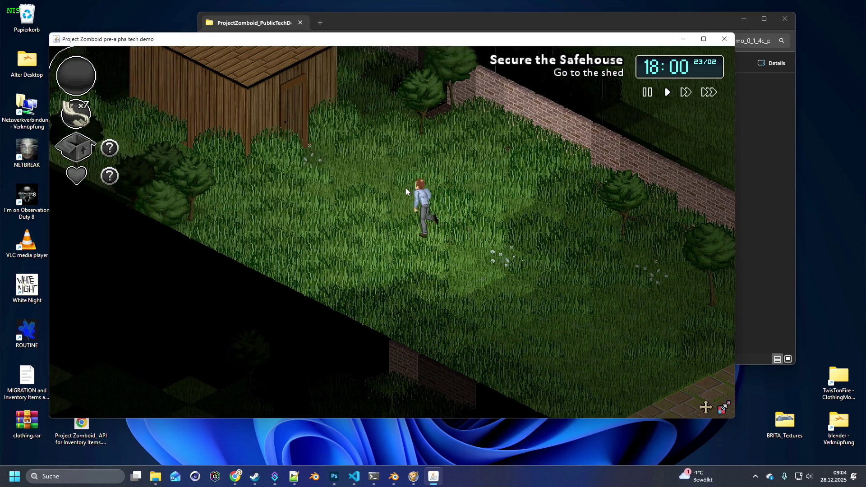
{"action": "key", "text": "w"}
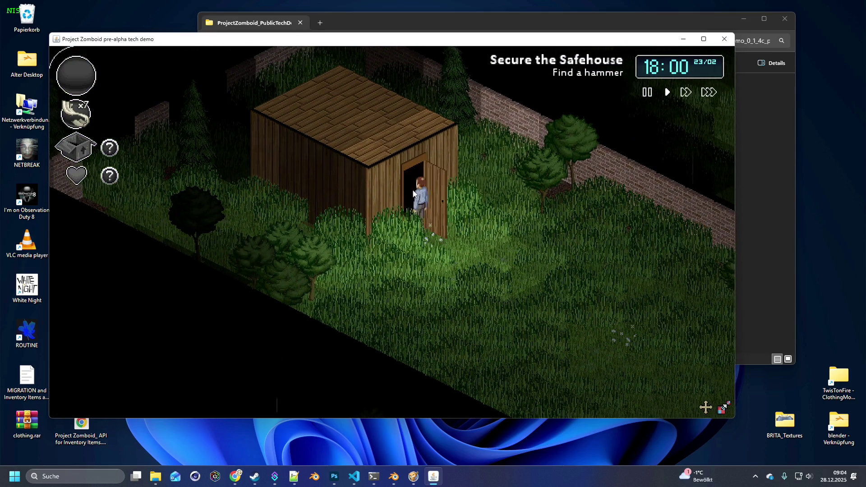
{"action": "key", "text": "w"}
{"action": "left_click", "coordinate": [414, 200]}
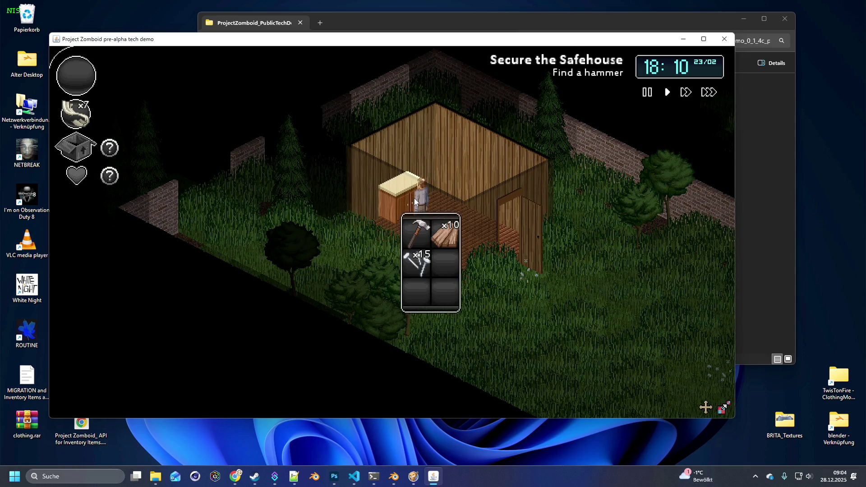
{"action": "left_click", "coordinate": [419, 231]}
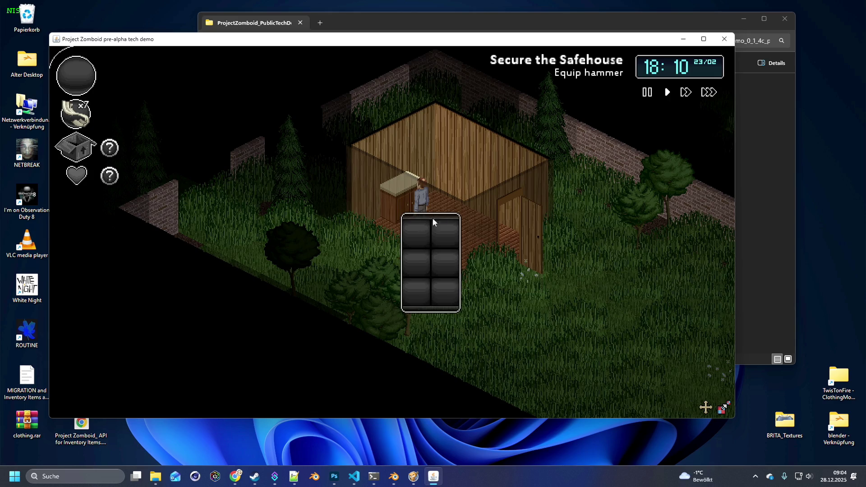
Step: Equip the hammer from the inventory and read the barricading tip
{"action": "key", "text": "d"}
{"action": "key", "text": "d"}
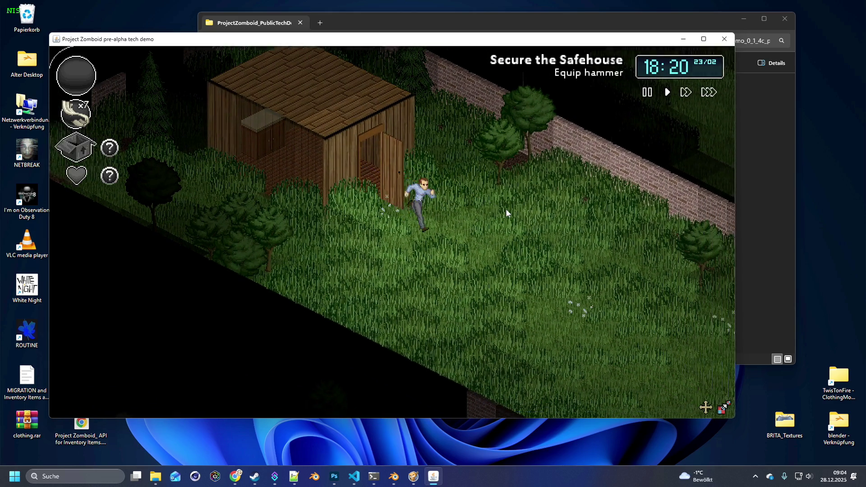
{"action": "key", "text": "d"}
{"action": "left_click", "coordinate": [86, 149]}
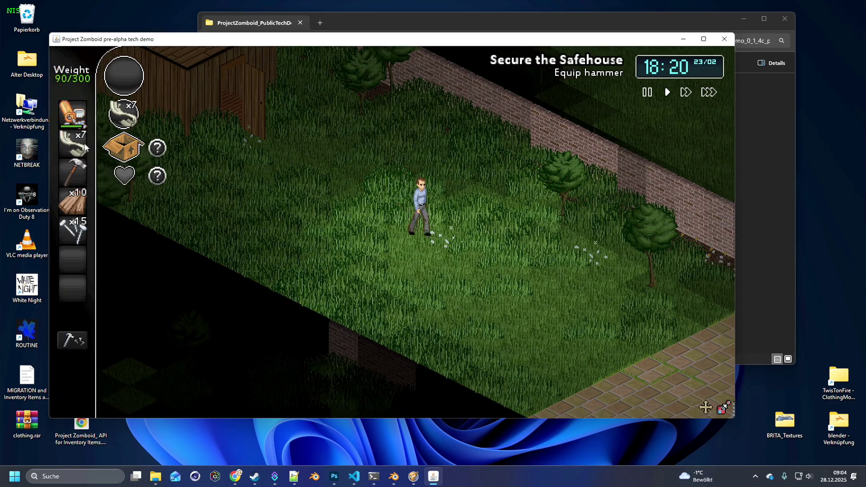
{"action": "left_click", "coordinate": [73, 170]}
{"action": "key", "text": "w"}
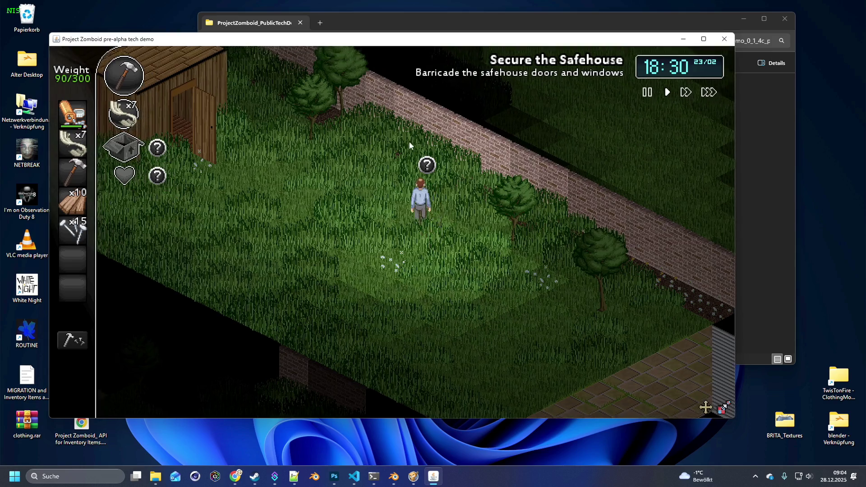
{"action": "left_click", "coordinate": [430, 190]}
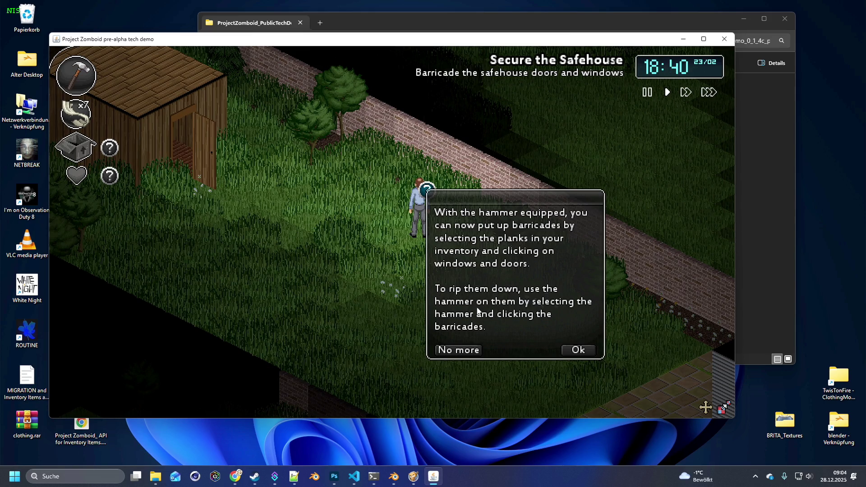
{"action": "left_click", "coordinate": [578, 351]}
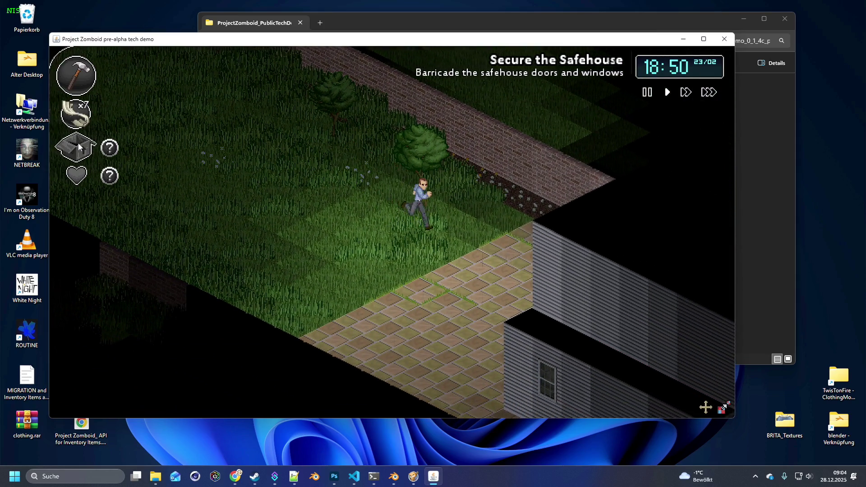
Step: Board up the outside windows with the Wood Planks
{"action": "mouse_move", "coordinate": [77, 144]}
{"action": "mouse_move", "coordinate": [65, 201]}
{"action": "left_mouse_down"}
{"action": "mouse_move", "coordinate": [452, 196]}
{"action": "mouse_move", "coordinate": [427, 196]}
{"action": "mouse_move", "coordinate": [416, 208]}
{"action": "mouse_move", "coordinate": [434, 190]}
{"action": "mouse_move", "coordinate": [451, 201]}
{"action": "mouse_move", "coordinate": [449, 176]}
{"action": "mouse_move", "coordinate": [439, 196]}
{"action": "mouse_move", "coordinate": [449, 202]}
{"action": "mouse_move", "coordinate": [447, 191]}
{"action": "mouse_move", "coordinate": [442, 200]}
{"action": "mouse_move", "coordinate": [481, 188]}
{"action": "mouse_move", "coordinate": [481, 174]}
{"action": "mouse_move", "coordinate": [408, 189]}
{"action": "left_mouse_up"}
{"action": "key", "text": "d"}
{"action": "key", "text": "w"}
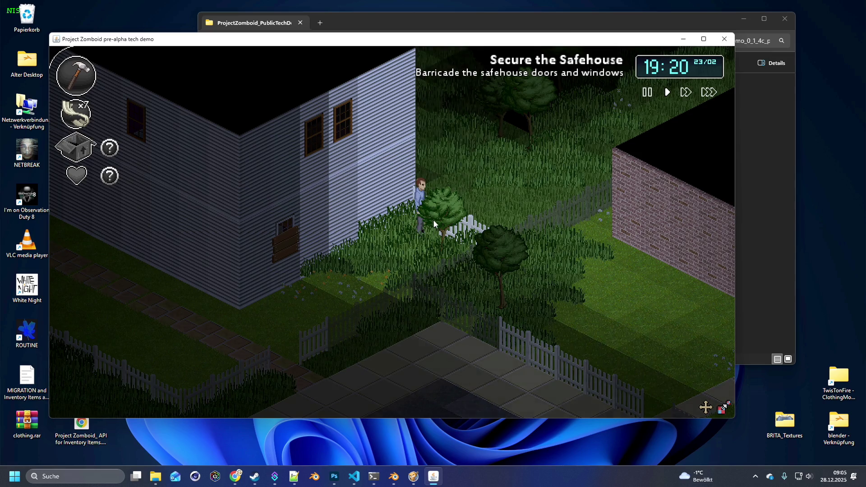
Step: Walk around the house to the side door, open it and go inside
{"action": "key", "text": "s+a"}
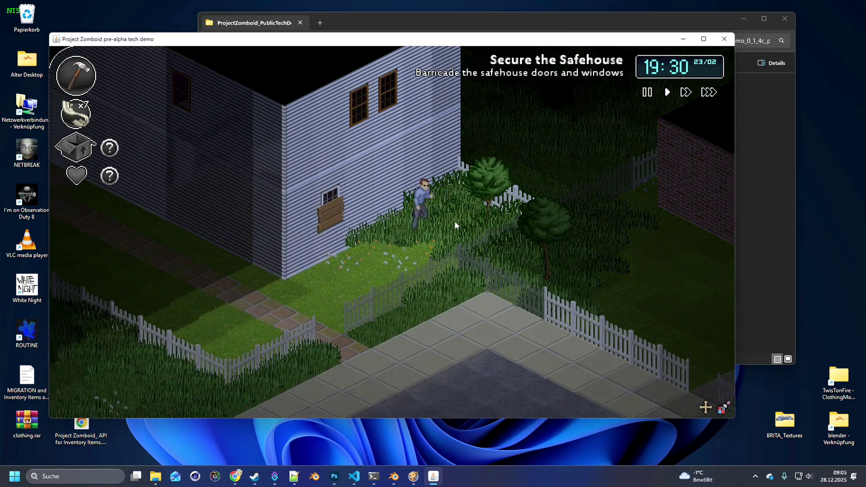
{"action": "key", "text": "w+d"}
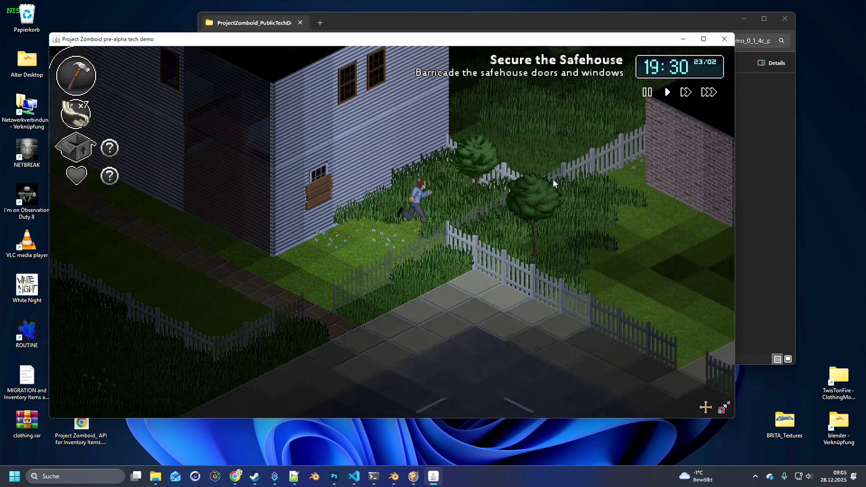
{"action": "key", "text": "s+a"}
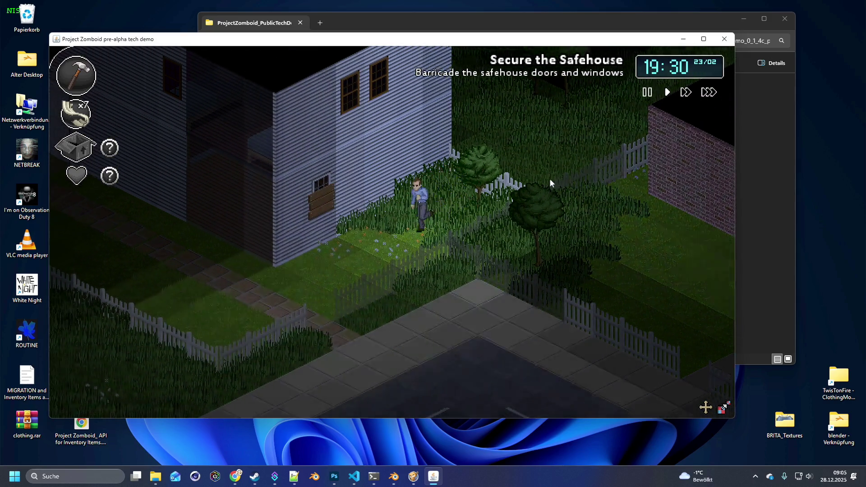
{"action": "key", "text": "w+a"}
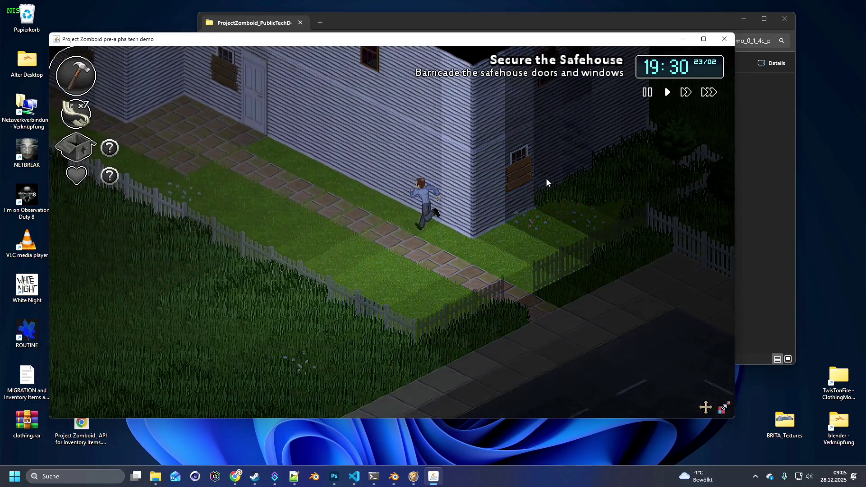
{"action": "key", "text": "w+a"}
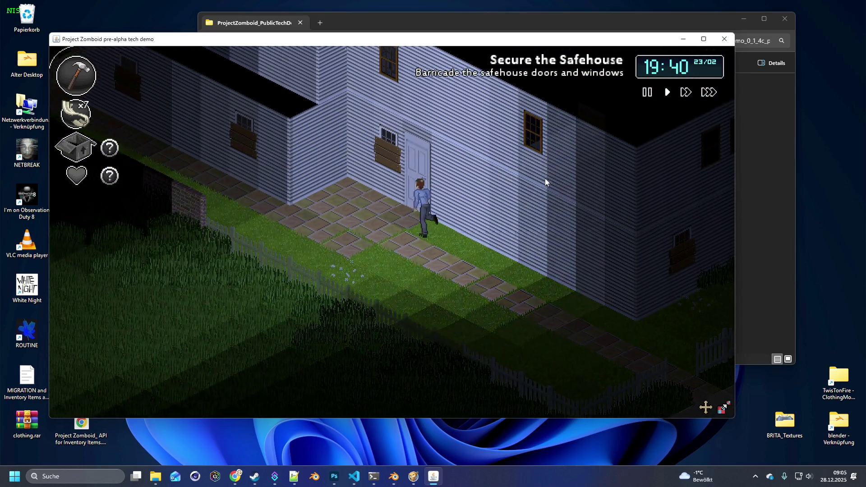
{"action": "key", "text": "e"}
{"action": "key", "text": "w+d"}
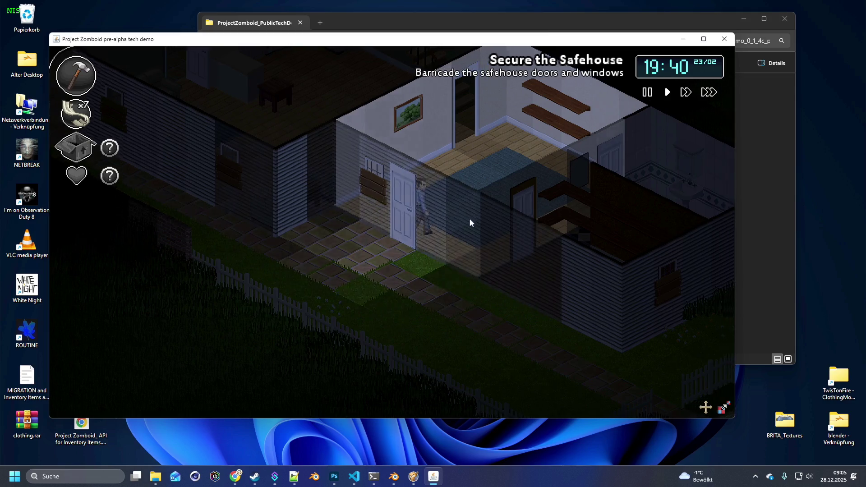
Step: Walk to the kitchen doorway and barricade that door with Wood Planks
{"action": "key", "text": "d"}
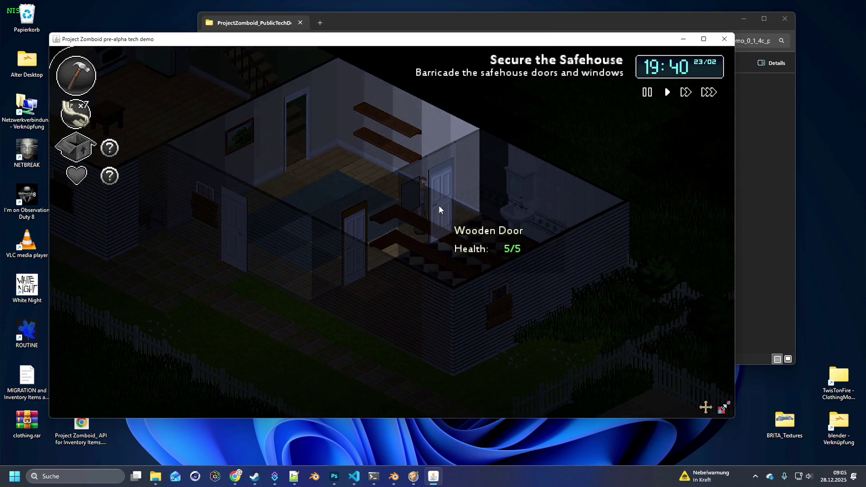
{"action": "key", "text": "w+a"}
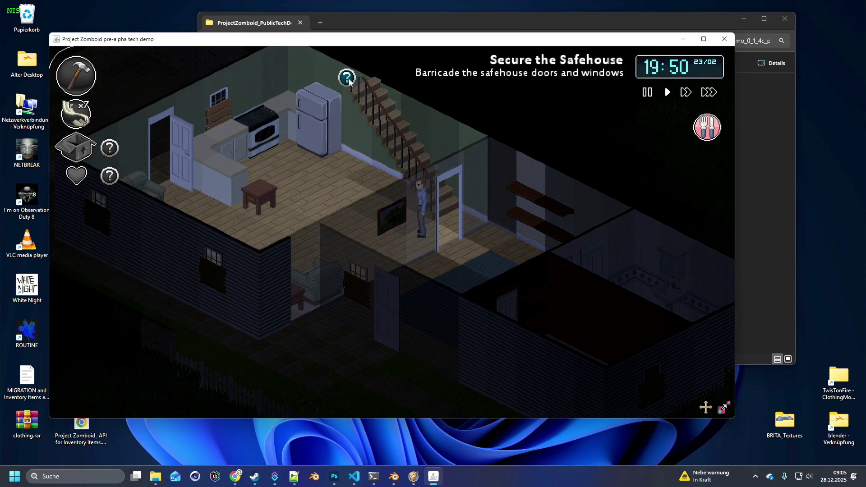
{"action": "key", "text": "d"}
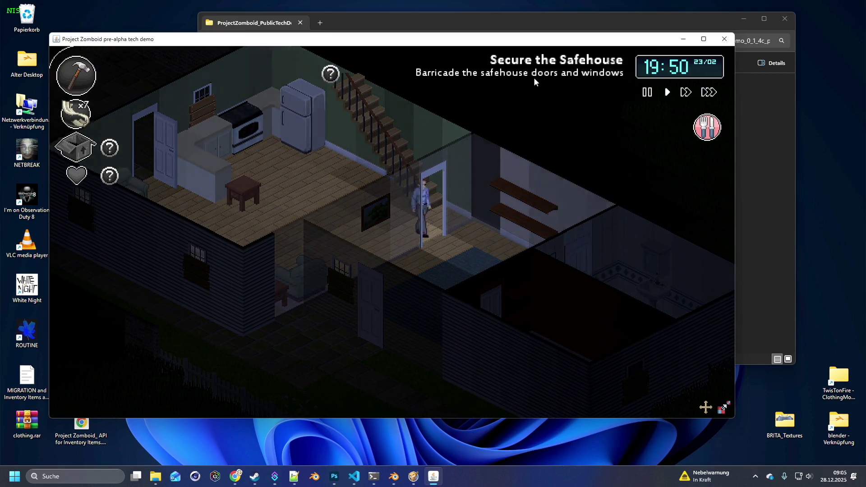
{"action": "key", "text": "a"}
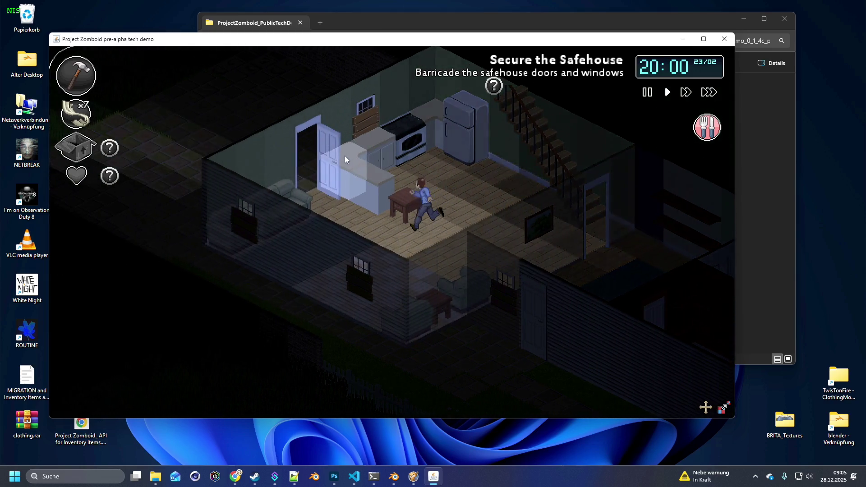
{"action": "key", "text": "a"}
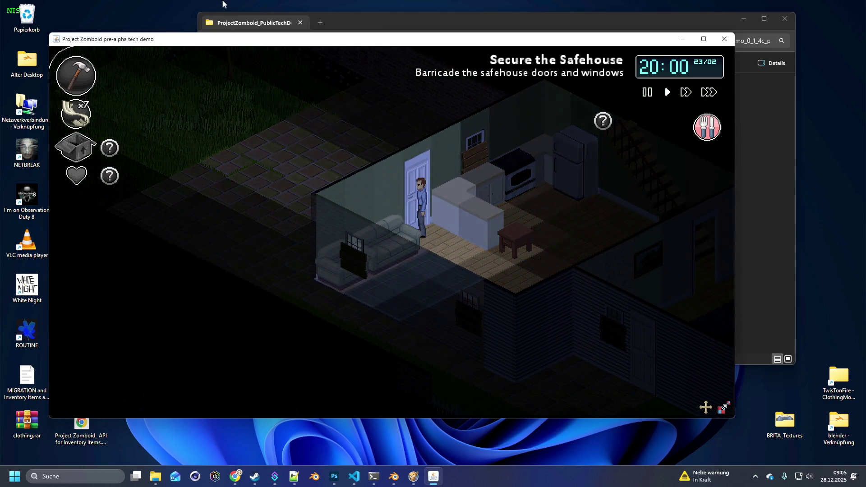
{"action": "left_click", "coordinate": [79, 147]}
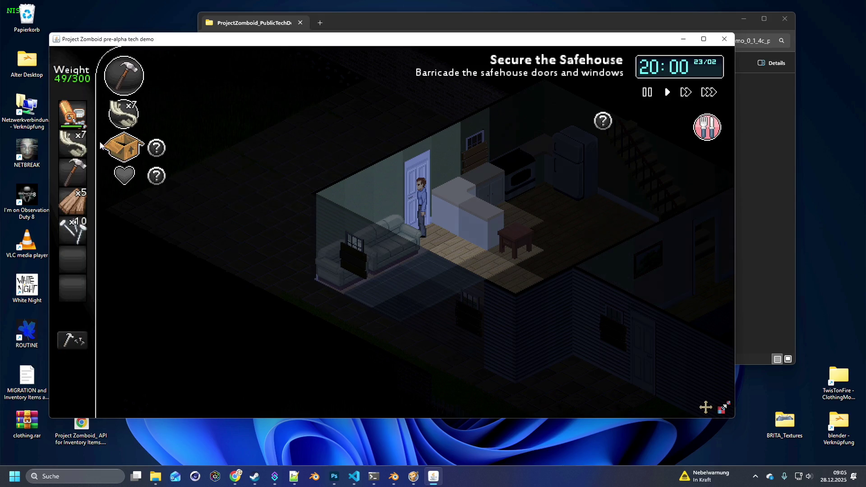
{"action": "left_click", "coordinate": [73, 201]}
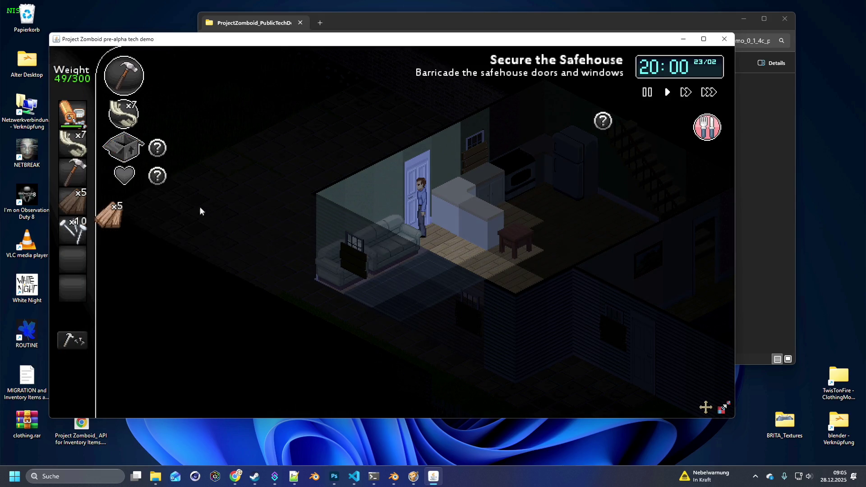
{"action": "left_click", "coordinate": [422, 207]}
Step: Move to the last unbarricaded door and board it up with planks
{"action": "key", "text": "d"}
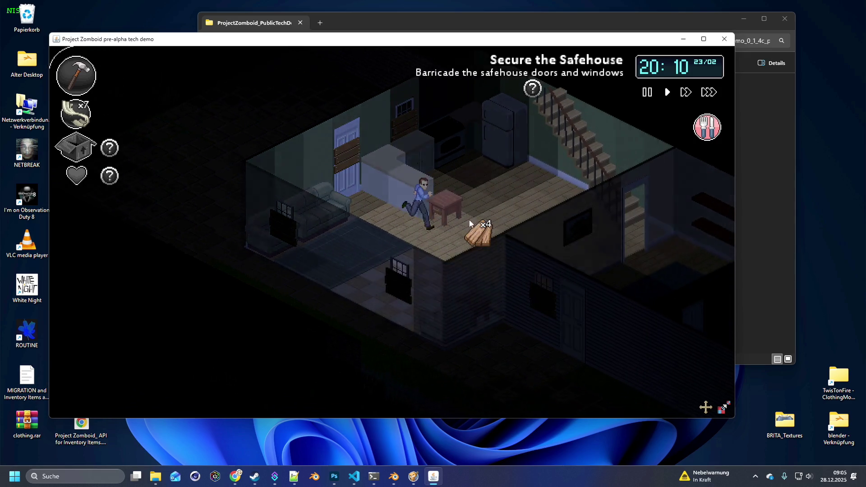
{"action": "key", "text": "s"}
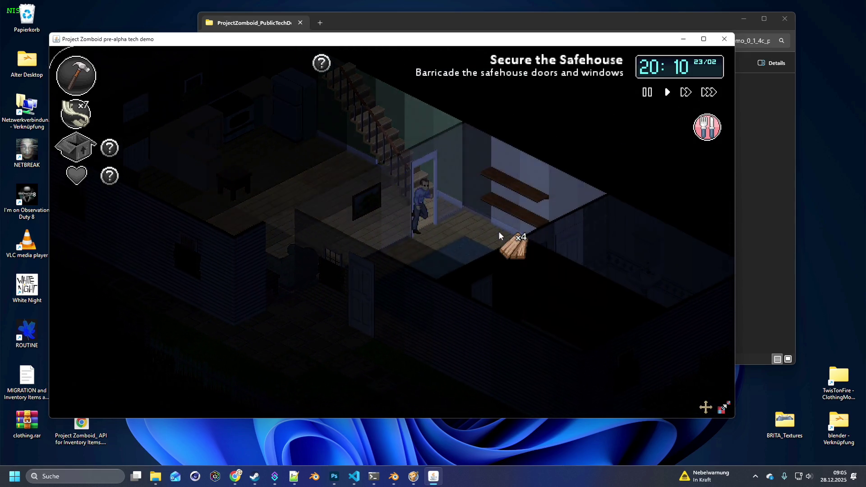
{"action": "key", "text": "a"}
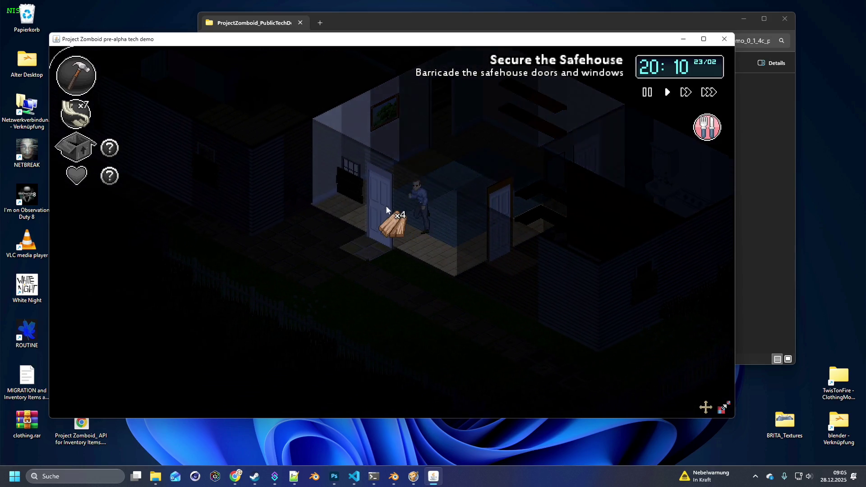
{"action": "left_click", "coordinate": [474, 212]}
Step: Walk back through the kitchen, up the stairs and into Kate's bedroom, sleeping until 09:00 on 24/02
{"action": "key", "text": "w"}
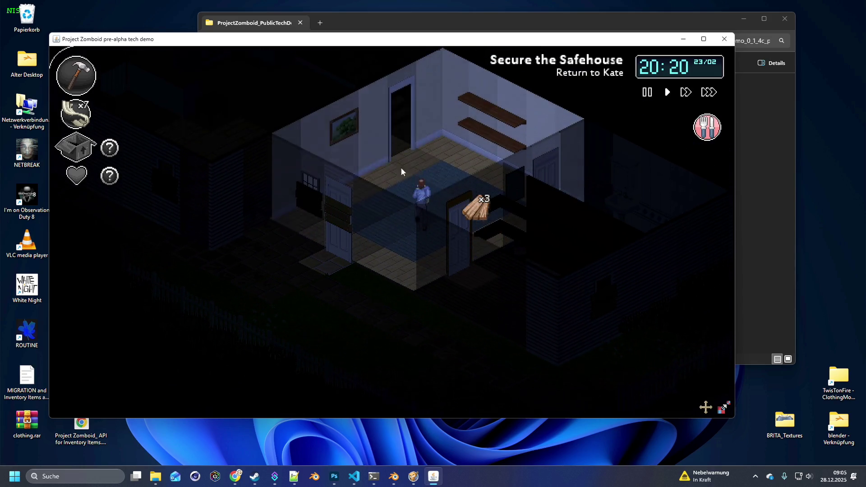
{"action": "key", "text": "w"}
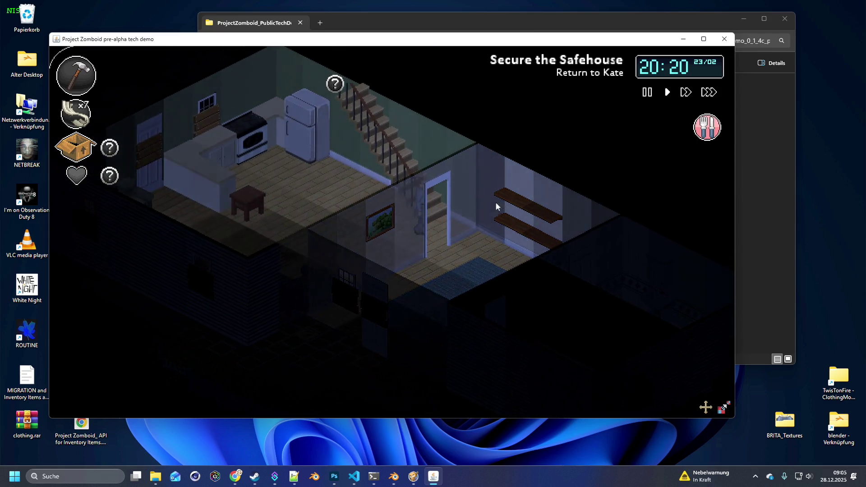
{"action": "key", "text": "w"}
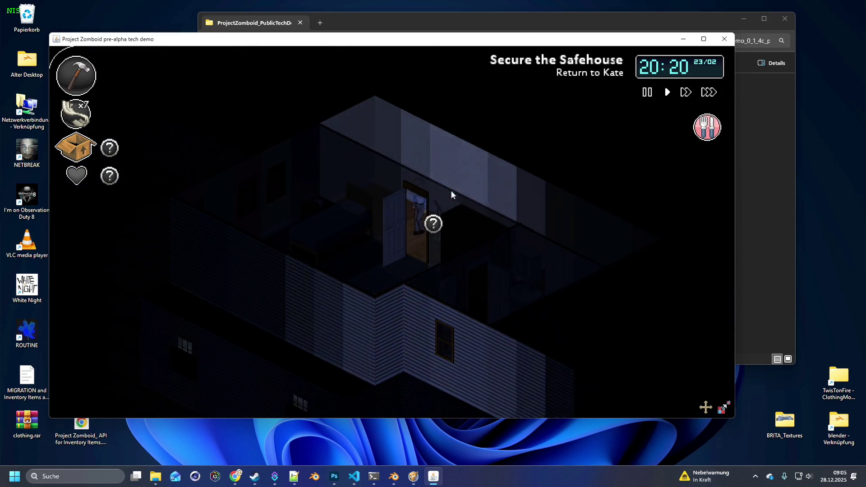
{"action": "key", "text": "w"}
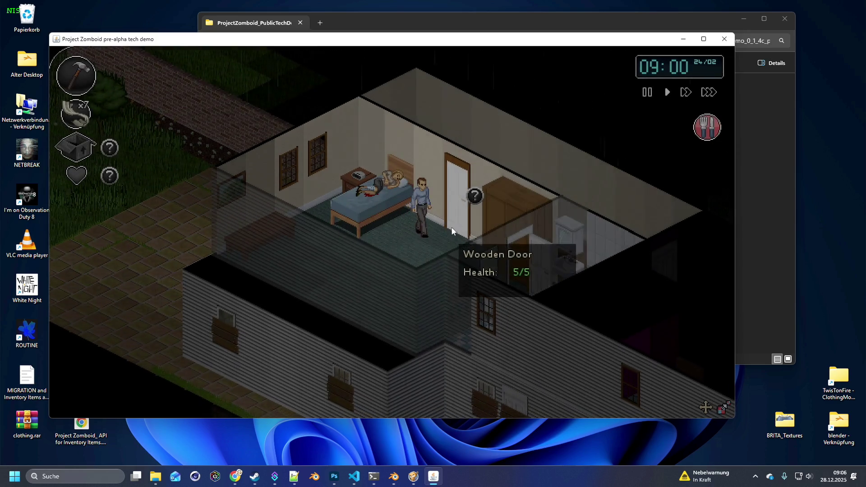
Step: Leave the bedroom, go down to the hallway and equip the hammer in the character's hands
{"action": "left_click", "coordinate": [432, 192]}
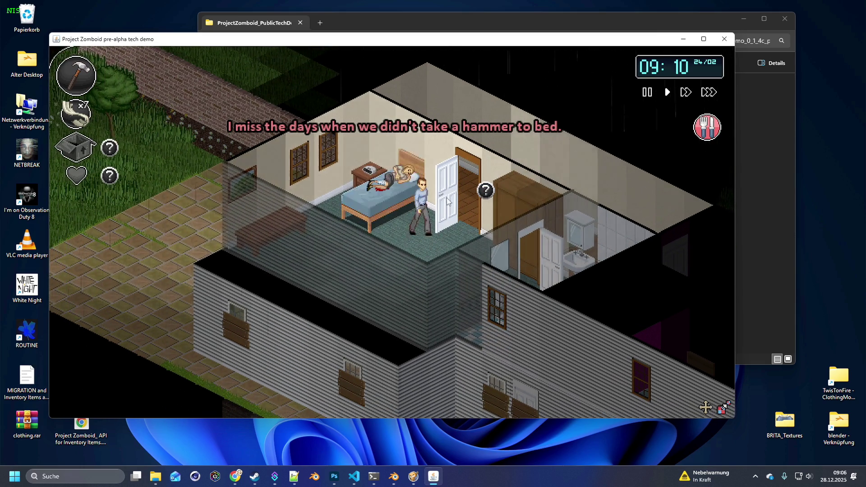
{"action": "key", "text": "d"}
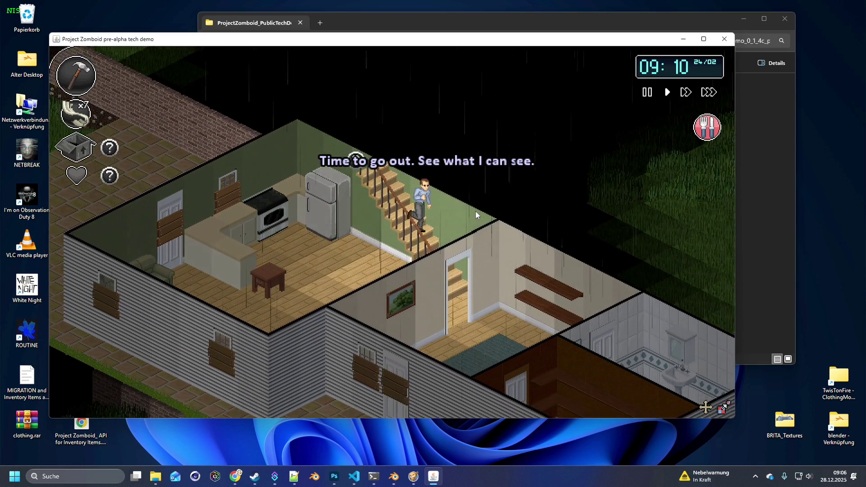
{"action": "key", "text": "d"}
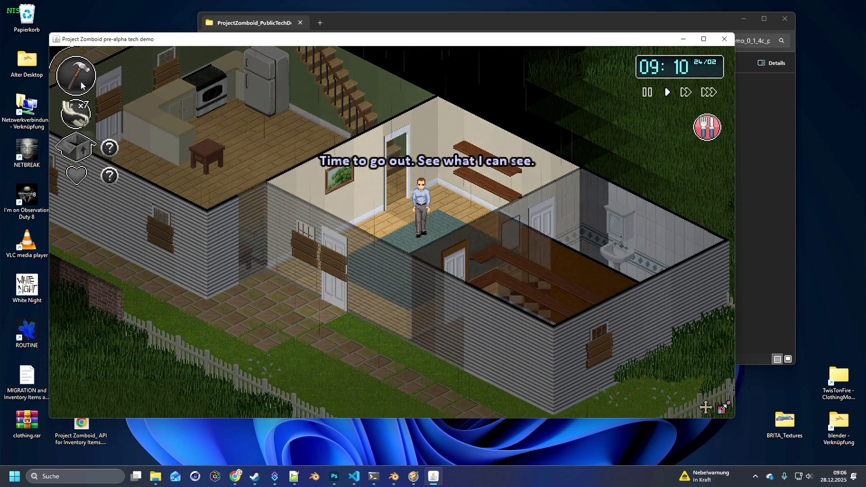
{"action": "left_click", "coordinate": [76, 75]}
{"action": "key", "text": "s"}
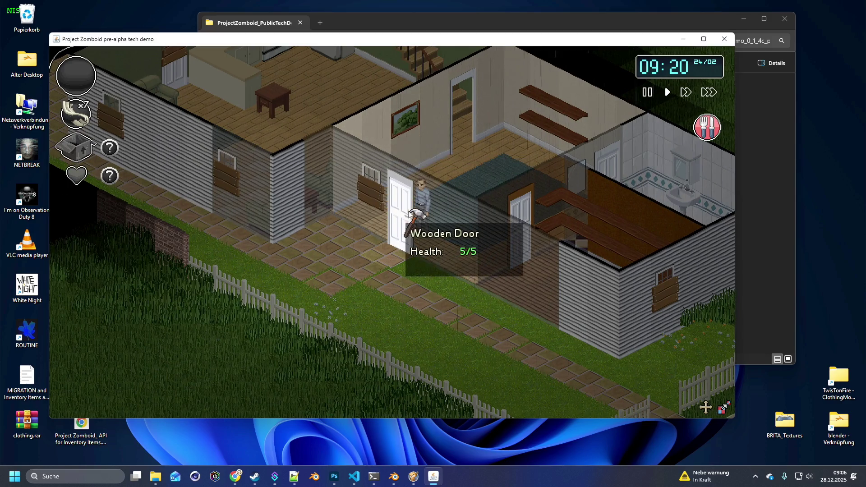
{"action": "left_click", "coordinate": [406, 209]}
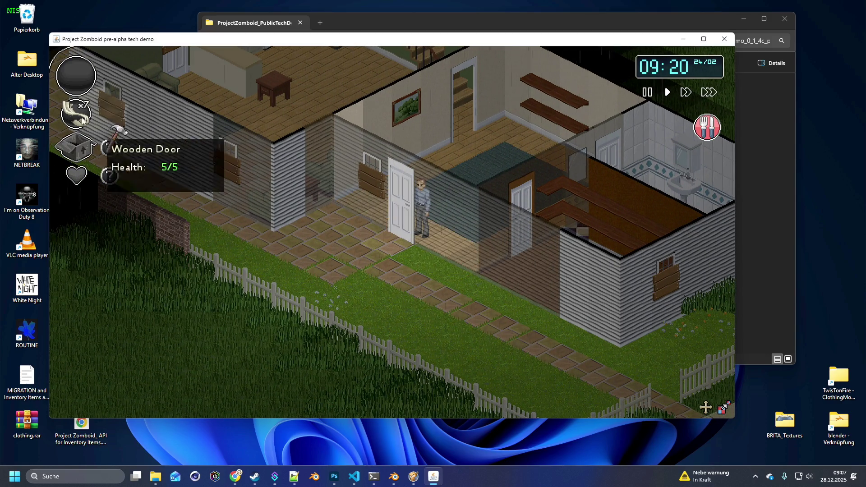
Step: Open the front door and walk down the garden path onto the sidewalk
{"action": "left_click", "coordinate": [402, 212]}
{"action": "key", "text": "s"}
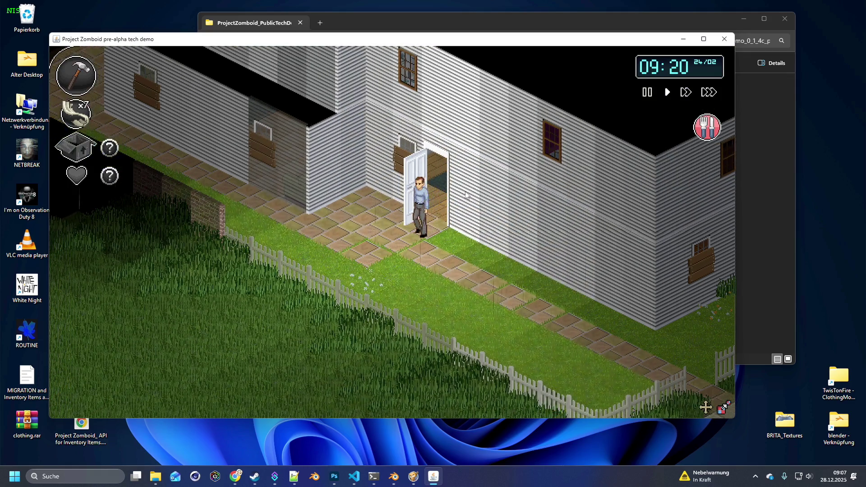
{"action": "key", "text": "s"}
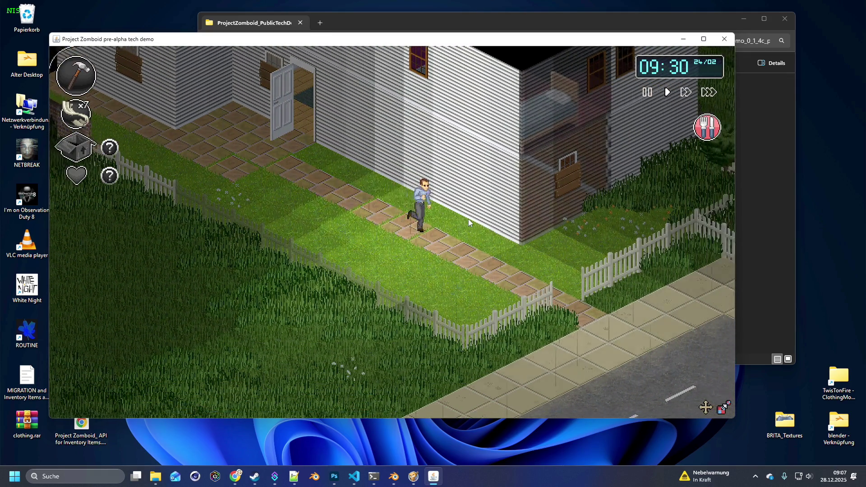
{"action": "key", "text": "s"}
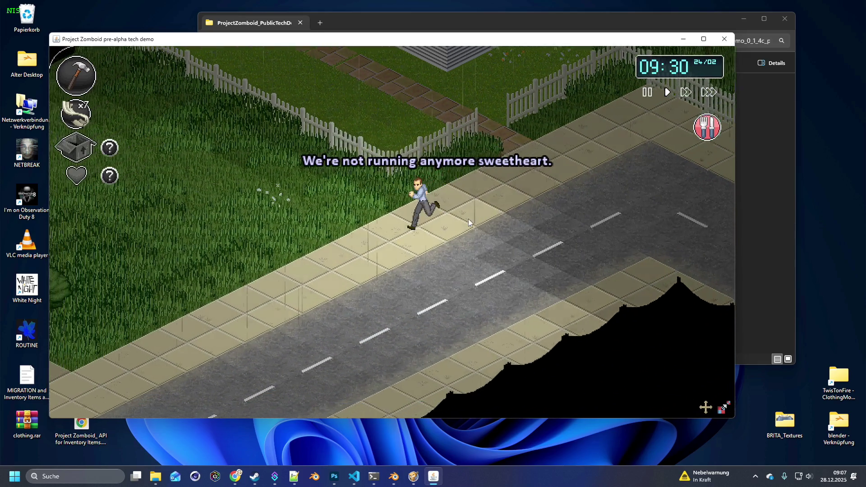
Step: Walk along the sidewalk east to the brick house and step inside its open doorway
{"action": "key", "text": "a"}
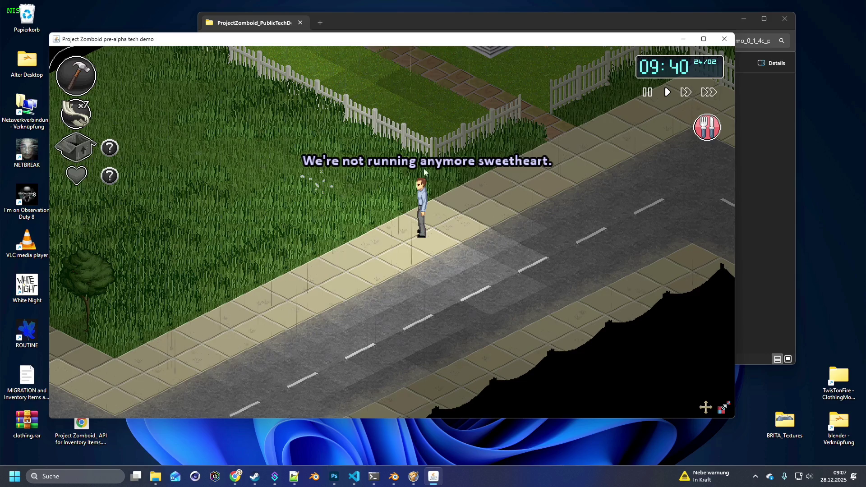
{"action": "key", "text": "a"}
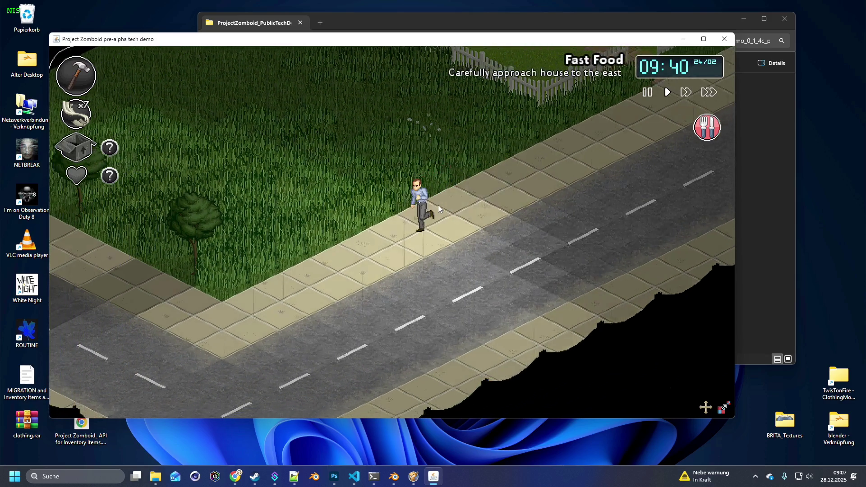
{"action": "key", "text": "d"}
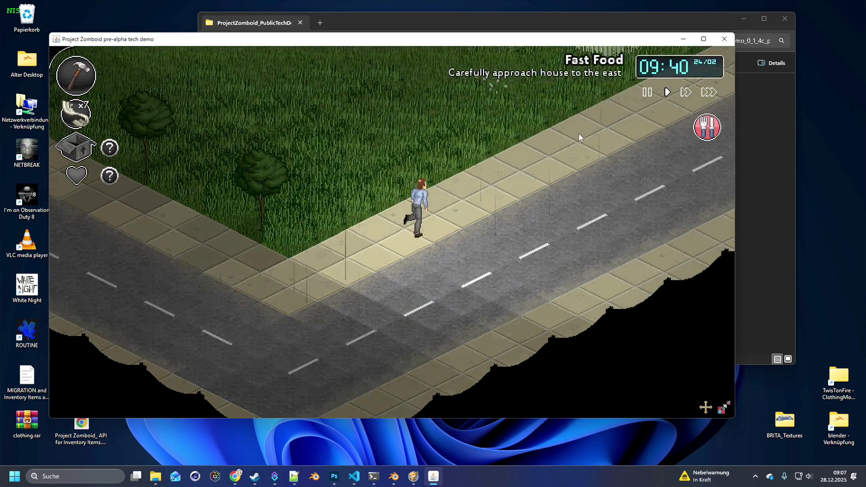
{"action": "key", "text": "d"}
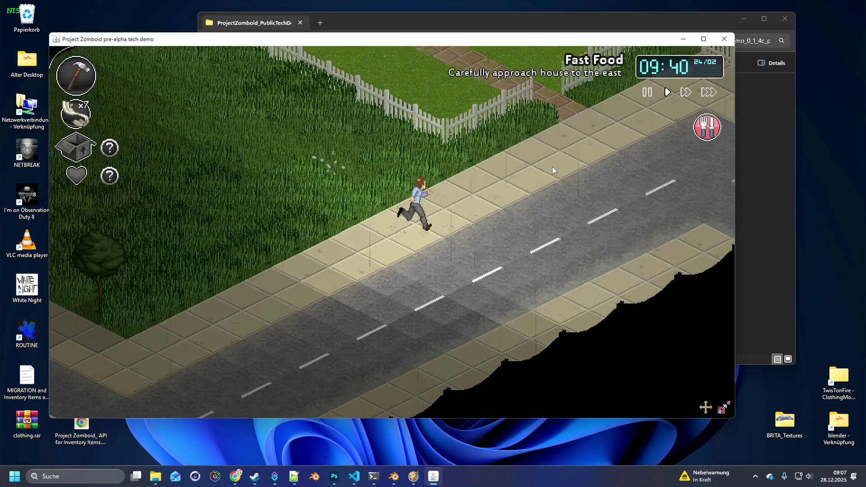
{"action": "key", "text": "d"}
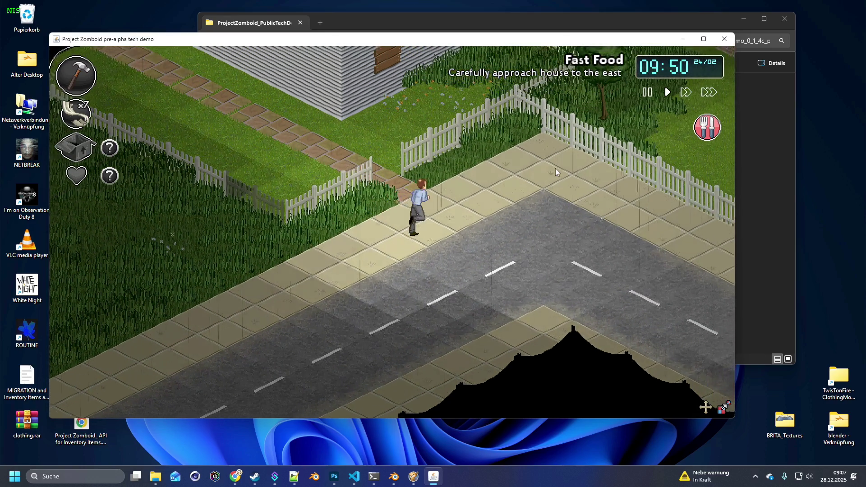
{"action": "key", "text": "d"}
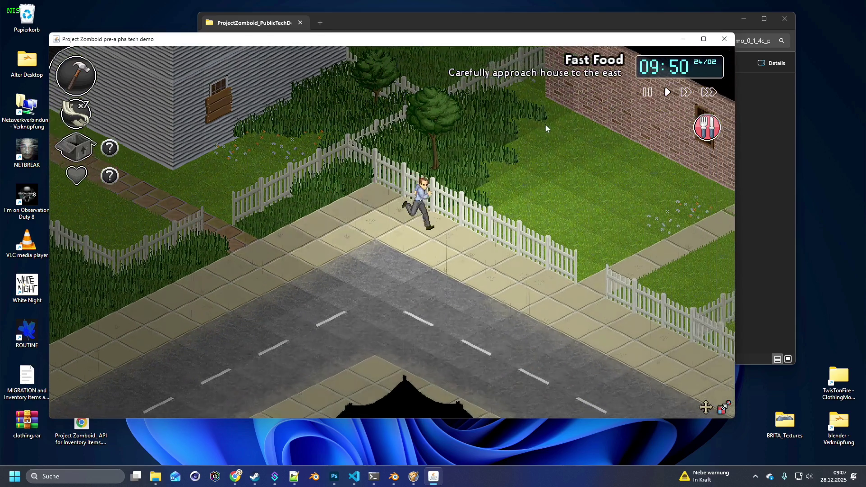
{"action": "key", "text": "d"}
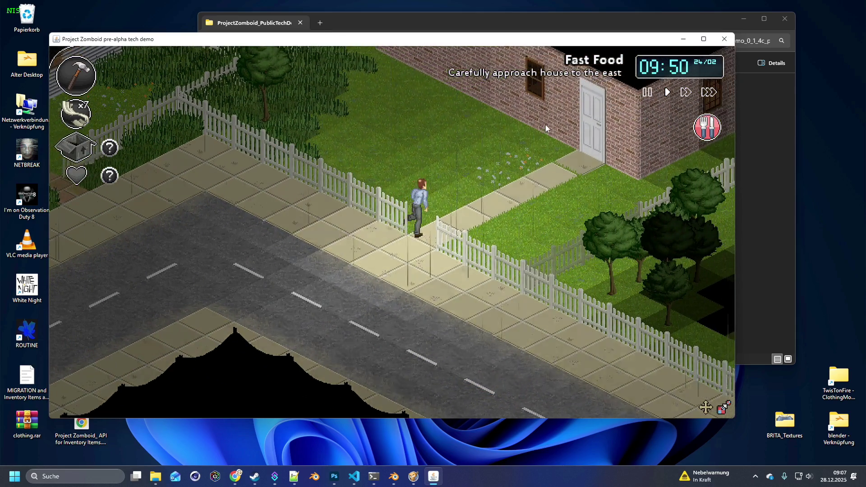
{"action": "key", "text": "d"}
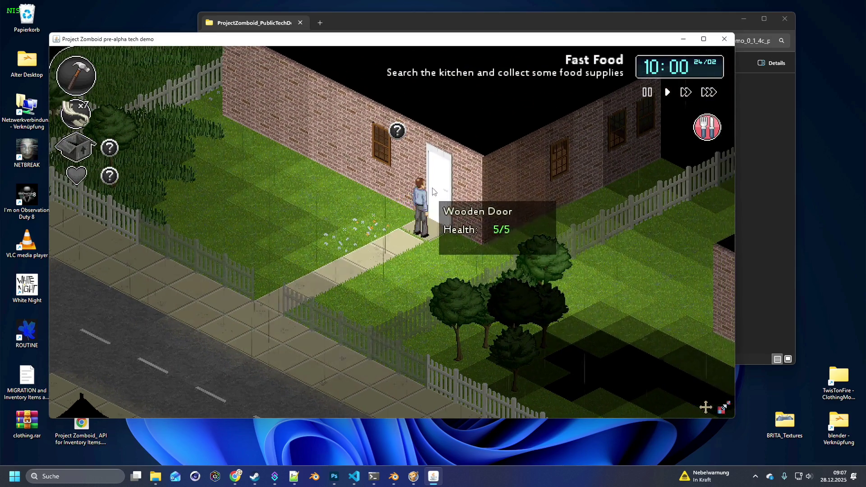
{"action": "key", "text": "d"}
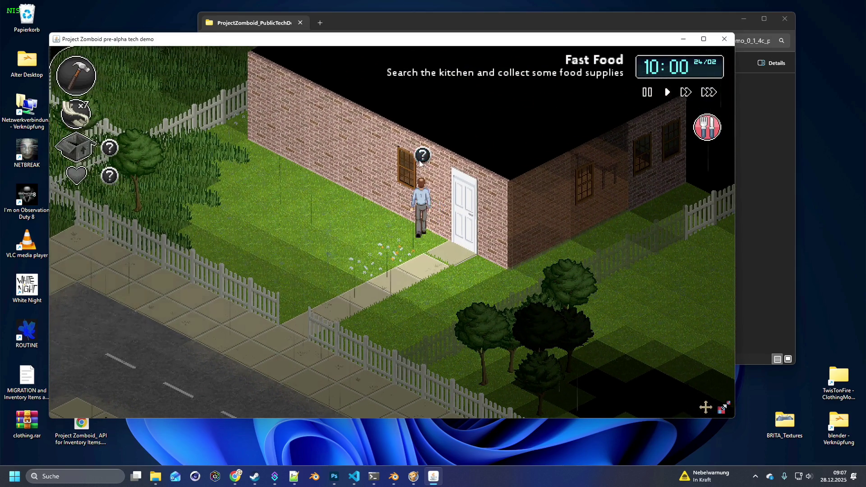
{"action": "key", "text": "w"}
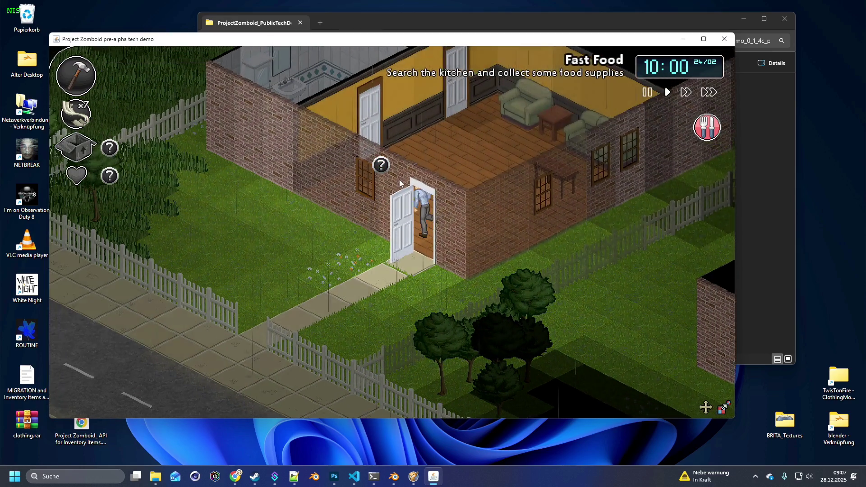
Step: Read the weapon-fighting tip, ready the hammer, and walk through the bathroom into the living room
{"action": "left_click", "coordinate": [413, 186]}
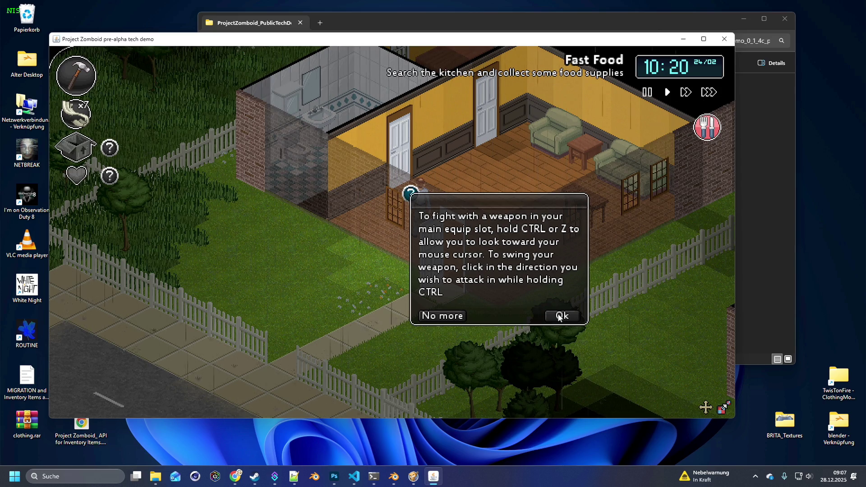
{"action": "key", "text": "d"}
{"action": "left_click", "coordinate": [422, 185]}
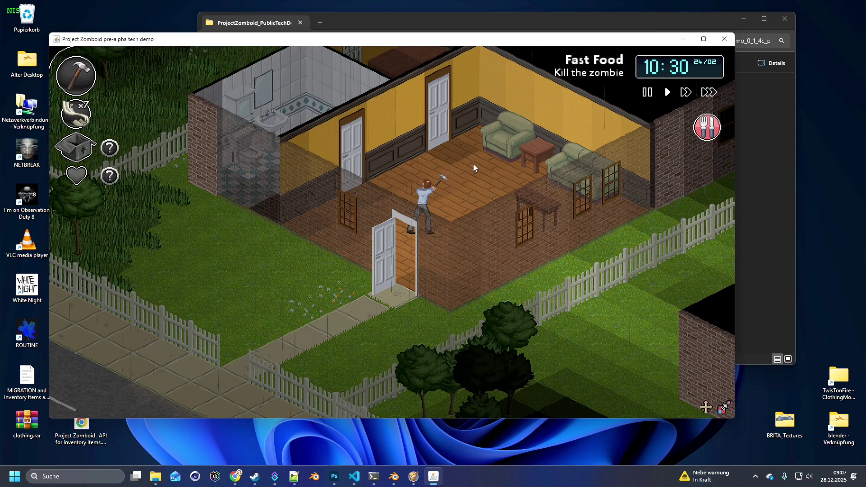
{"action": "key", "text": "w"}
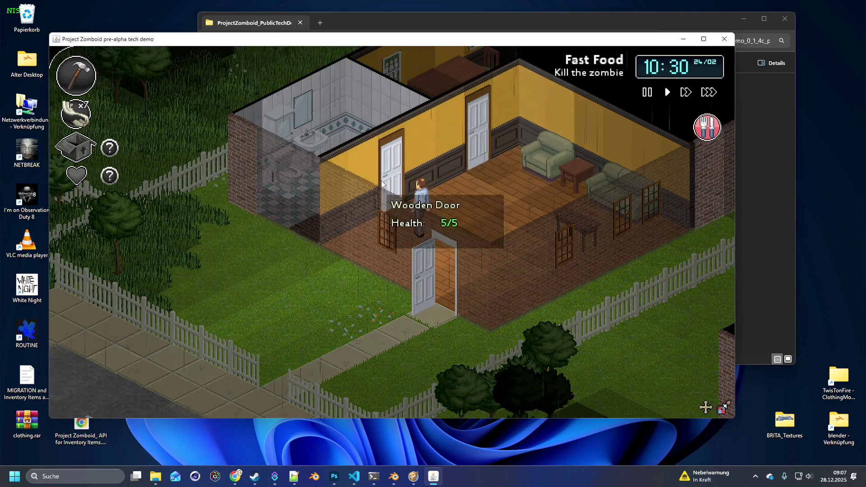
{"action": "key", "text": "w"}
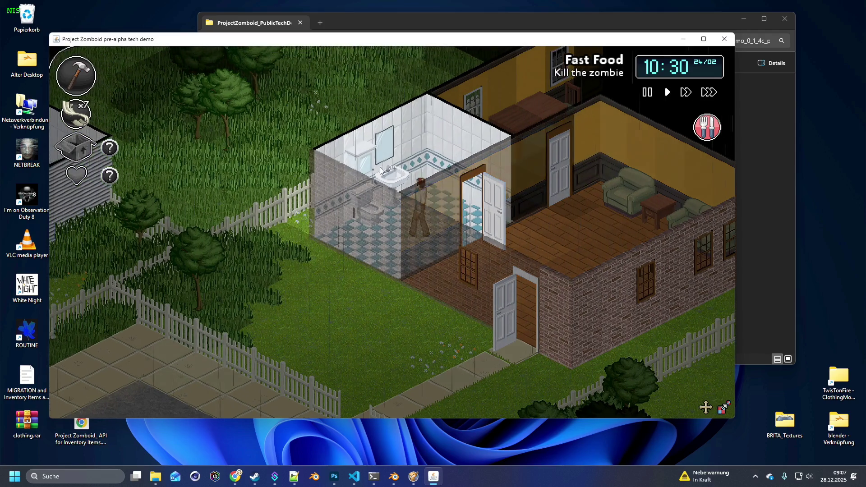
{"action": "key", "text": "d"}
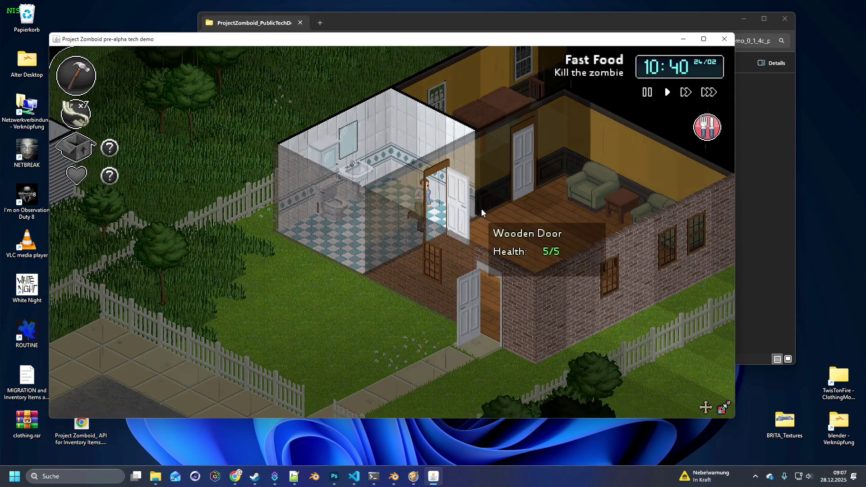
{"action": "key", "text": "w"}
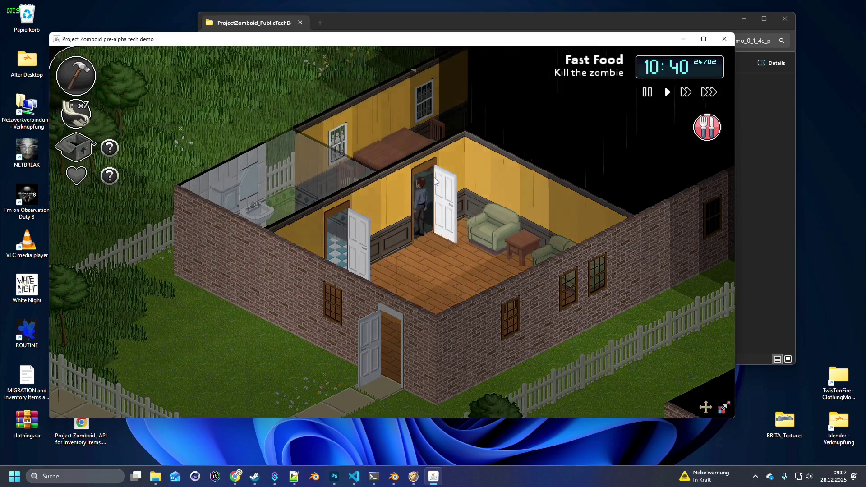
{"action": "key", "text": "d"}
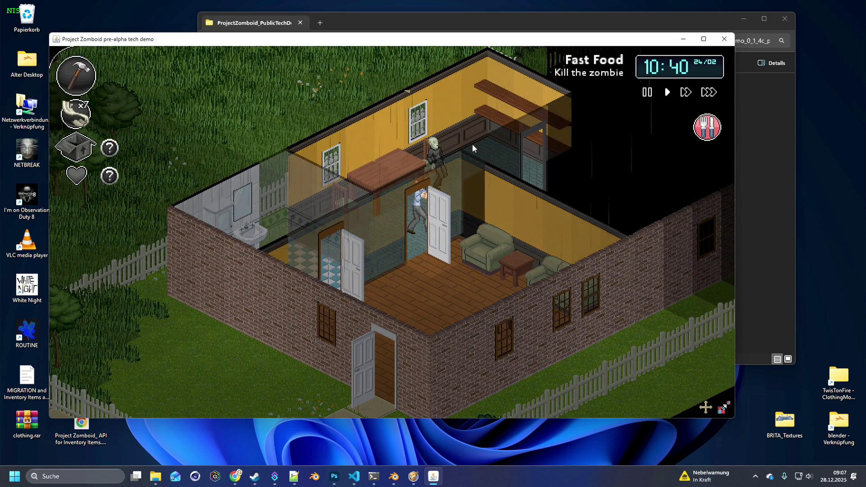
Step: Cross the armchair room toward the back door, evade the zombie and swing the hammer at it
{"action": "key", "text": "s"}
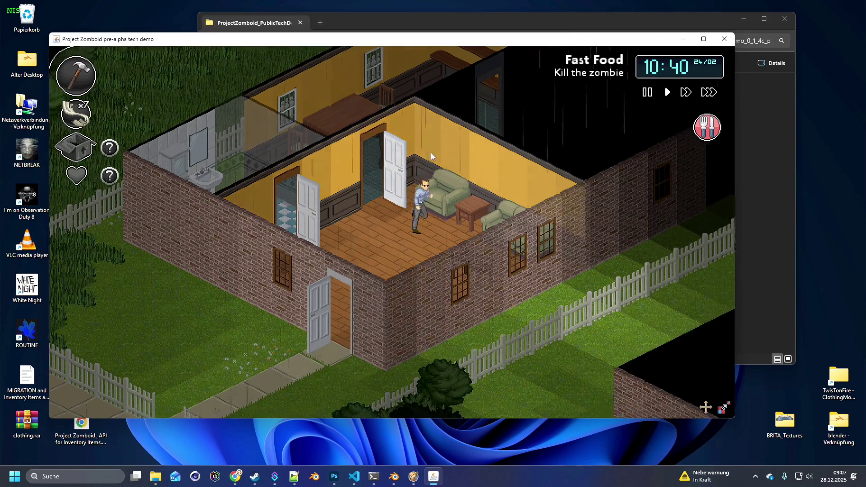
{"action": "key", "text": "d"}
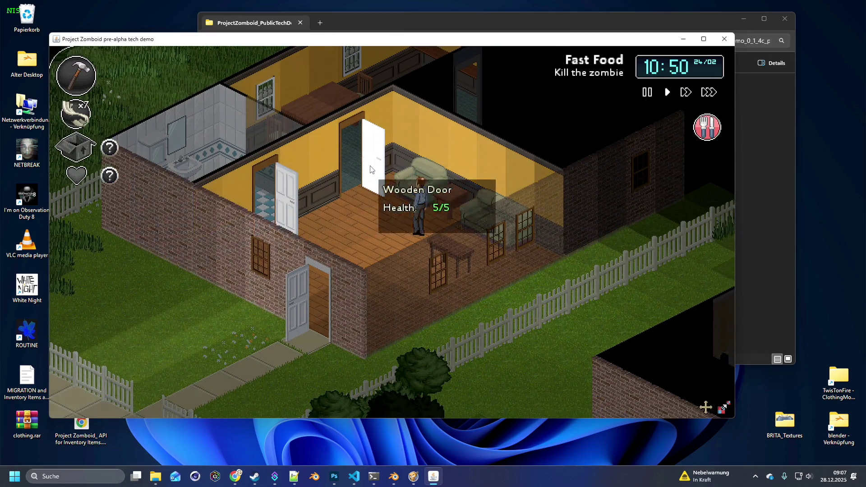
{"action": "key", "text": "a"}
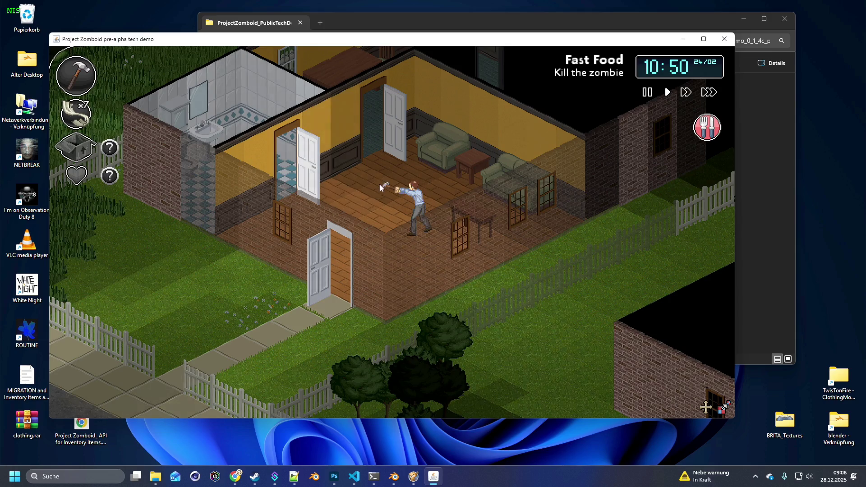
{"action": "key", "text": "w"}
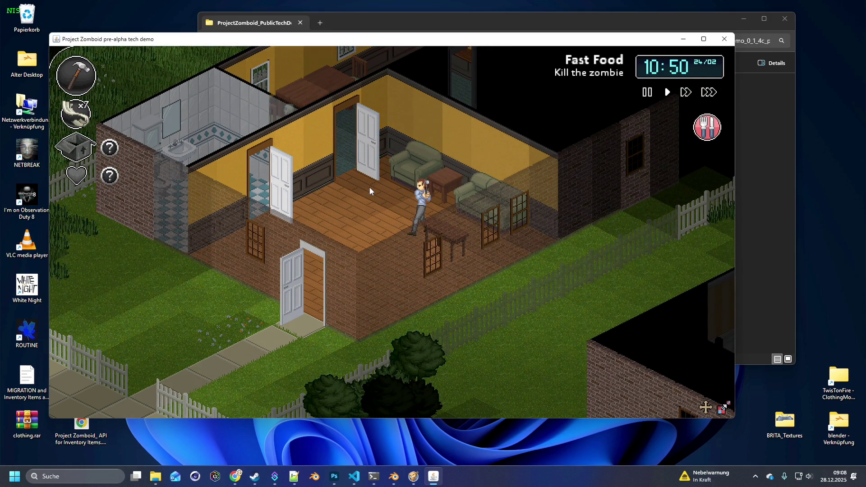
{"action": "key", "text": "a"}
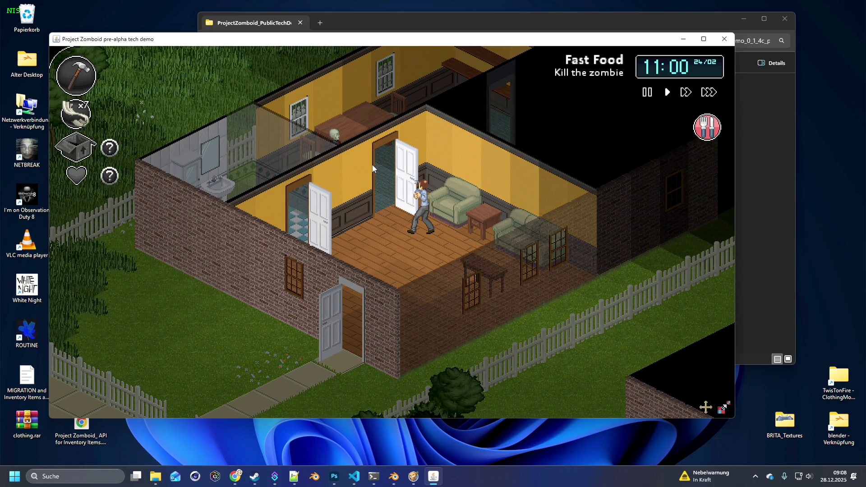
{"action": "key", "text": "d"}
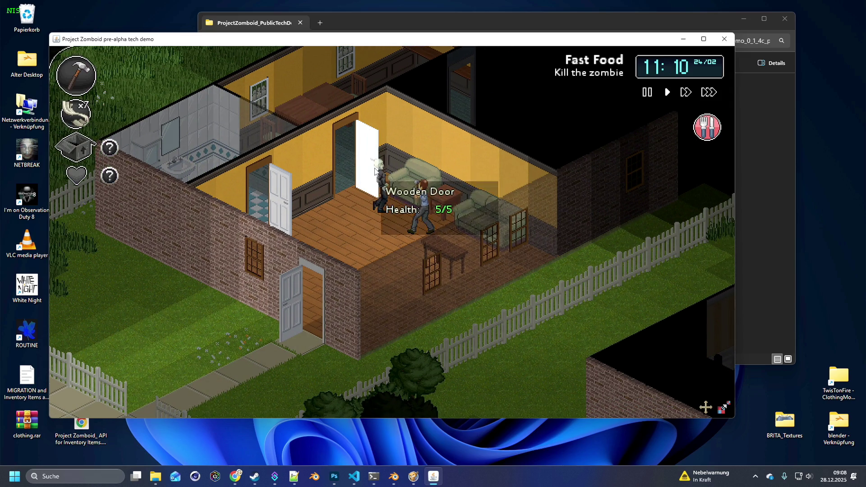
{"action": "key", "text": "d"}
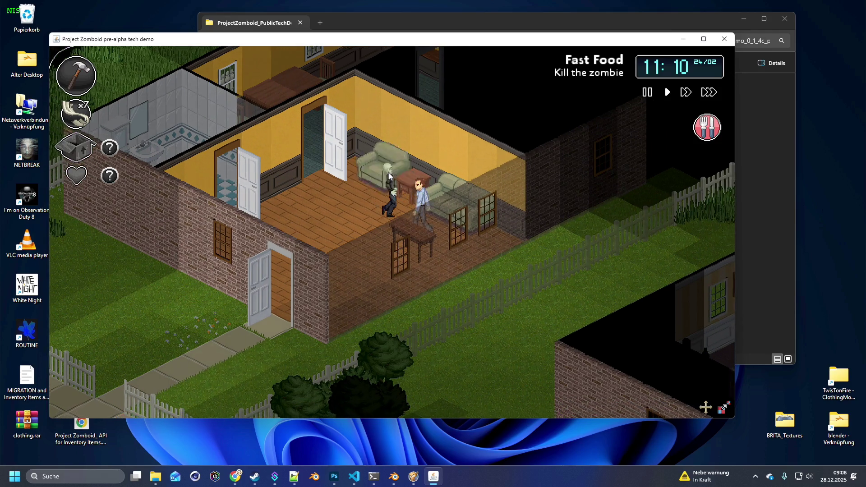
{"action": "key", "text": "s"}
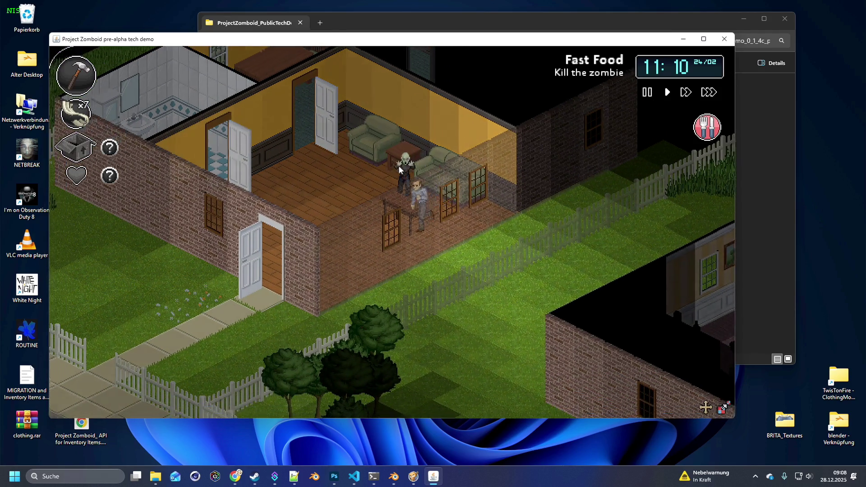
{"action": "key", "text": "a"}
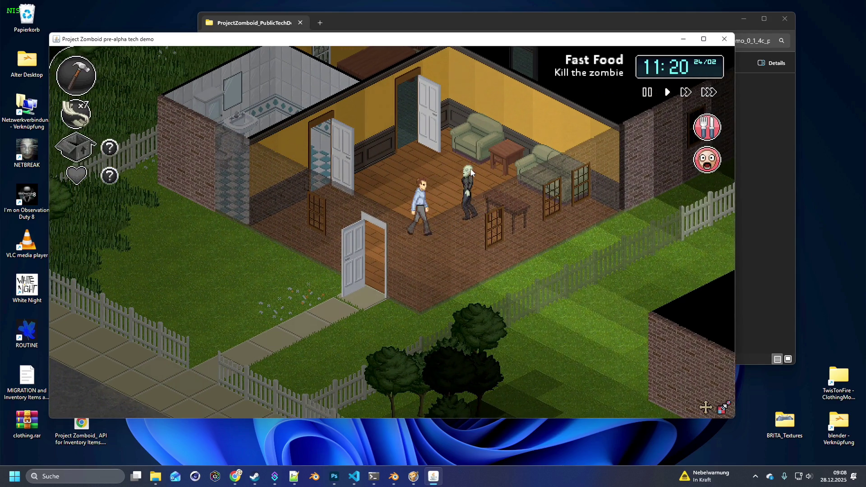
{"action": "key", "text": "s"}
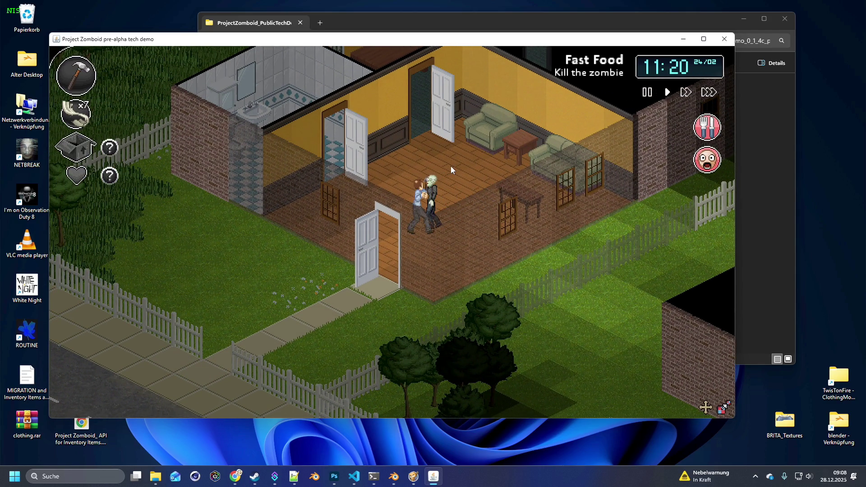
{"action": "key", "text": "s"}
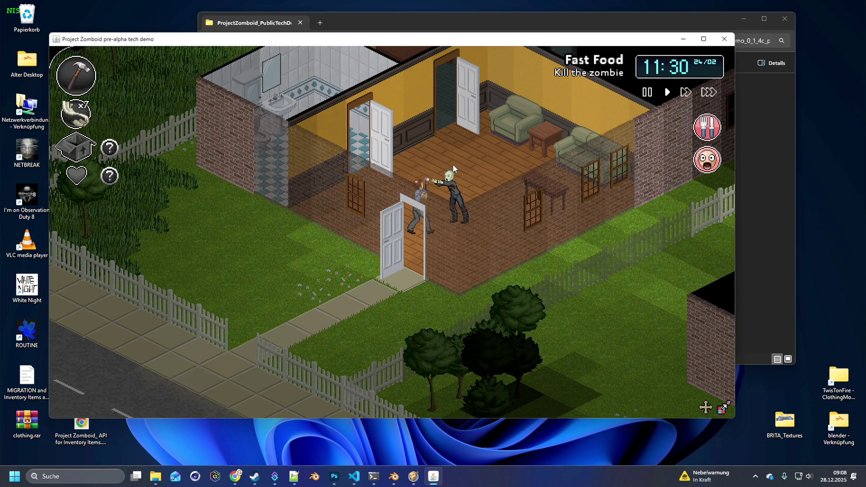
{"action": "left_click", "coordinate": [454, 187]}
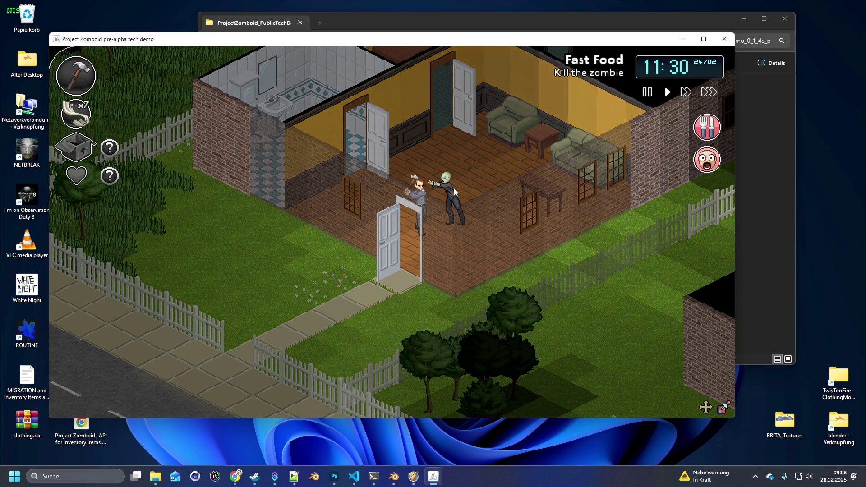
Step: Retreat out the front door along the path, dodging the zombie that follows
{"action": "key", "text": "s"}
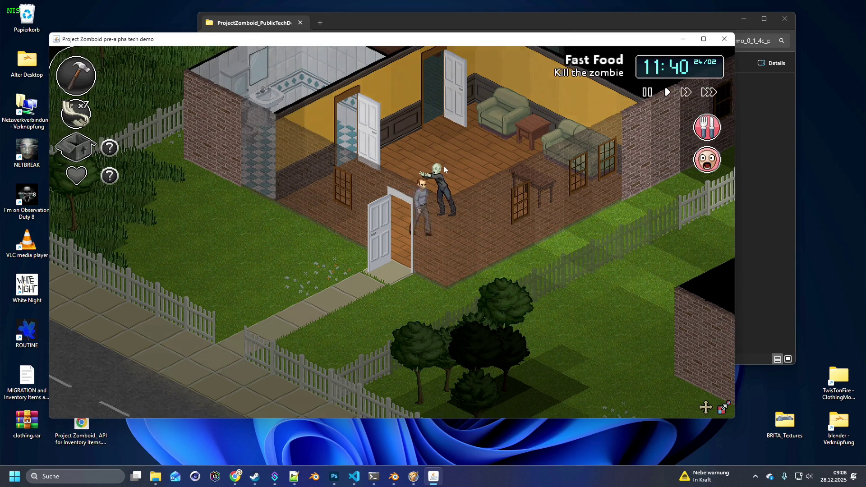
{"action": "key", "text": "s"}
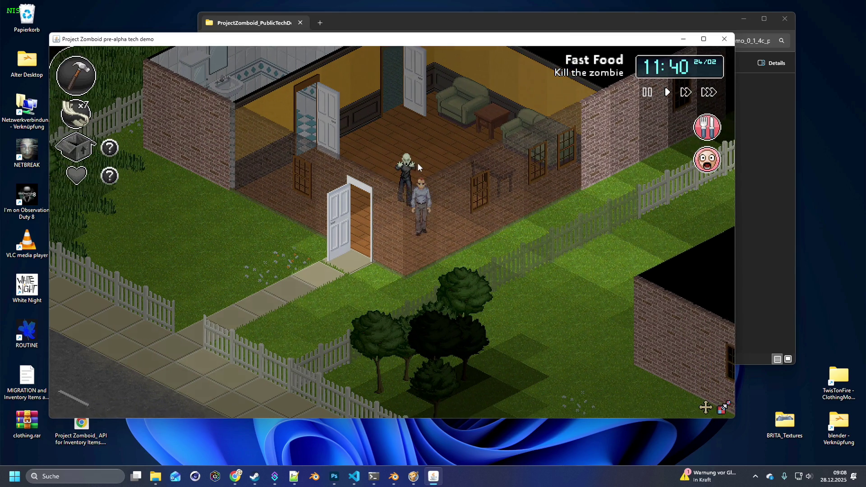
{"action": "key", "text": "a"}
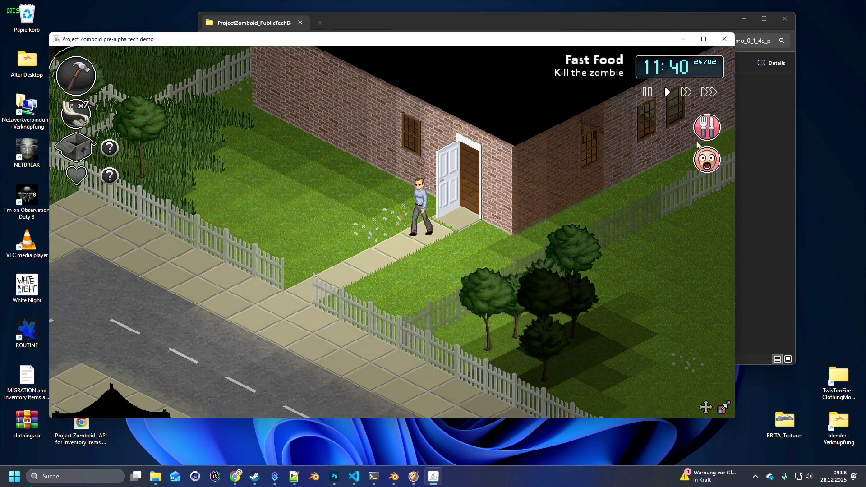
{"action": "key", "text": "s"}
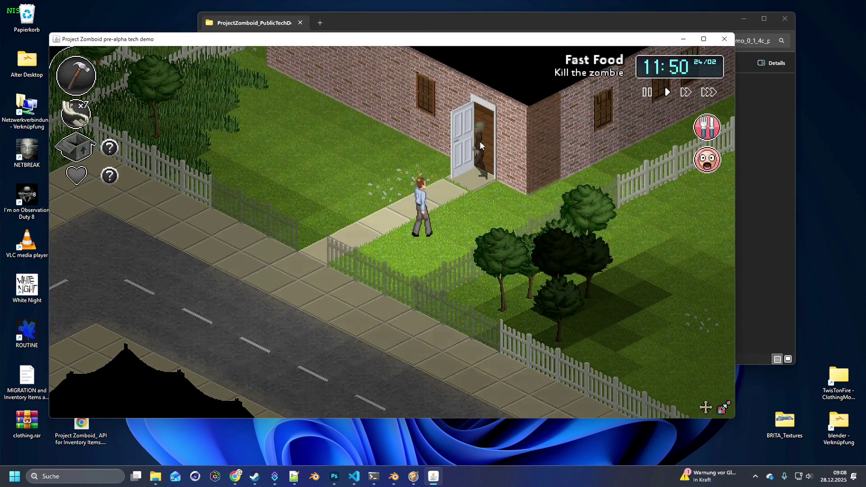
{"action": "key", "text": "a"}
{"action": "key", "text": "a"}
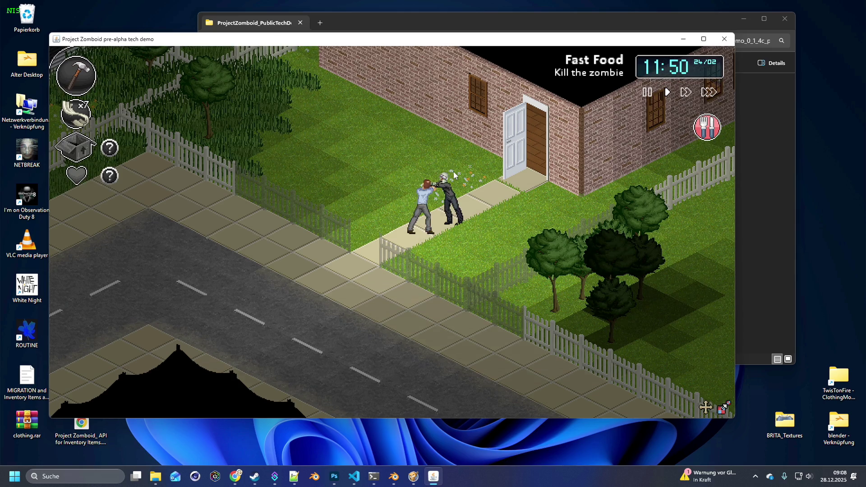
{"action": "key", "text": "w"}
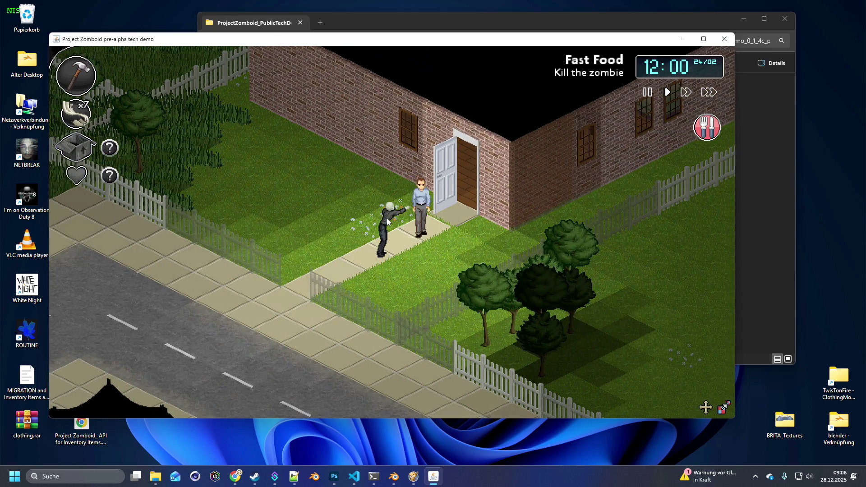
Step: Hit the zombie twice with the hammer, step into the doorway and check body damage (OK)
{"action": "left_click", "coordinate": [384, 215]}
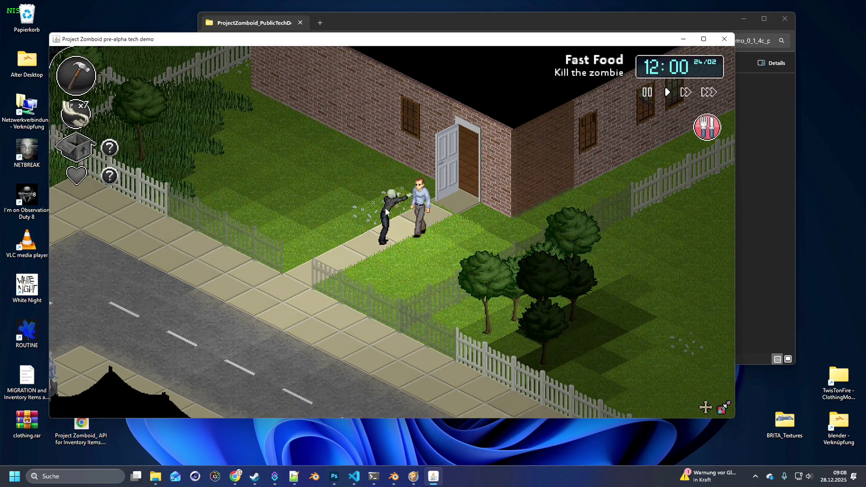
{"action": "left_click", "coordinate": [382, 206]}
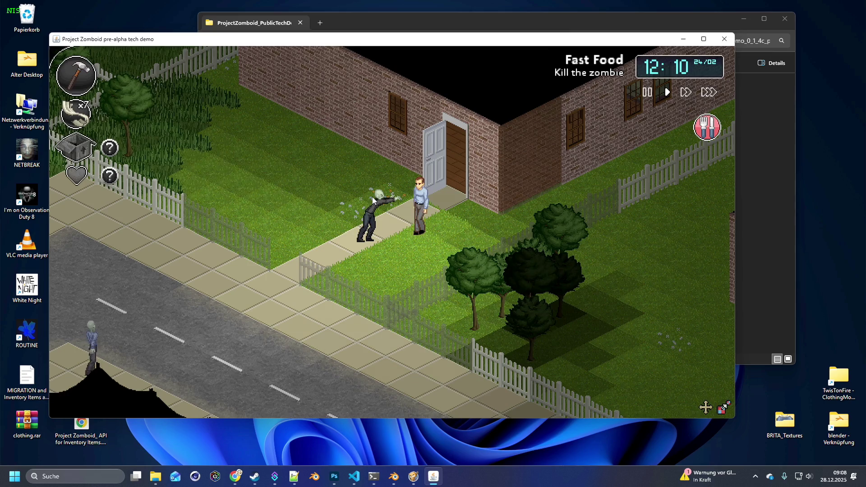
{"action": "left_click", "coordinate": [441, 196]}
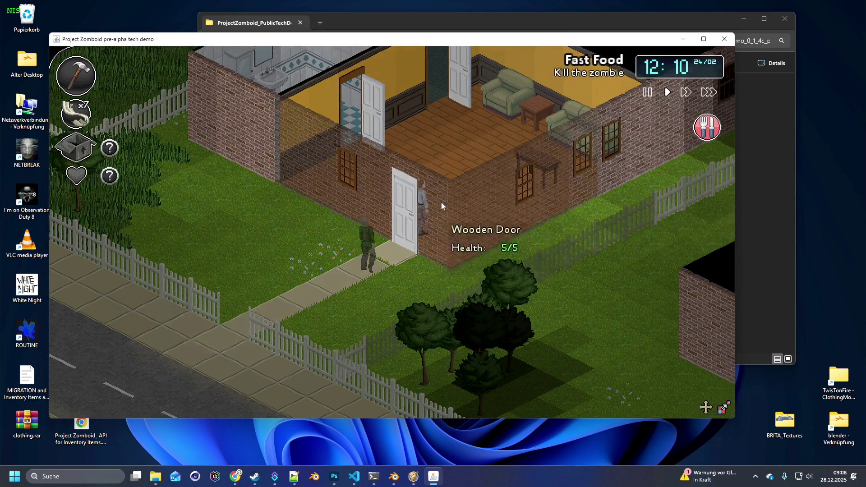
{"action": "left_click", "coordinate": [77, 175]}
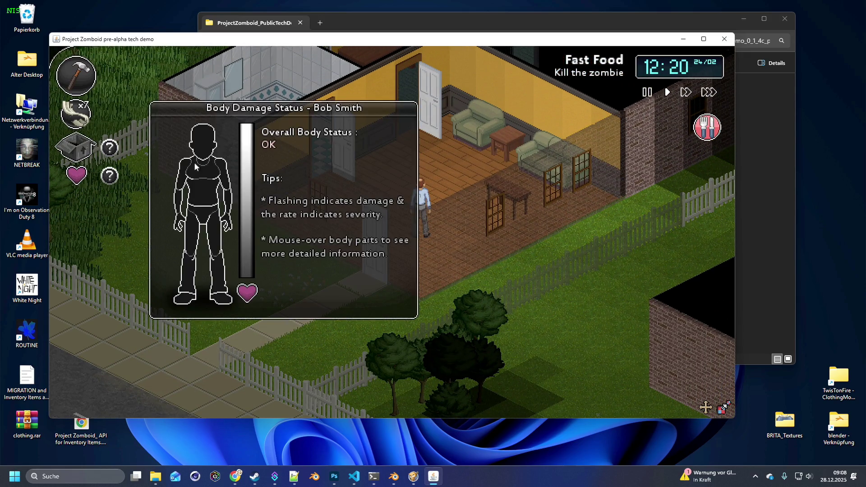
Step: Close the body damage panel and walk through the house into the back room
{"action": "left_click", "coordinate": [77, 175]}
{"action": "left_click", "coordinate": [377, 202]}
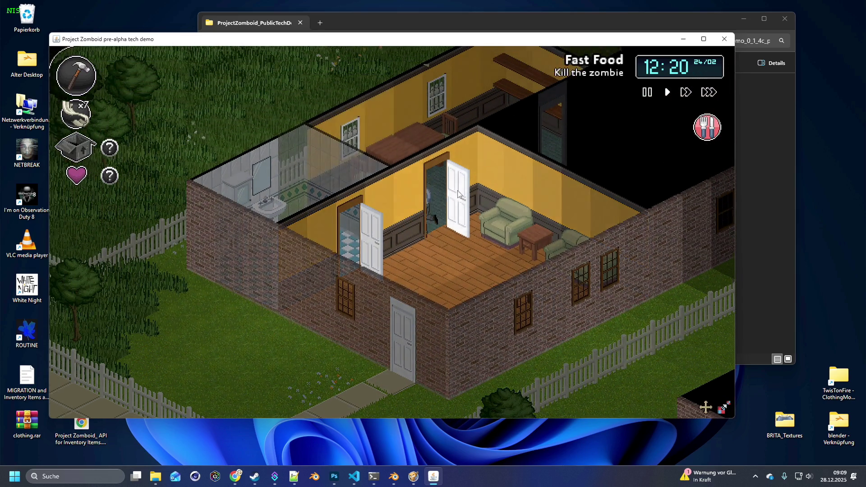
{"action": "left_click", "coordinate": [469, 191]}
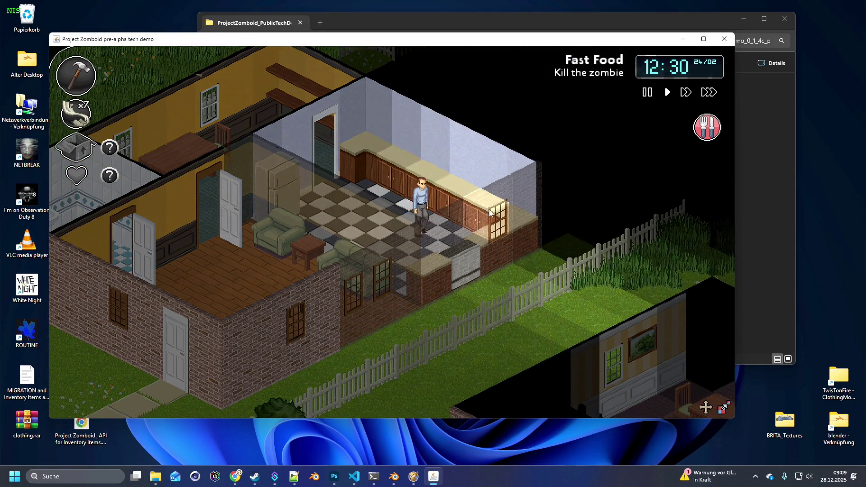
Step: Take the canned soup from the kitchen counter and the apple from the fridge
{"action": "mouse_move", "coordinate": [464, 245]}
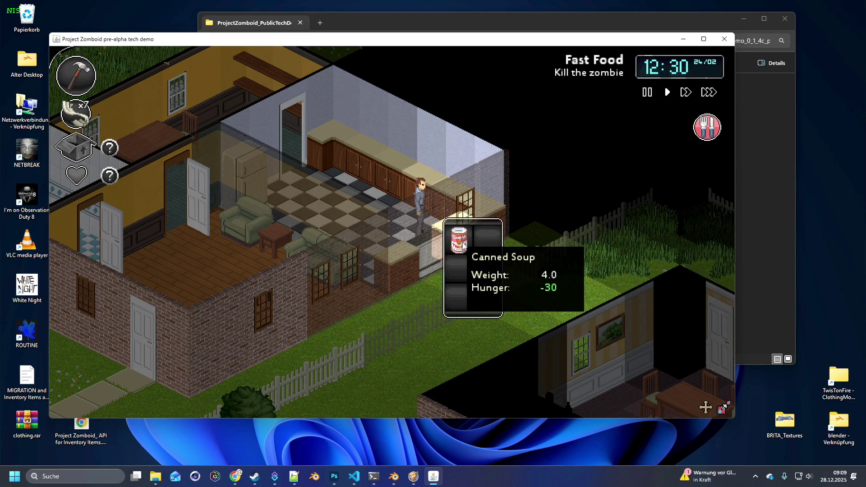
{"action": "left_click", "coordinate": [59, 144]}
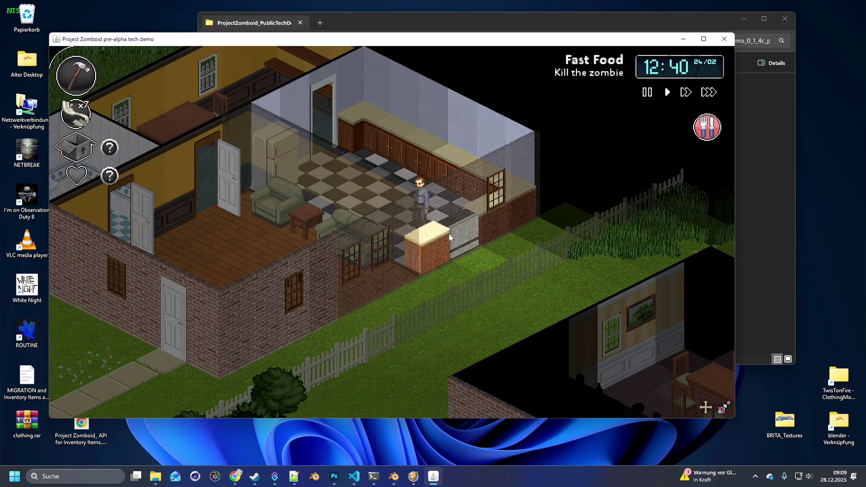
{"action": "left_click", "coordinate": [435, 276]}
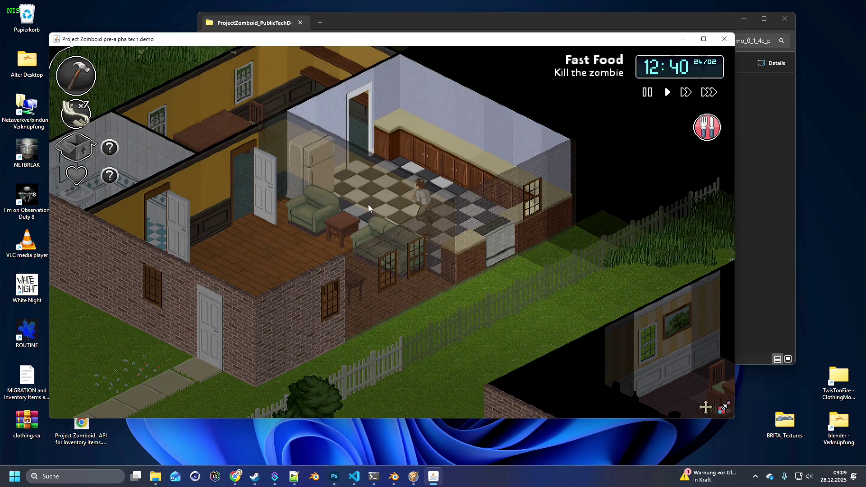
{"action": "key", "text": "a"}
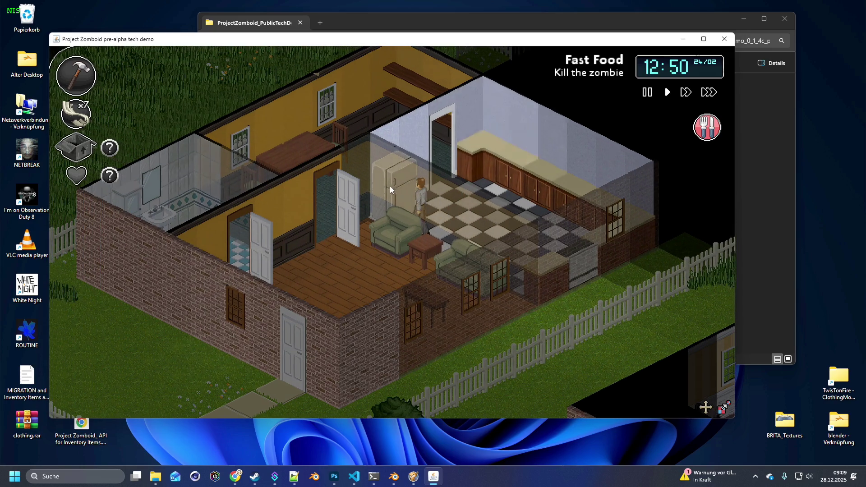
{"action": "left_click", "coordinate": [426, 229]}
Step: Walk into the living room and search the empty side table beside the armchair
{"action": "key", "text": "w"}
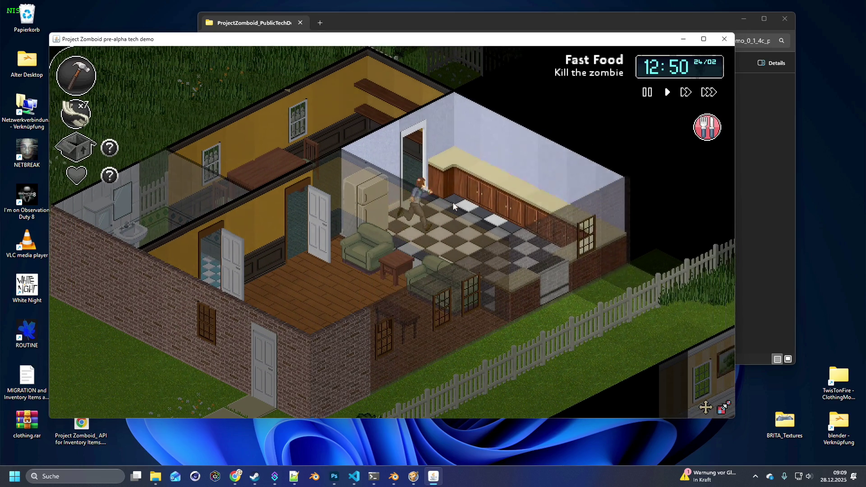
{"action": "key", "text": "s"}
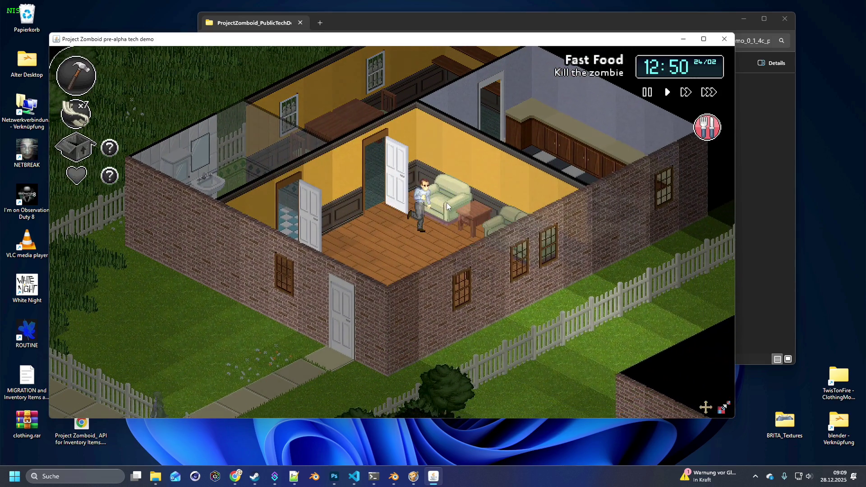
{"action": "left_click", "coordinate": [447, 205]}
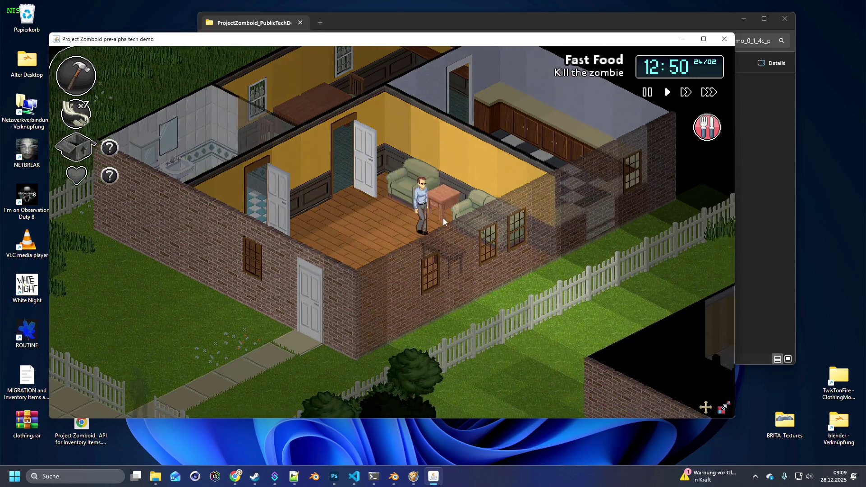
Step: Open the front door, hammer the incoming zombie, and check body damage showing slight damage
{"action": "key", "text": "a"}
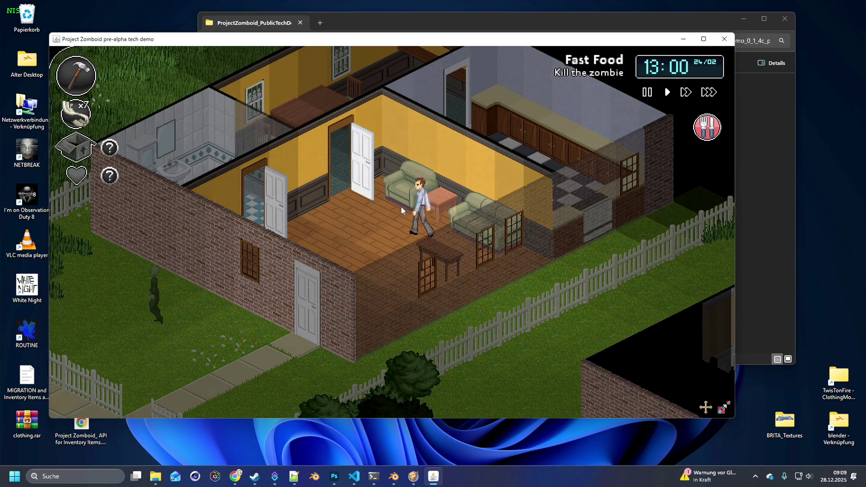
{"action": "key", "text": "s"}
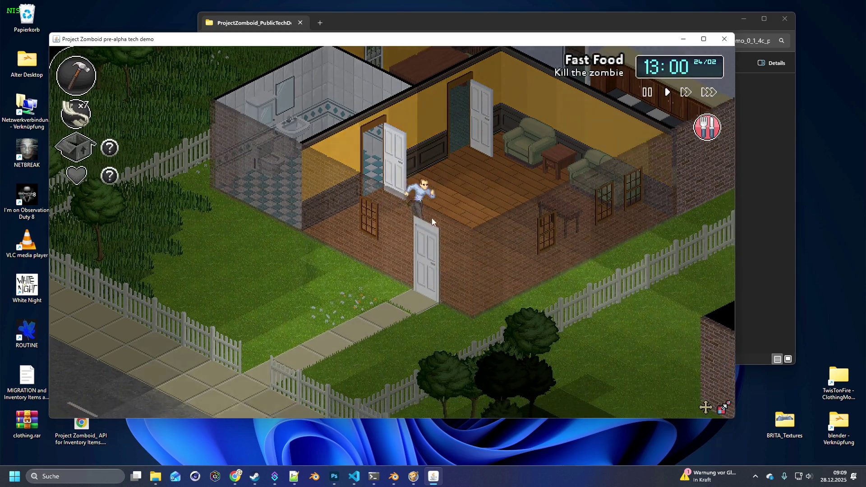
{"action": "key", "text": "d"}
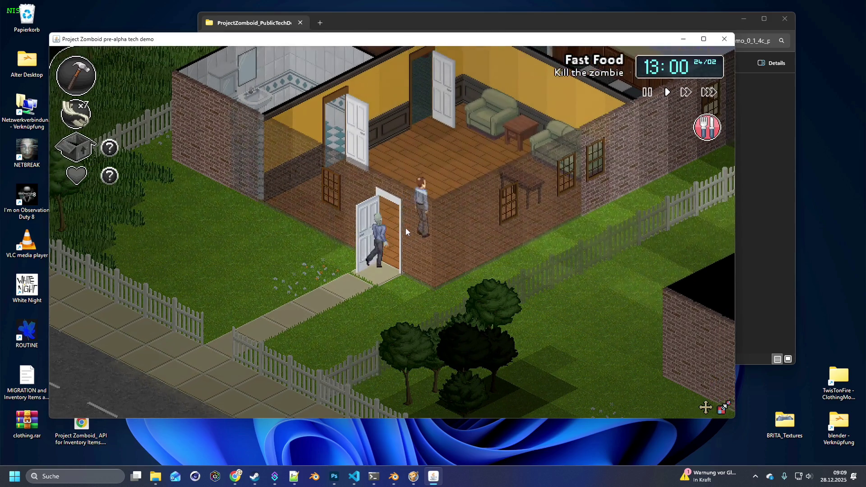
{"action": "left_click", "coordinate": [383, 218]}
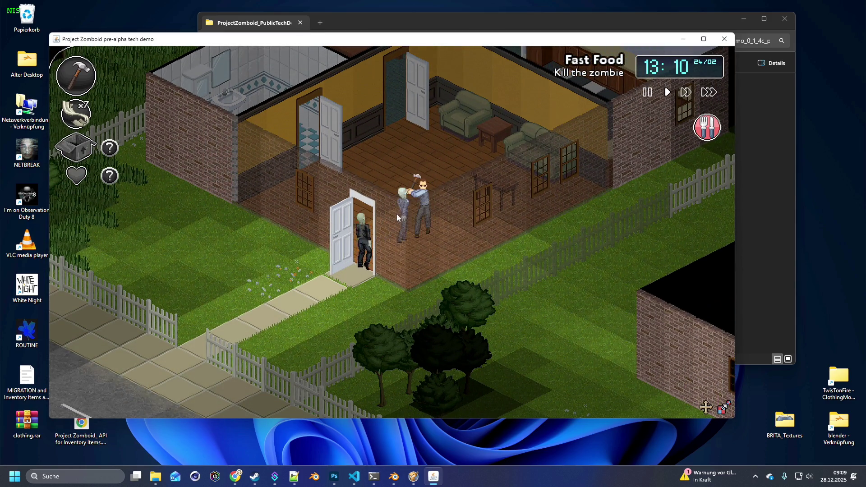
{"action": "key", "text": "d"}
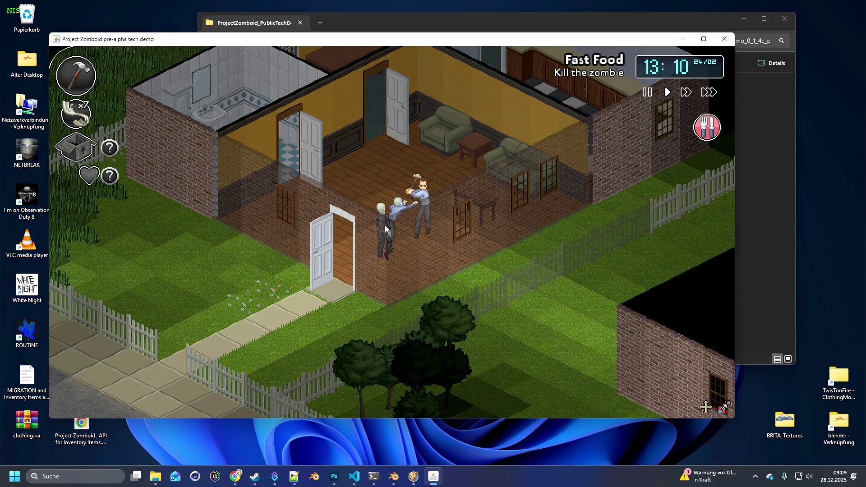
{"action": "left_click", "coordinate": [88, 176]}
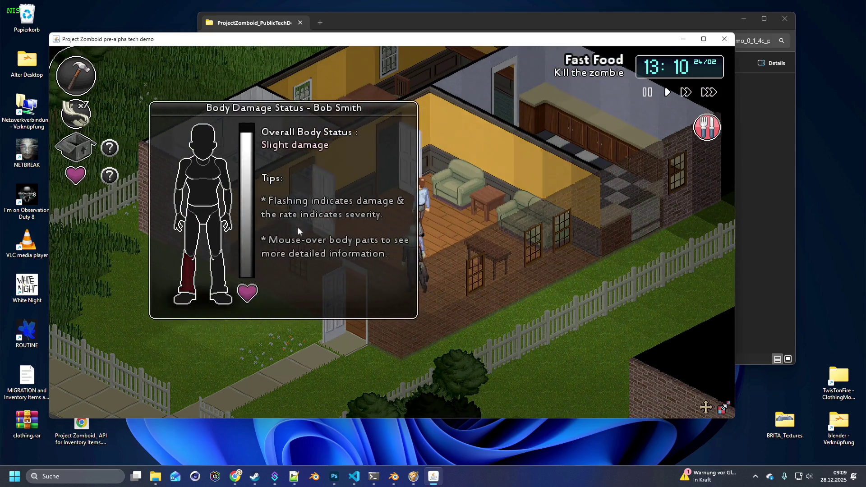
Step: Fight the zombies on the front path and inside the doorway, killing them with the hammer
{"action": "key", "text": "a"}
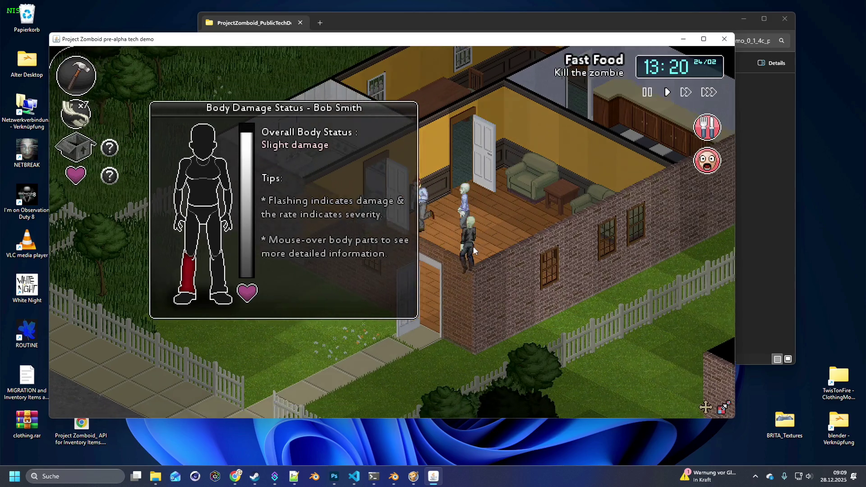
{"action": "key", "text": "s"}
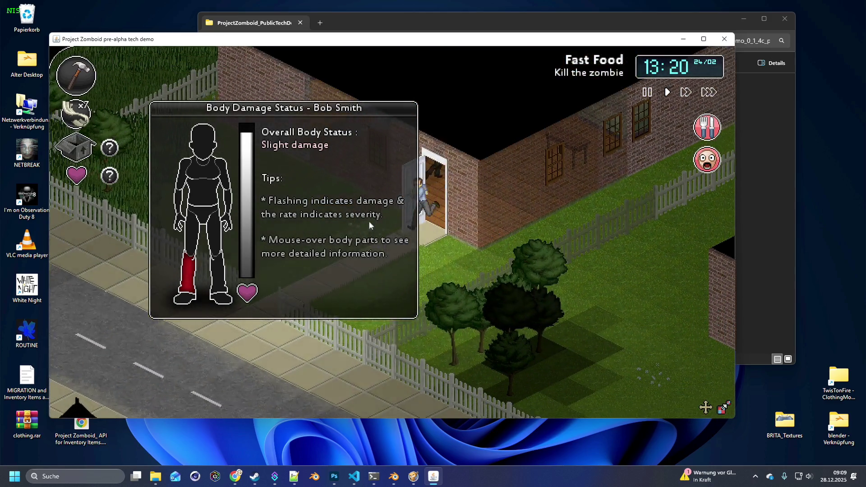
{"action": "left_click", "coordinate": [76, 175]}
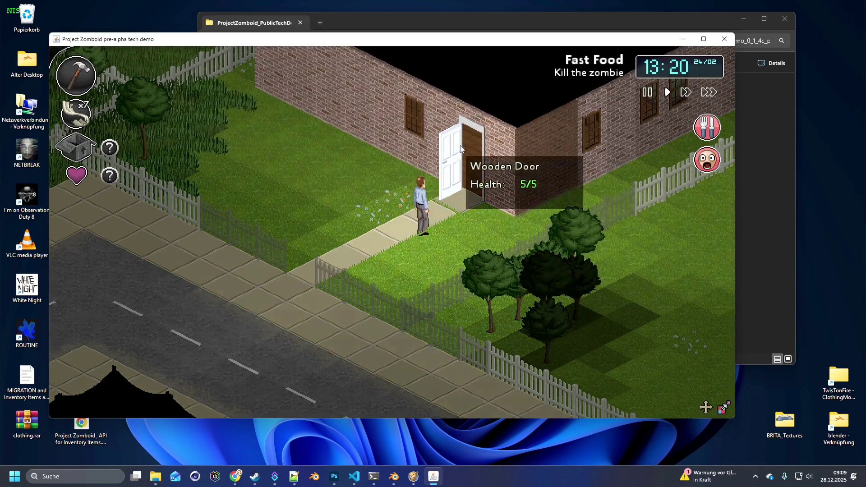
{"action": "key", "text": "a"}
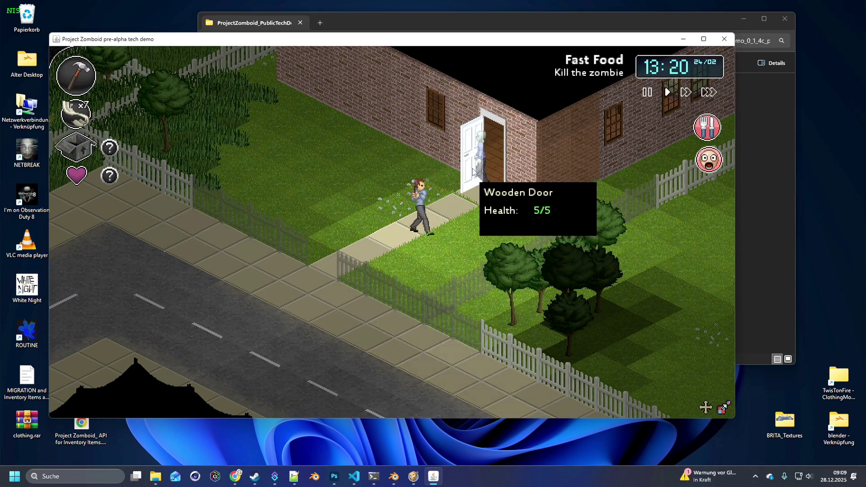
{"action": "key", "text": "a"}
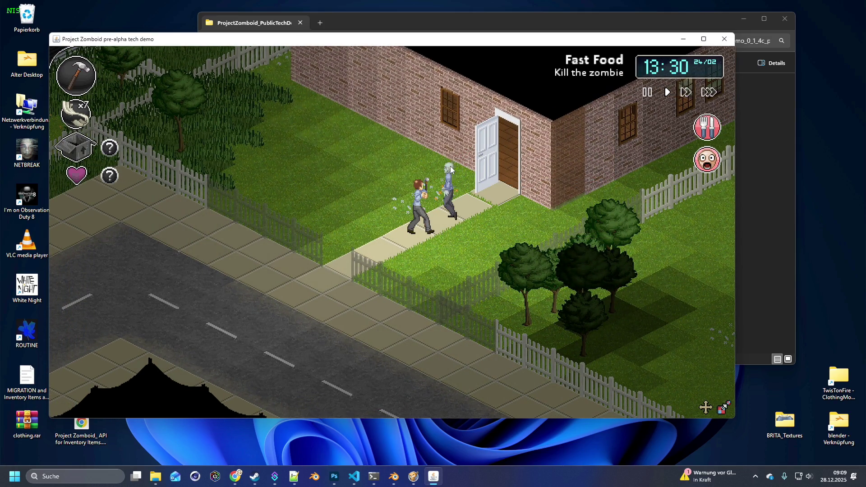
{"action": "left_click", "coordinate": [441, 175]}
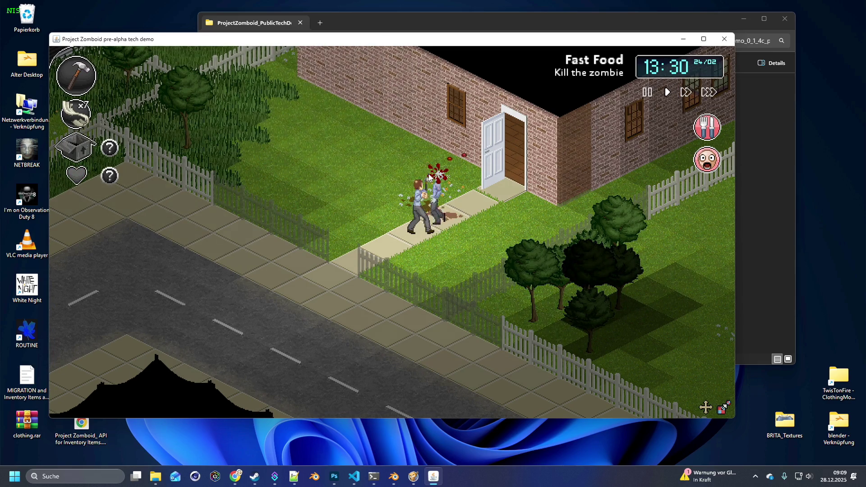
{"action": "key", "text": "d"}
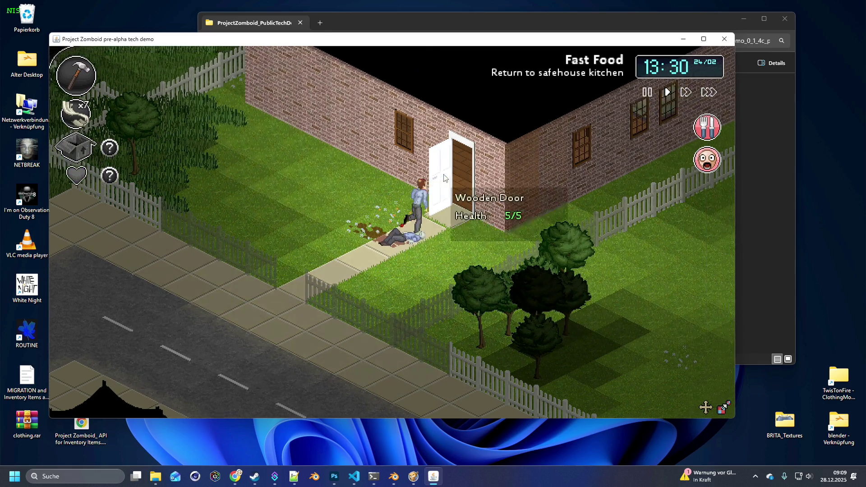
{"action": "key", "text": "w"}
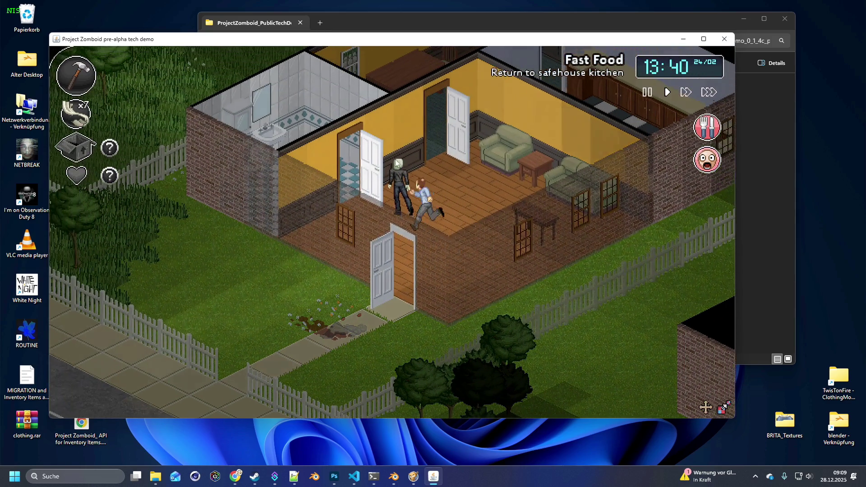
{"action": "left_click", "coordinate": [423, 156]}
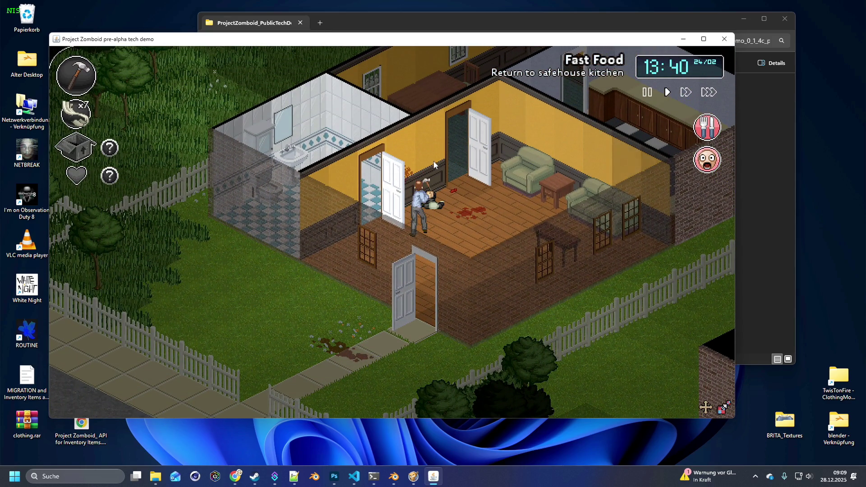
{"action": "key", "text": "d"}
Step: Apply a bandage from the quick slot to the injured right shin
{"action": "left_click", "coordinate": [82, 176]}
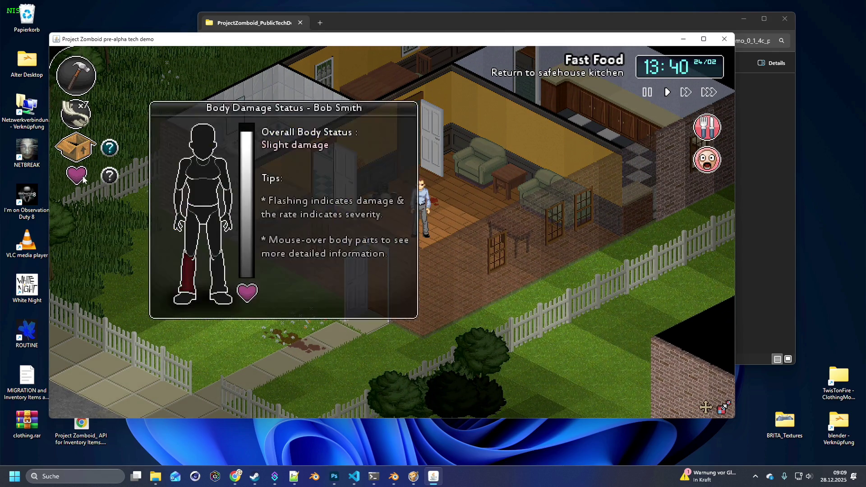
{"action": "left_click", "coordinate": [75, 114]}
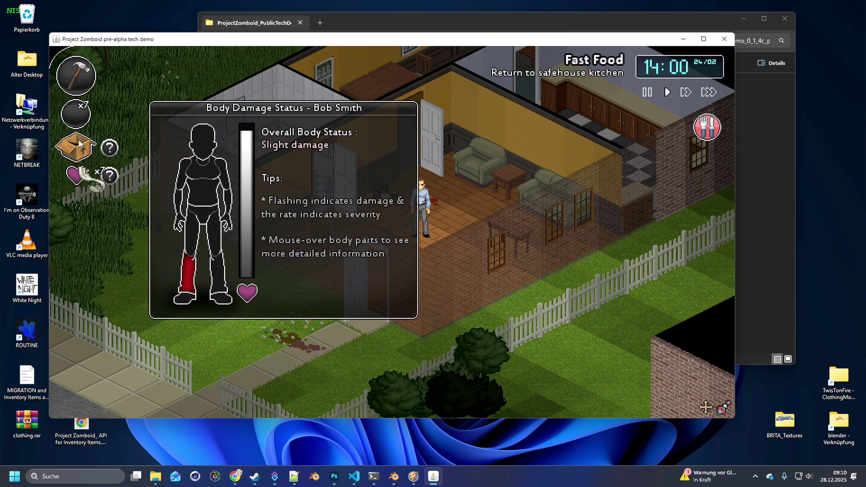
{"action": "left_click", "coordinate": [180, 267]}
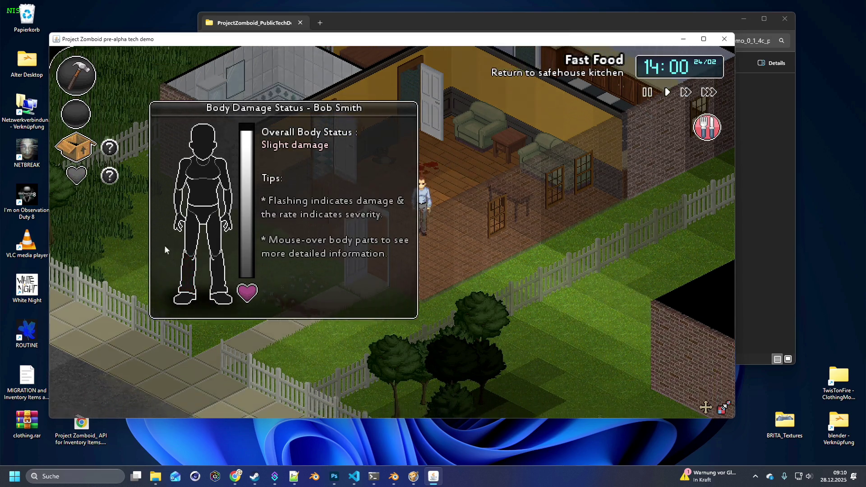
Step: Walk back up the path into the house and nail wood planks across the door
{"action": "key", "text": "s"}
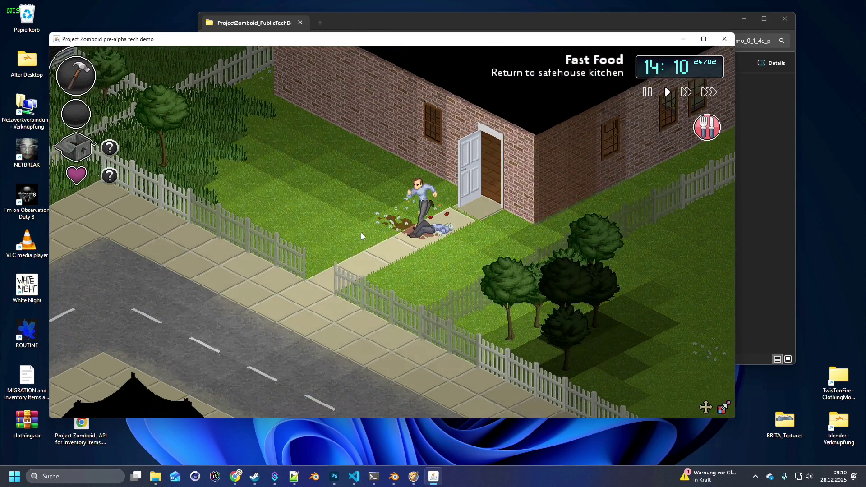
{"action": "key", "text": "w"}
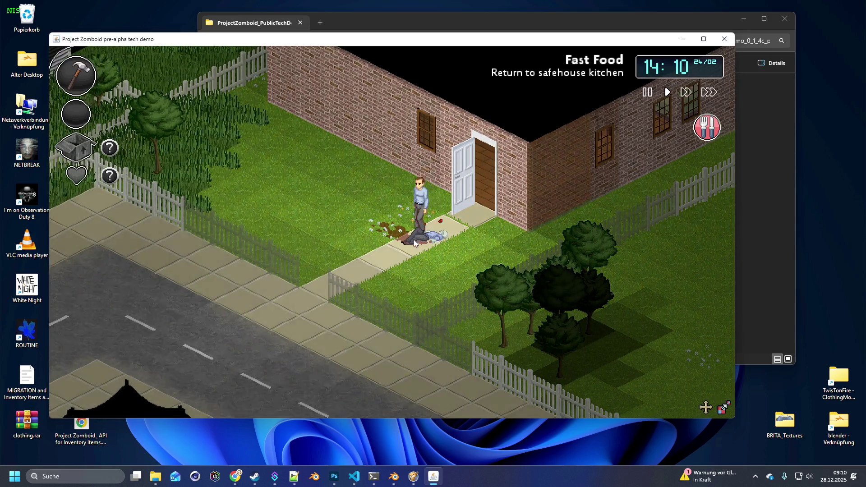
{"action": "key", "text": "a"}
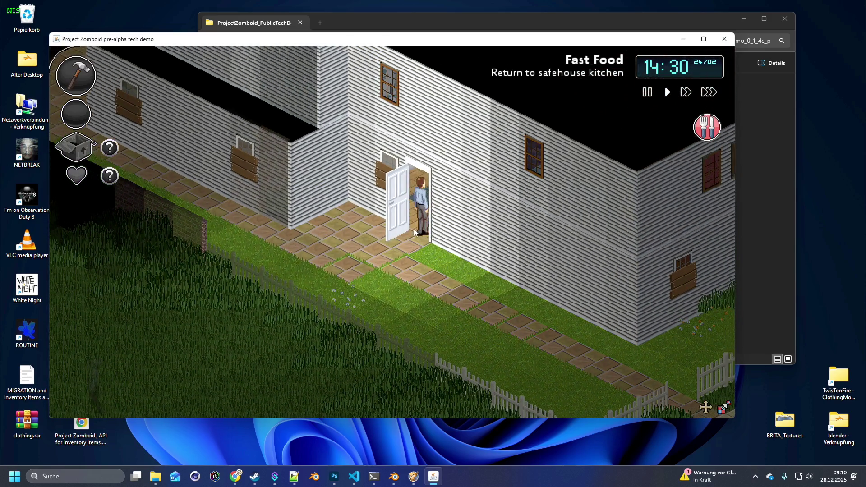
{"action": "left_click", "coordinate": [408, 231]}
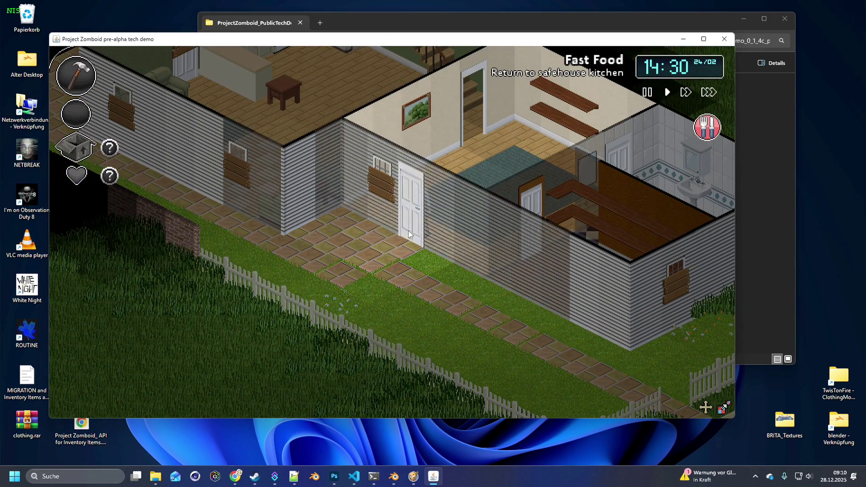
{"action": "left_click", "coordinate": [76, 147]}
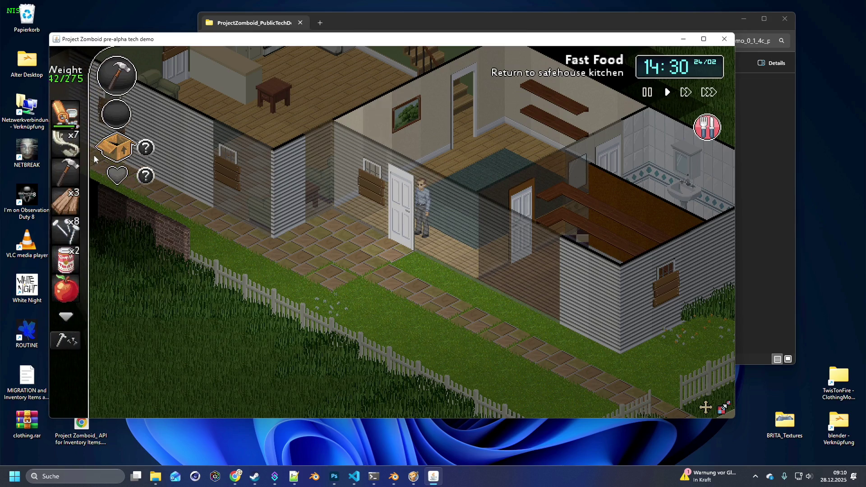
{"action": "left_click_drag", "start_coordinate": [75, 201], "coordinate": [370, 225]}
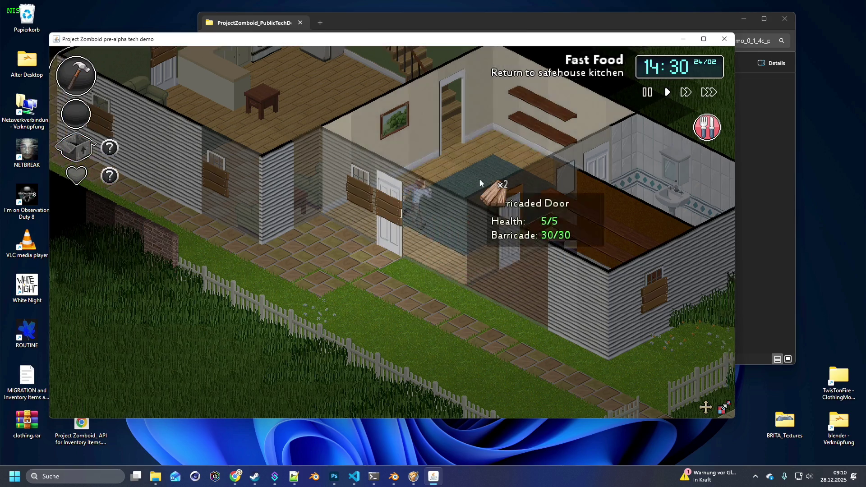
Step: Walk past the stairs into the kitchen, past the fridge to the stove
{"action": "key", "text": "w"}
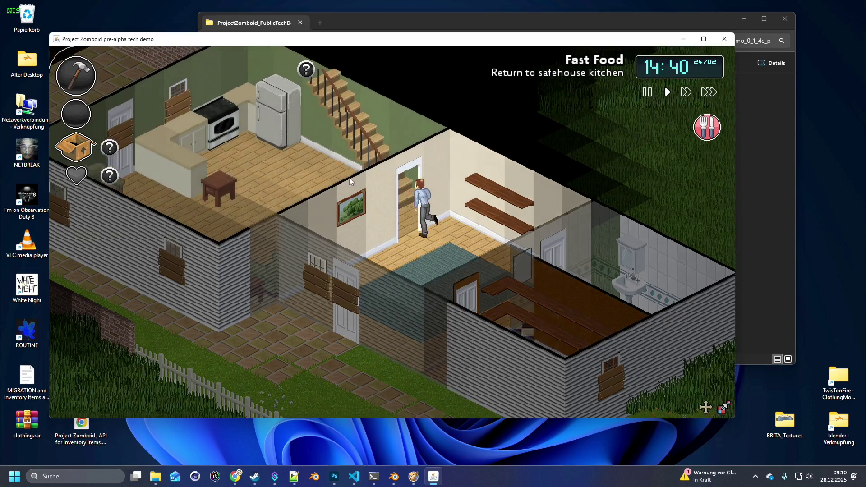
{"action": "key", "text": "a"}
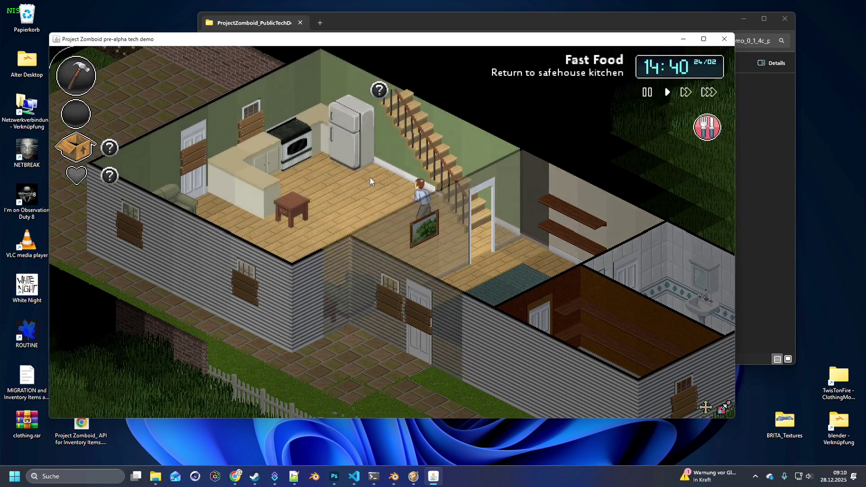
{"action": "key", "text": "a"}
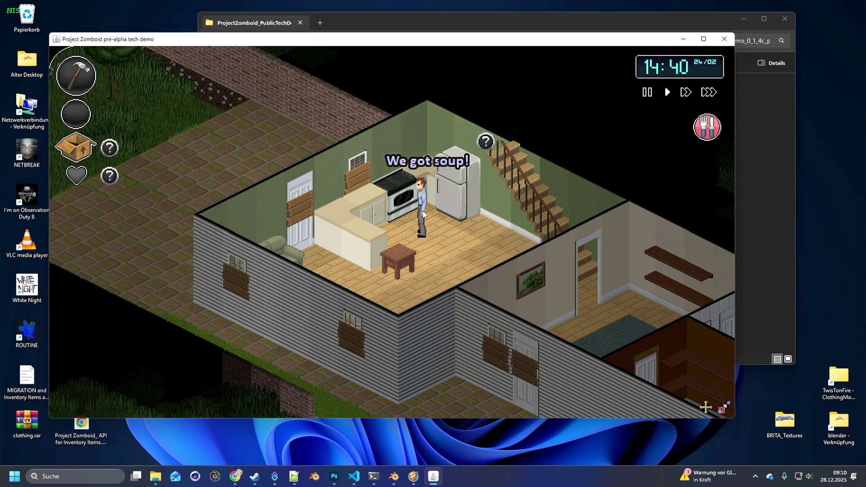
{"action": "key", "text": "a"}
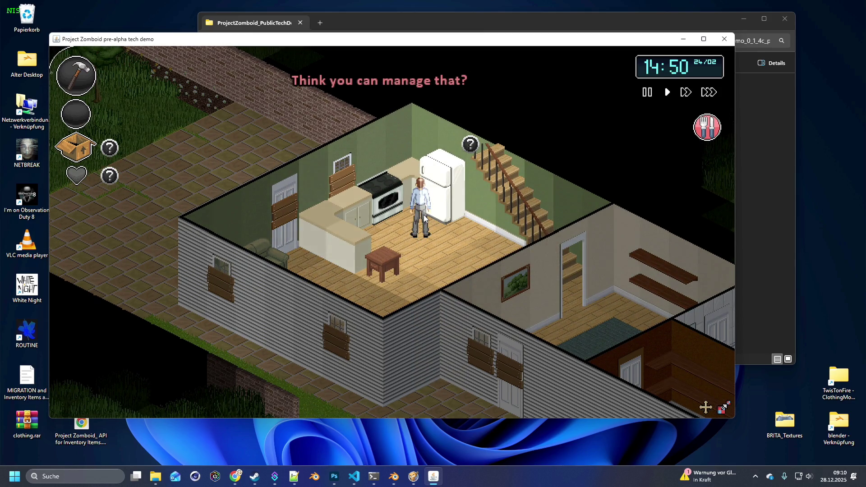
Step: Check the stove, fridge and counter, taking the can opener and cooking pot into the inventory
{"action": "left_click", "coordinate": [399, 196]}
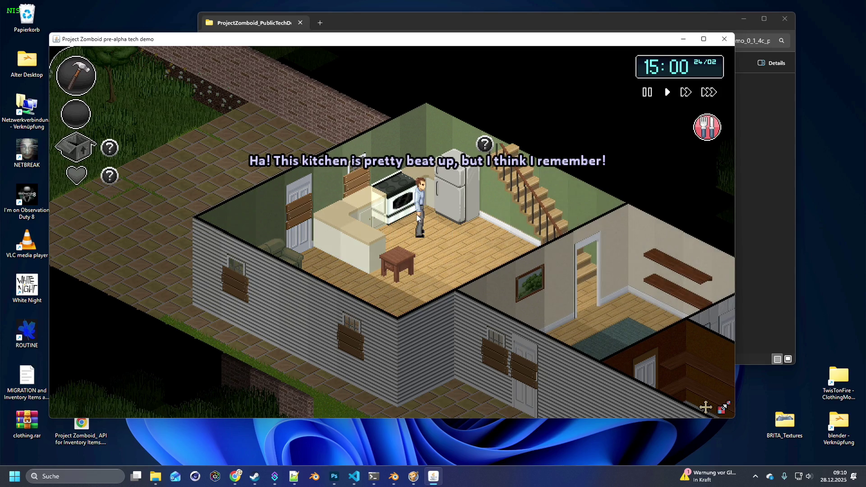
{"action": "left_click", "coordinate": [453, 197]}
{"action": "left_click", "coordinate": [372, 208]}
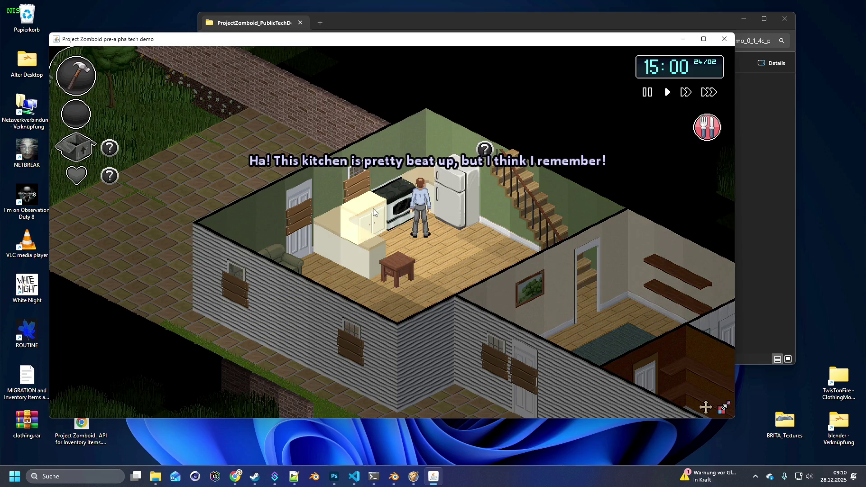
{"action": "left_click", "coordinate": [370, 242]}
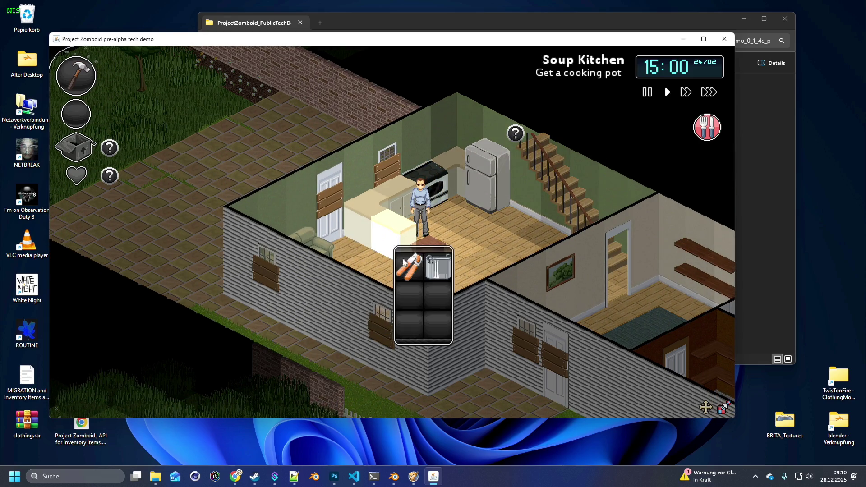
{"action": "left_click_drag", "start_coordinate": [408, 267], "coordinate": [216, 122]}
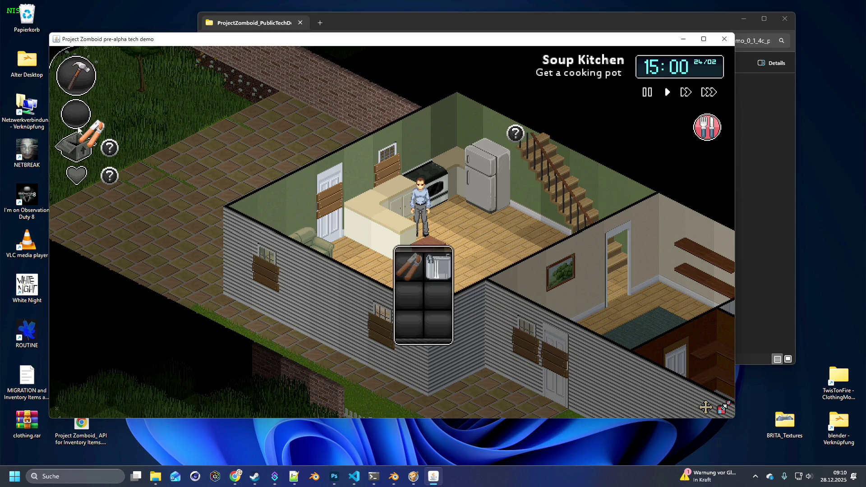
{"action": "left_click_drag", "start_coordinate": [78, 130], "coordinate": [77, 143]}
{"action": "left_click_drag", "start_coordinate": [413, 264], "coordinate": [76, 147]}
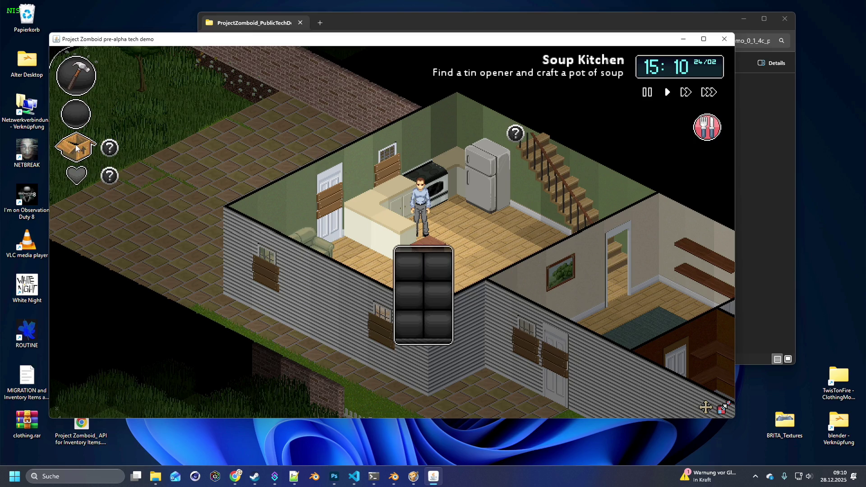
{"action": "left_click", "coordinate": [75, 147]}
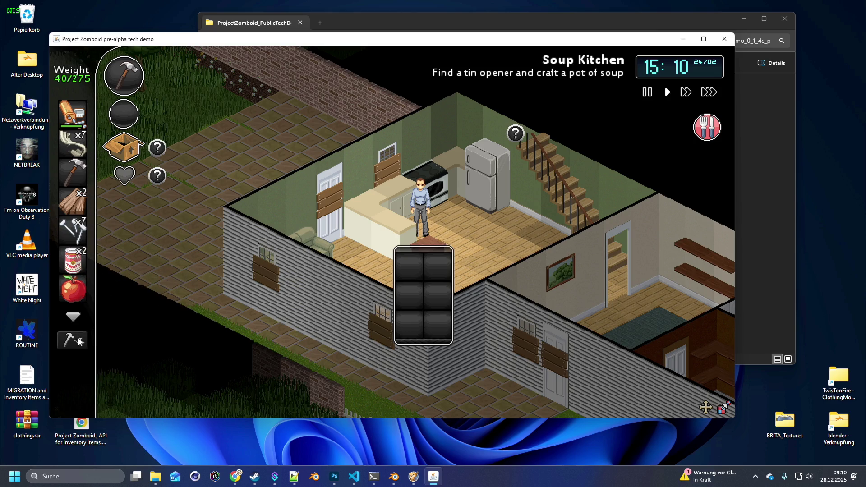
Step: Craft a Pot of Soup from the cooking pot, can opener and canned soup
{"action": "left_click", "coordinate": [79, 342]}
{"action": "left_click_drag", "start_coordinate": [72, 262], "coordinate": [148, 309]}
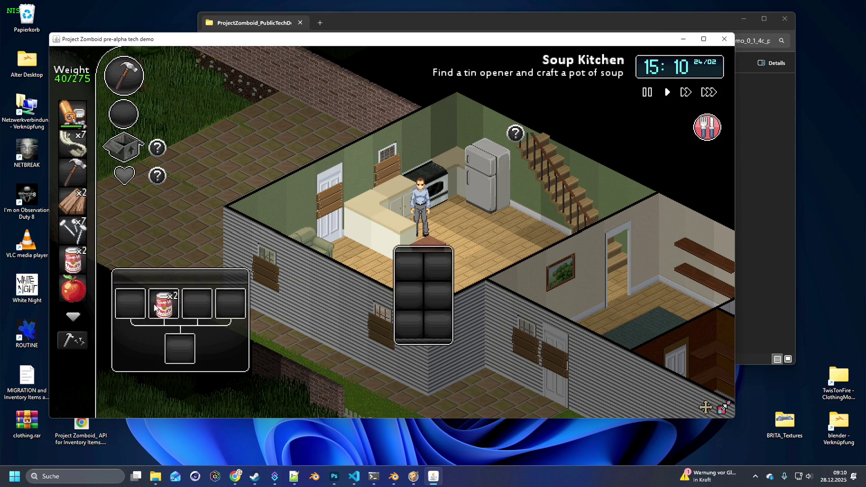
{"action": "scroll", "coordinate": [79, 289], "scroll_direction": "down", "scroll_amount": 2}
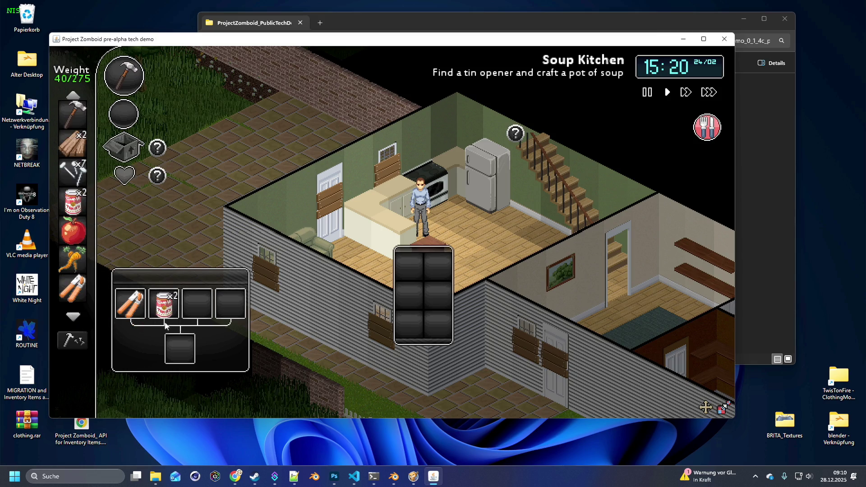
{"action": "left_click_drag", "start_coordinate": [178, 345], "coordinate": [173, 311]}
{"action": "left_click_drag", "start_coordinate": [86, 282], "coordinate": [141, 301]}
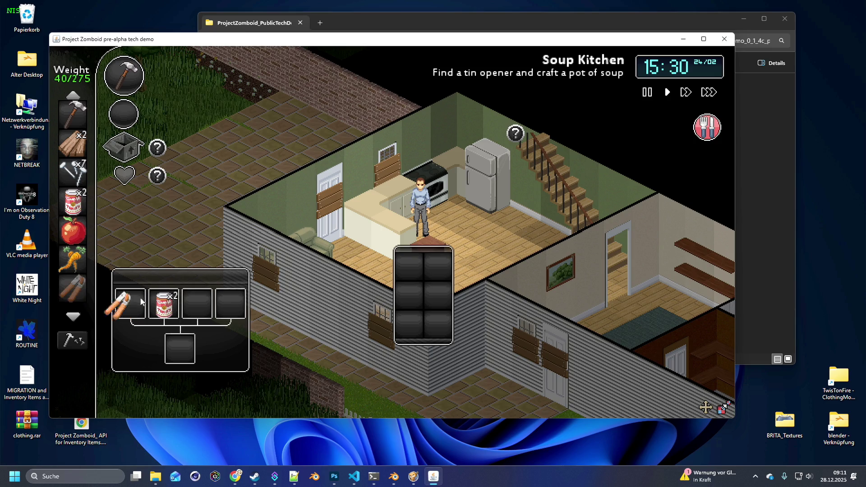
{"action": "mouse_move", "coordinate": [86, 296]}
{"action": "left_mouse_down"}
{"action": "mouse_move", "coordinate": [75, 210]}
{"action": "mouse_move", "coordinate": [154, 224]}
{"action": "mouse_move", "coordinate": [88, 220]}
{"action": "mouse_move", "coordinate": [84, 229]}
{"action": "mouse_move", "coordinate": [82, 289]}
{"action": "mouse_move", "coordinate": [132, 302]}
{"action": "left_mouse_up"}
{"action": "left_click_drag", "start_coordinate": [83, 262], "coordinate": [175, 307]}
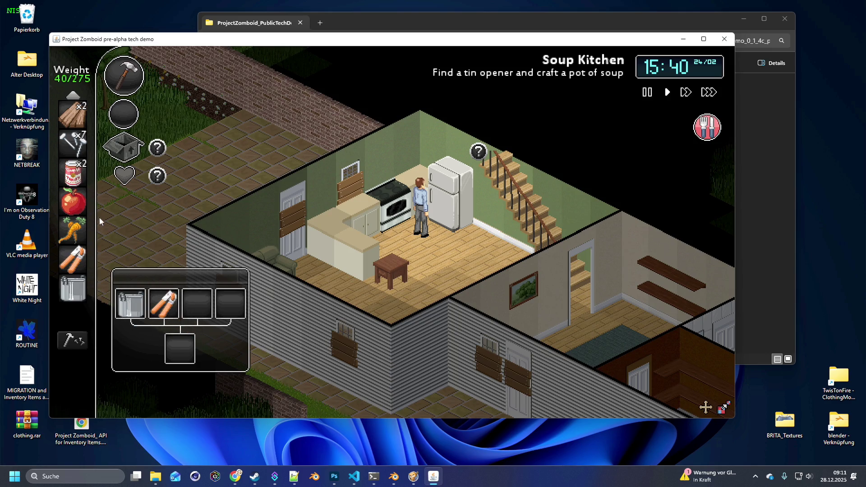
{"action": "left_click_drag", "start_coordinate": [75, 176], "coordinate": [186, 309]}
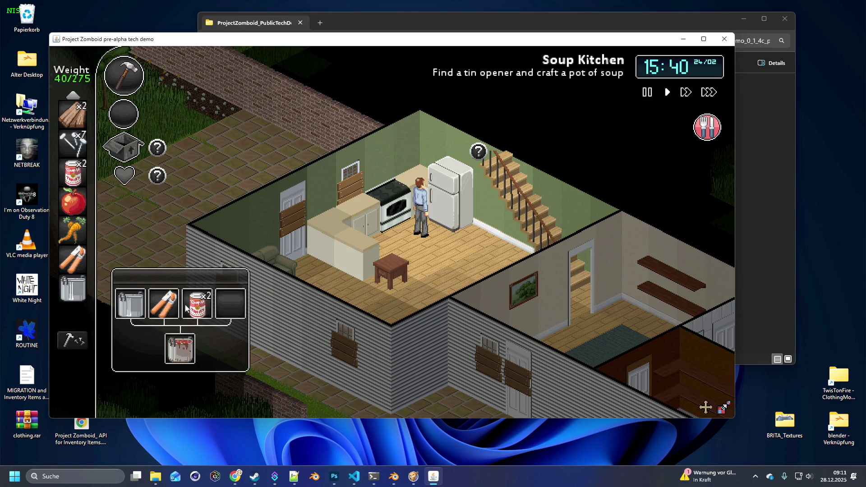
{"action": "left_click", "coordinate": [183, 350]}
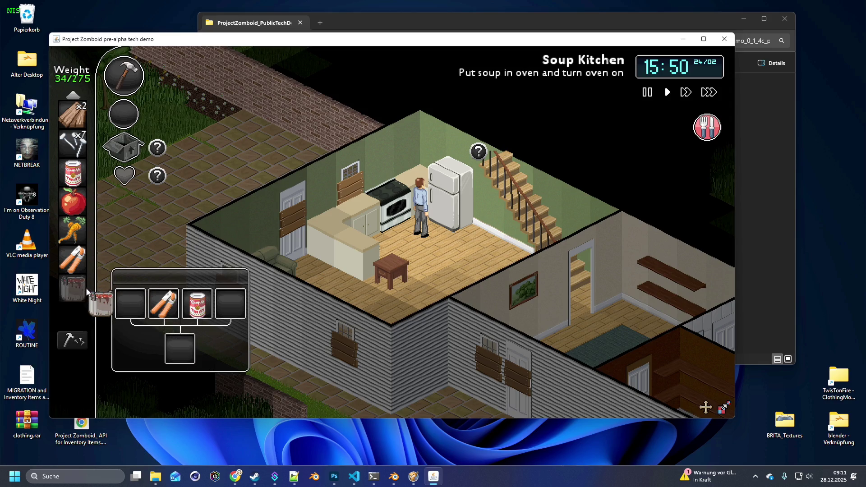
Step: Put the Pot of Soup in the oven and switch the oven On
{"action": "left_click_drag", "start_coordinate": [78, 252], "coordinate": [115, 146]}
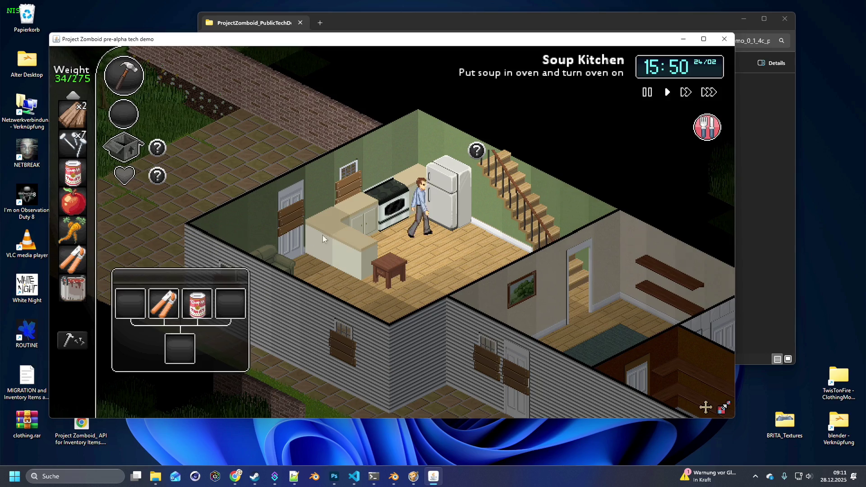
{"action": "left_click", "coordinate": [381, 209]}
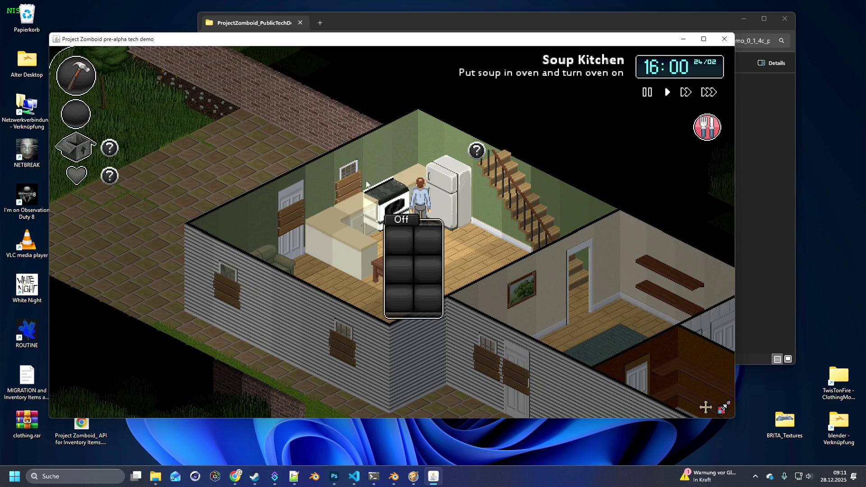
{"action": "mouse_move", "coordinate": [76, 149]}
{"action": "mouse_move", "coordinate": [73, 289]}
{"action": "left_mouse_down"}
{"action": "mouse_move", "coordinate": [298, 266]}
{"action": "mouse_move", "coordinate": [398, 241]}
{"action": "left_mouse_up"}
{"action": "left_click", "coordinate": [403, 221]}
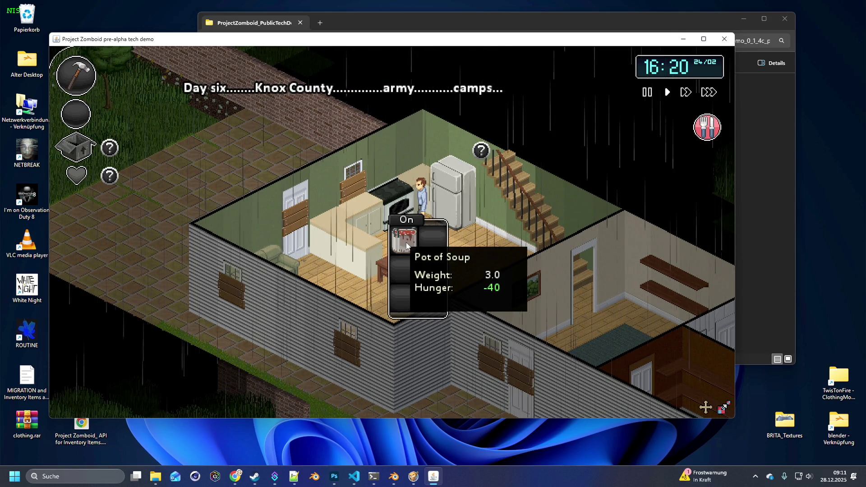
Step: Walk the survivor from the kitchen into the bedroom, check the nightstand, and stop at the injured woman's bedside
{"action": "mouse_move", "coordinate": [405, 242]}
{"action": "left_mouse_down"}
{"action": "mouse_move", "coordinate": [130, 176]}
{"action": "mouse_move", "coordinate": [76, 146]}
{"action": "left_mouse_up"}
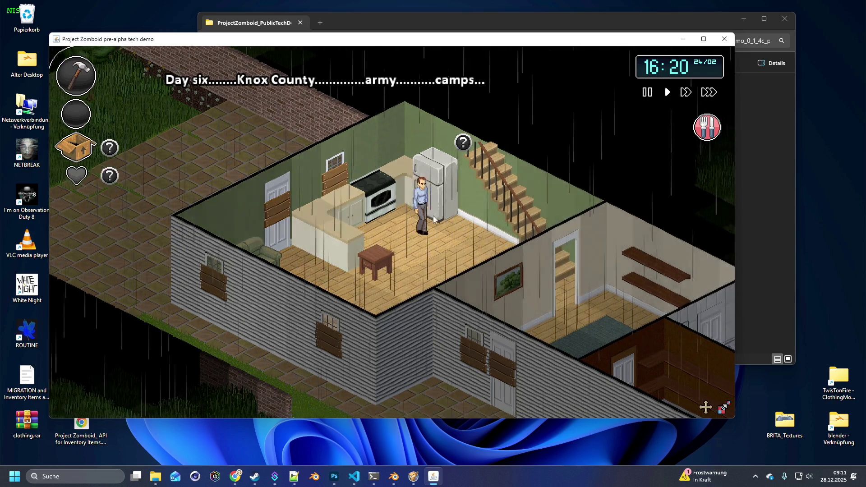
{"action": "left_click", "coordinate": [506, 219]}
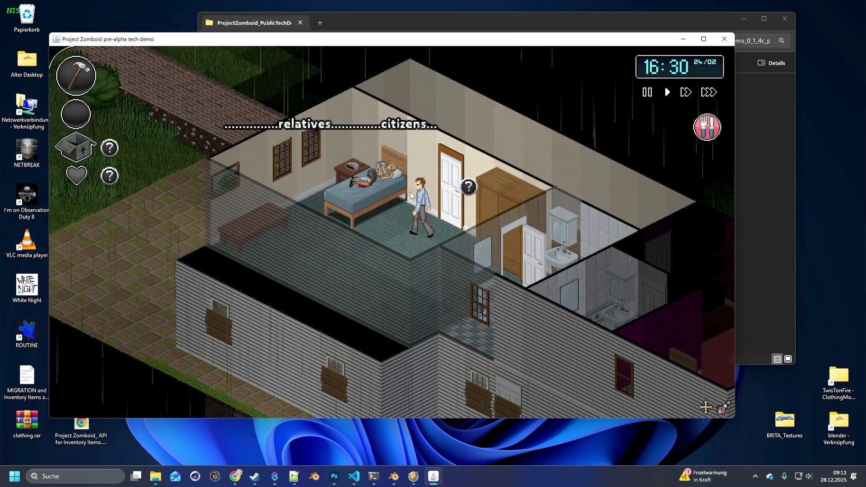
{"action": "left_click", "coordinate": [441, 186]}
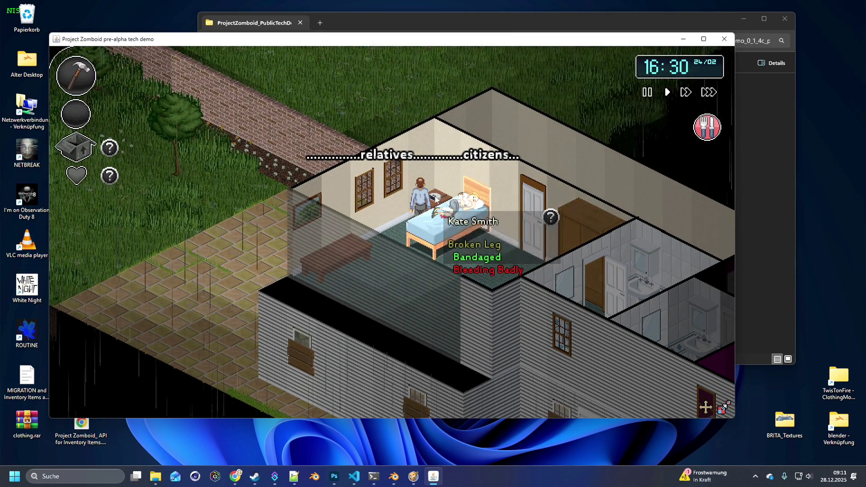
{"action": "left_click", "coordinate": [434, 199]}
{"action": "left_click", "coordinate": [465, 204]}
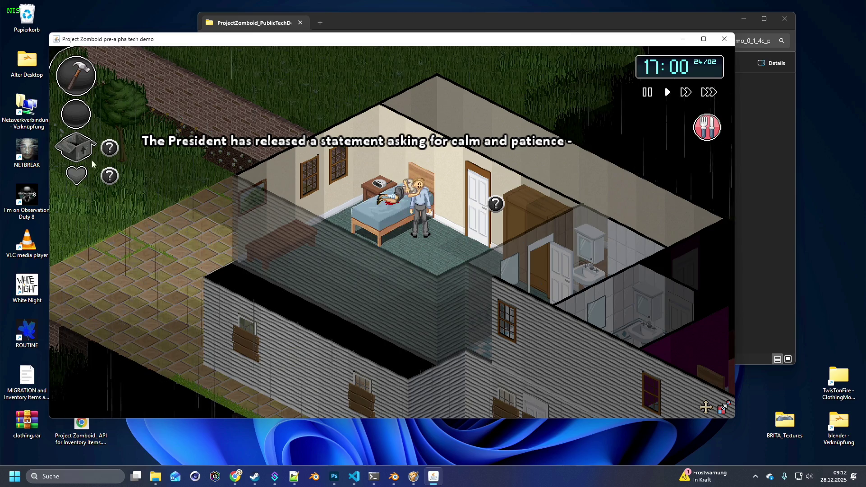
Step: Open and close the survivor's body damage status panel to check it
{"action": "left_click", "coordinate": [77, 180]}
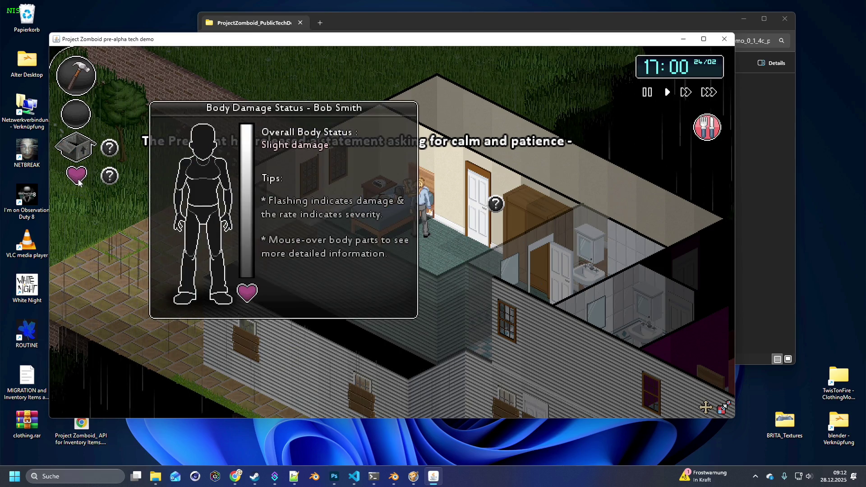
{"action": "left_click", "coordinate": [79, 180]}
{"action": "left_click", "coordinate": [79, 180]}
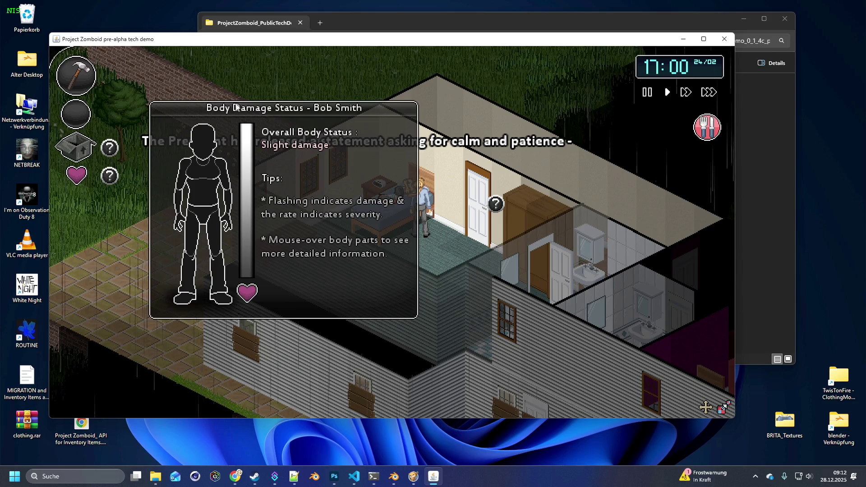
{"action": "left_click", "coordinate": [80, 176]}
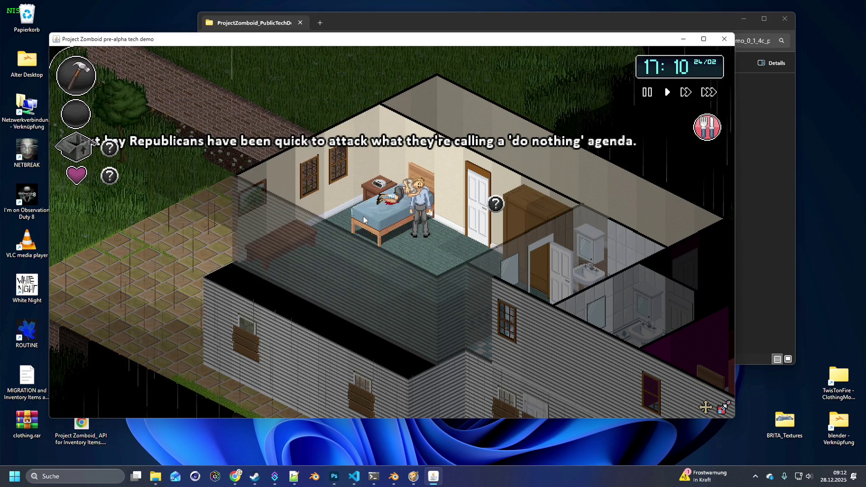
Step: Read and dismiss the Medical panel help tip and the inventory help tip
{"action": "left_click", "coordinate": [112, 178]}
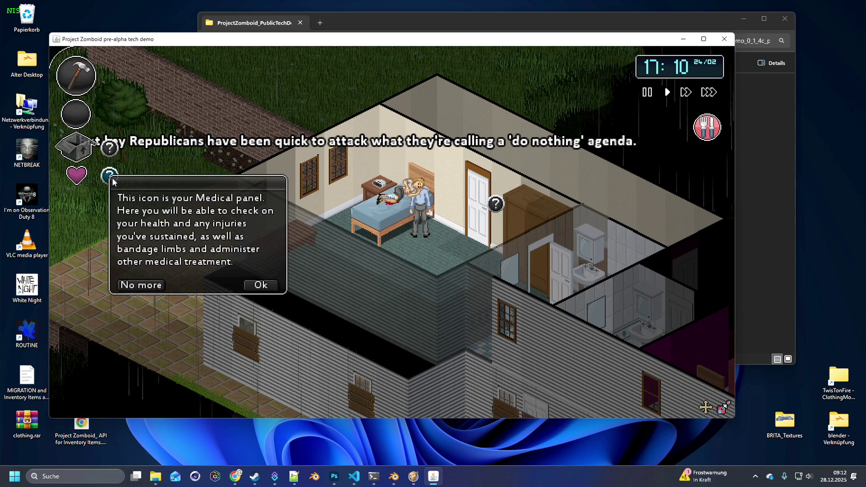
{"action": "left_click", "coordinate": [262, 285]}
{"action": "left_click", "coordinate": [112, 153]}
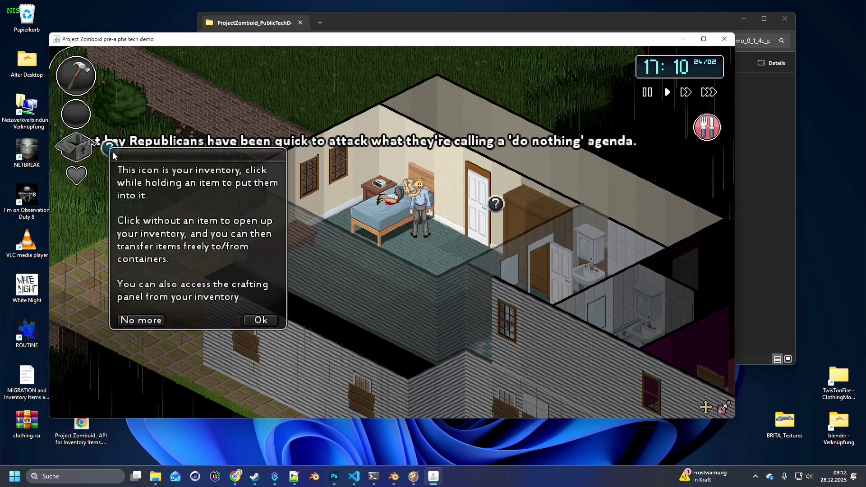
{"action": "left_click", "coordinate": [258, 319]}
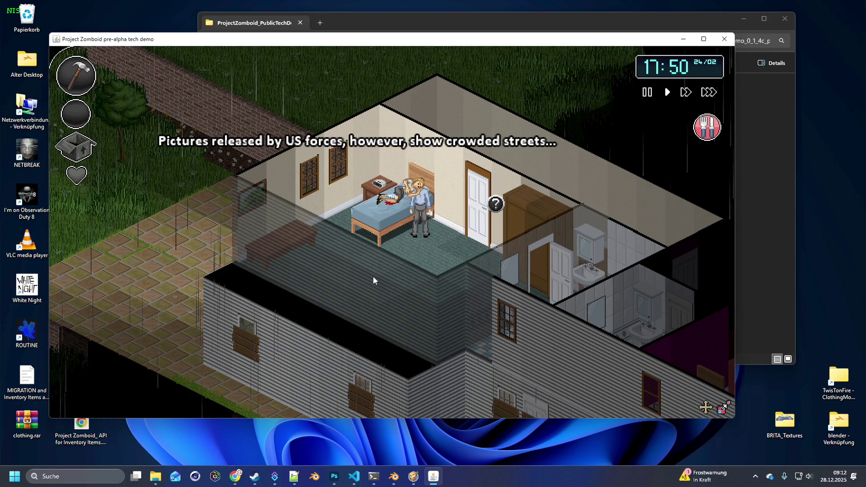
Step: Walk around the bedroom with WASD, then read and dismiss the wardrobe-searching tip
{"action": "key", "text": "d"}
{"action": "key", "text": "w"}
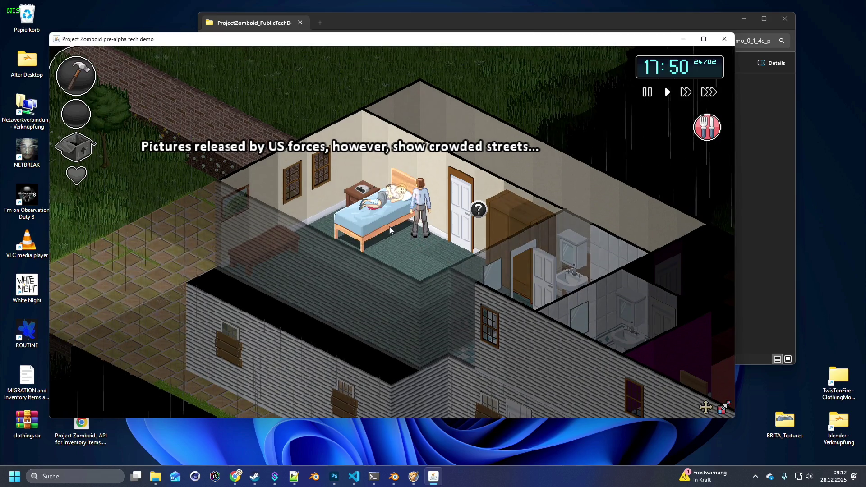
{"action": "key", "text": "s"}
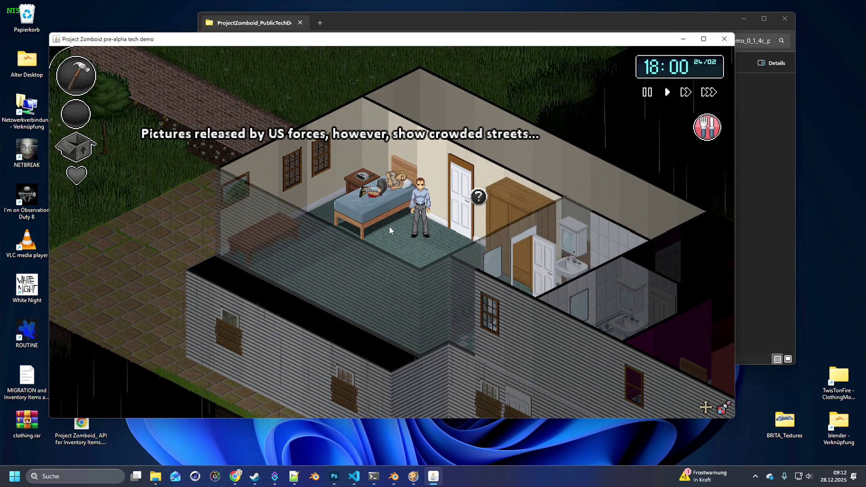
{"action": "key", "text": "w"}
{"action": "key", "text": "a"}
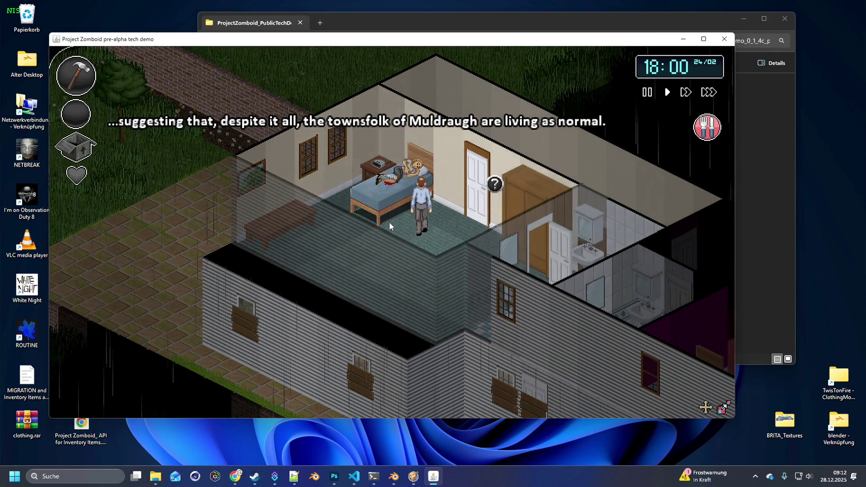
{"action": "key", "text": "w"}
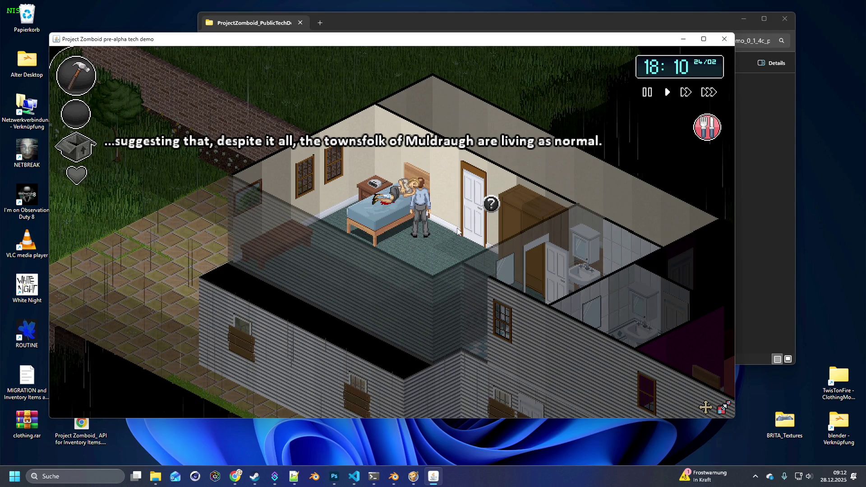
{"action": "key", "text": "s"}
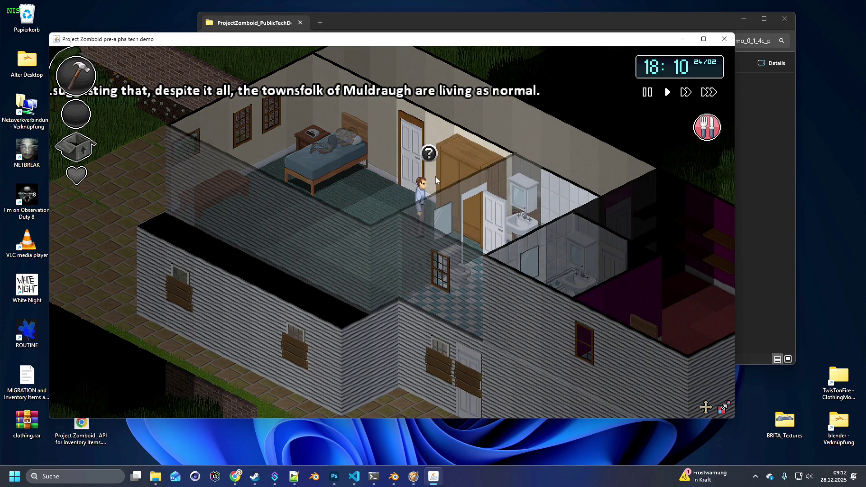
{"action": "left_click", "coordinate": [430, 155]}
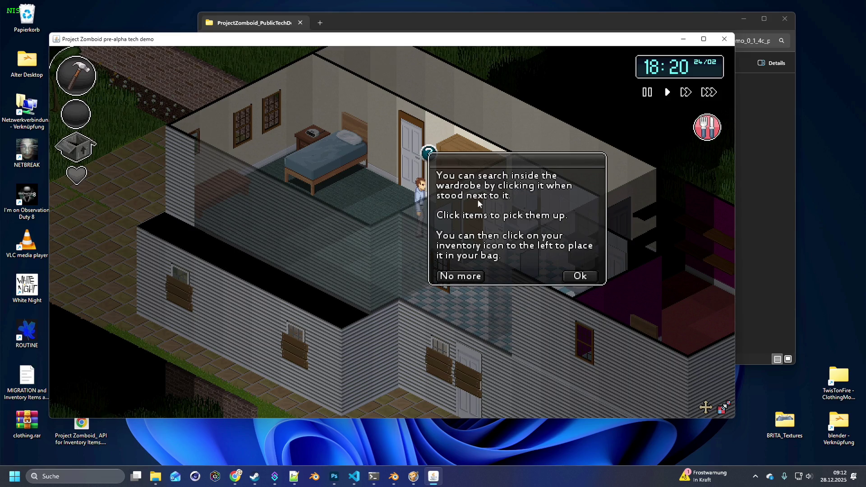
{"action": "left_click", "coordinate": [576, 276]}
Step: Walk the survivor out the bedroom door and down the stairs toward the kitchen until the death screen
{"action": "key", "text": "w"}
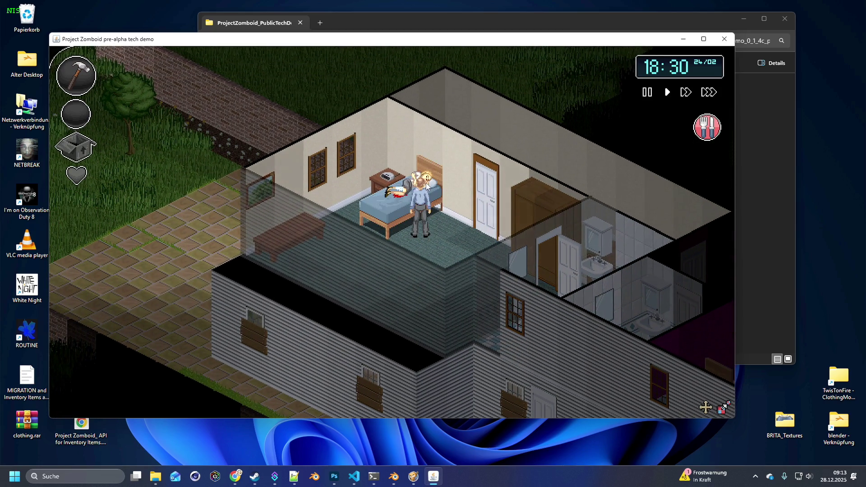
{"action": "mouse_move", "coordinate": [424, 184]}
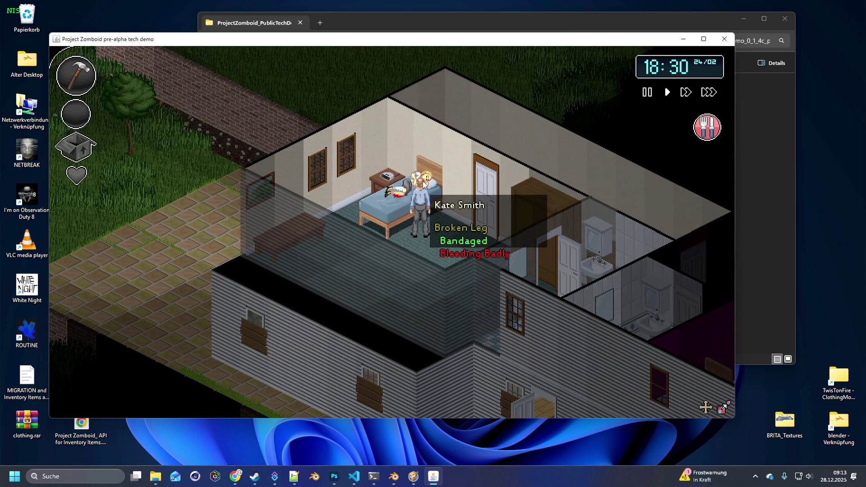
{"action": "key", "text": "d"}
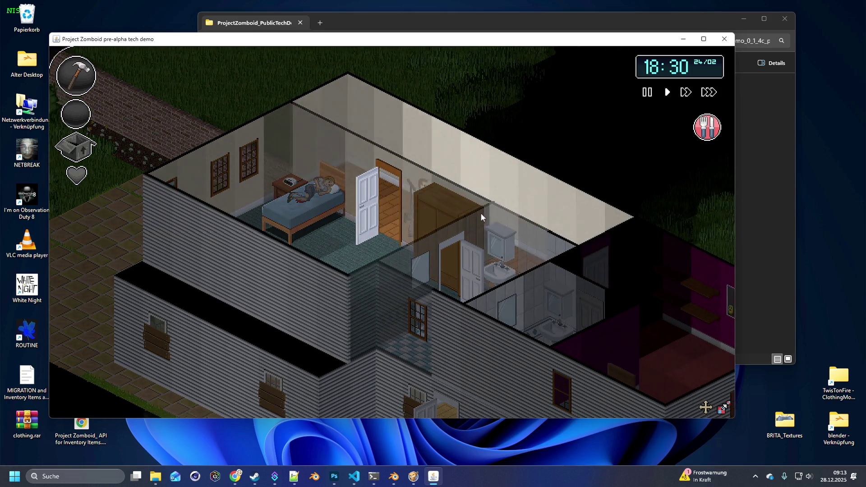
{"action": "key", "text": "d"}
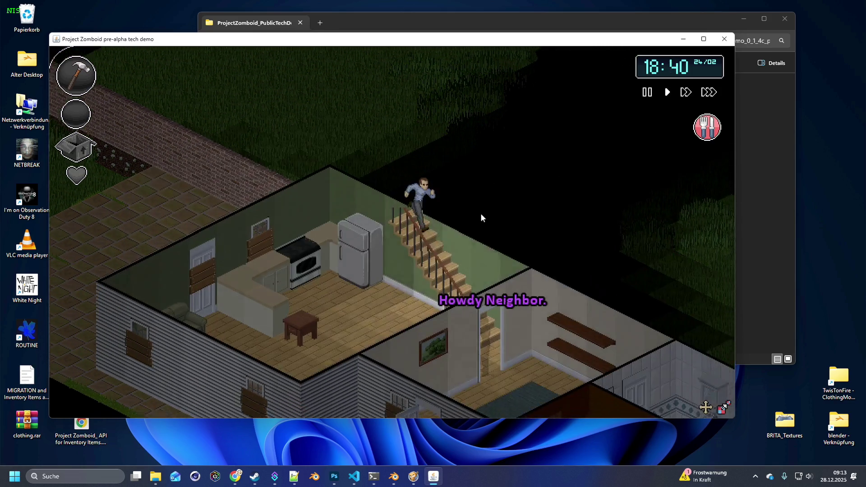
{"action": "key", "text": "d"}
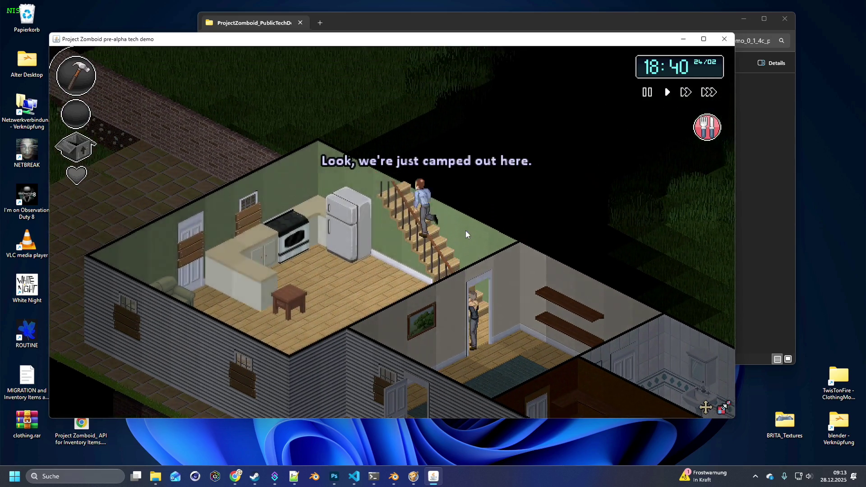
{"action": "key", "text": "a"}
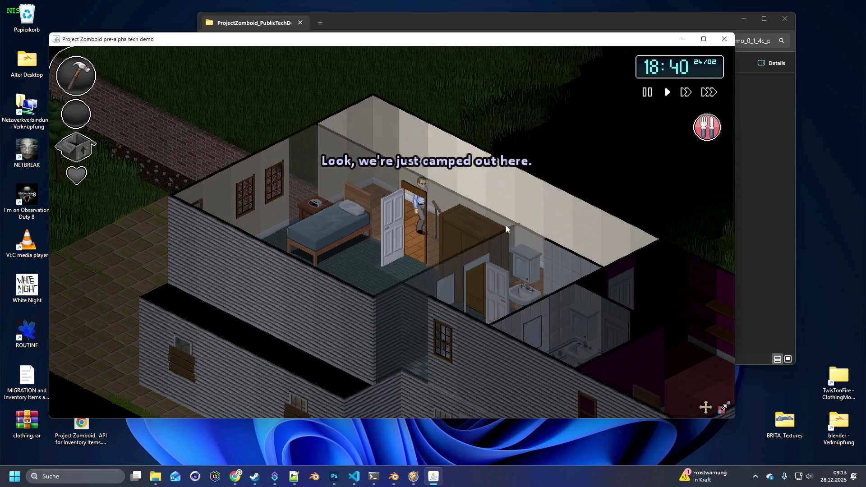
{"action": "key", "text": "d"}
{"action": "key", "text": "w"}
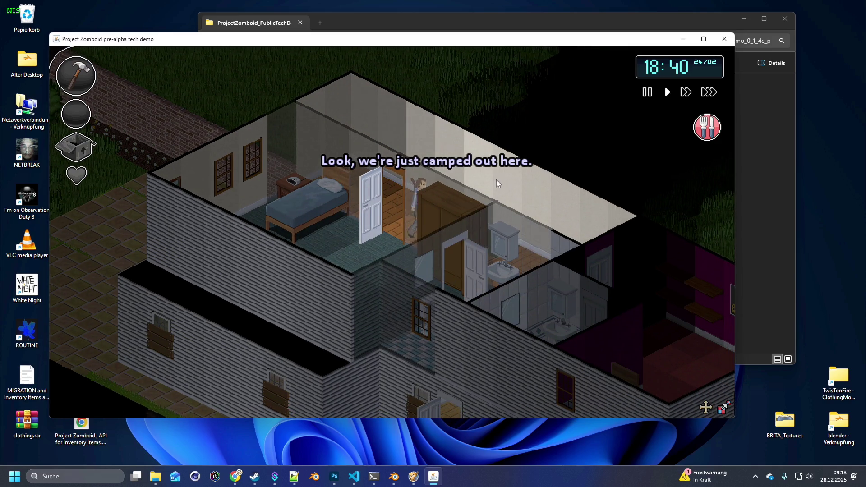
{"action": "key", "text": "w"}
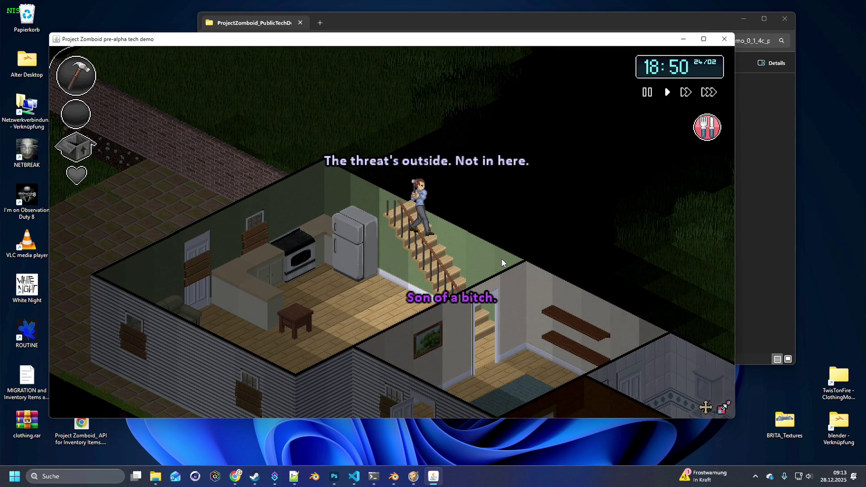
{"action": "key", "text": "s"}
{"action": "key", "text": "s"}
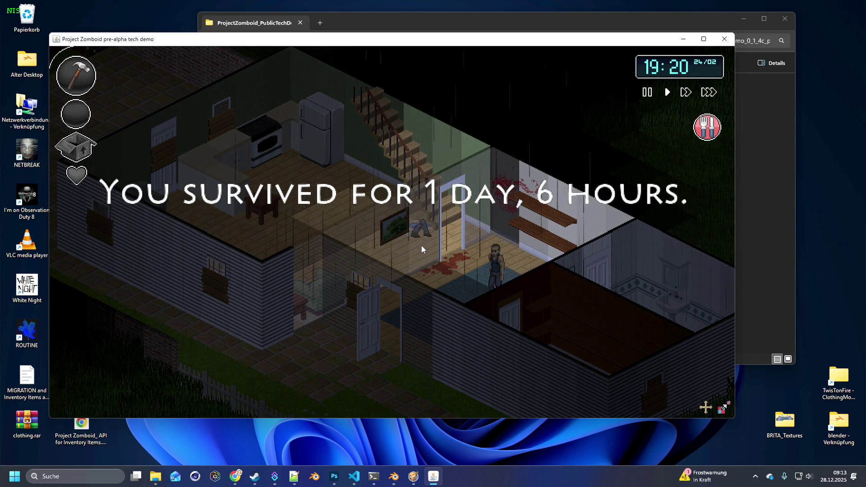
Step: Bring the ALLSHOES Blender window forward and set the first shirt's rotation mode to XYZ Euler
{"action": "mouse_move", "coordinate": [394, 474]}
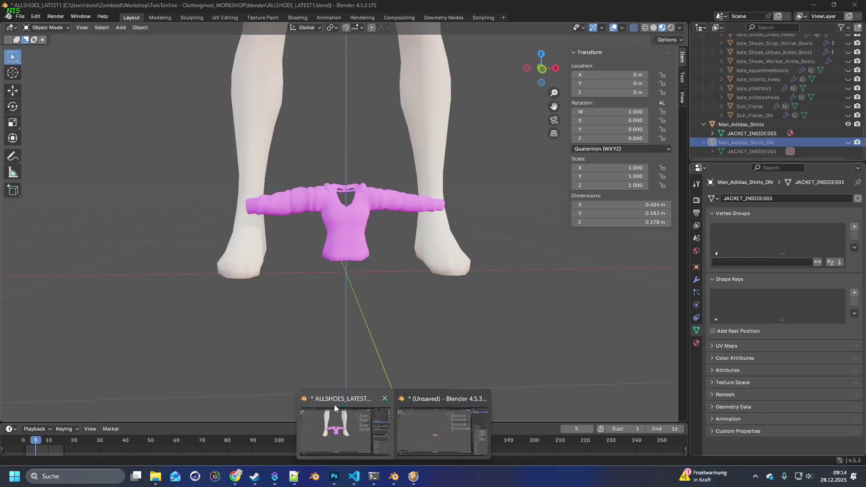
{"action": "left_click", "coordinate": [335, 405]}
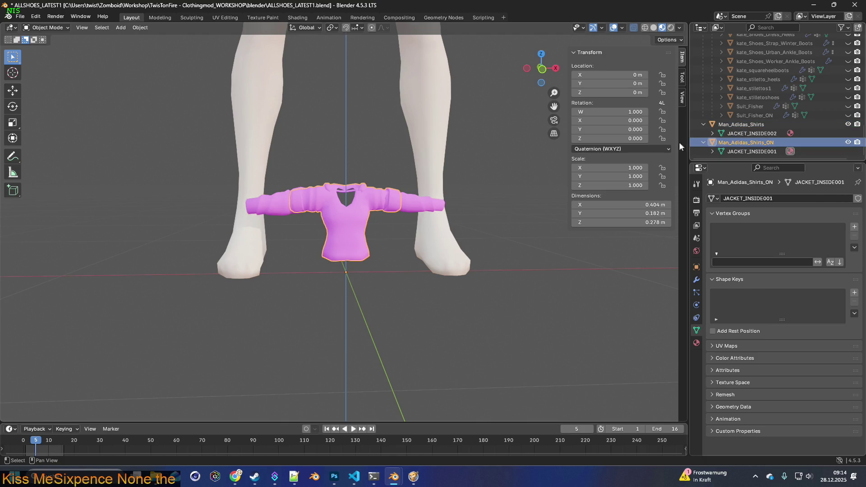
{"action": "left_click", "coordinate": [611, 150]}
{"action": "left_click", "coordinate": [605, 183]}
Step: Set Man_Adidas_Shirts rotation mode to XYZ Euler too, then zoom out to the whole figure
{"action": "left_click", "coordinate": [748, 127]}
{"action": "left_click", "coordinate": [611, 140]}
{"action": "left_click", "coordinate": [604, 181]}
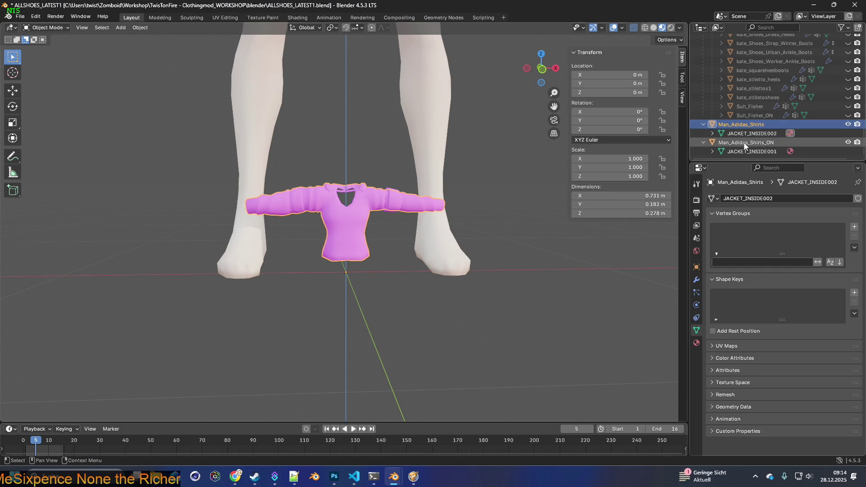
{"action": "mouse_move", "coordinate": [538, 176]}
{"action": "middle_mouse_down"}
{"action": "mouse_move", "coordinate": [431, 176]}
{"action": "mouse_move", "coordinate": [468, 173]}
{"action": "mouse_move", "coordinate": [451, 205]}
{"action": "mouse_move", "coordinate": [410, 205]}
{"action": "middle_mouse_up"}
{"action": "scroll", "coordinate": [455, 178], "scroll_direction": "down", "scroll_amount": 5}
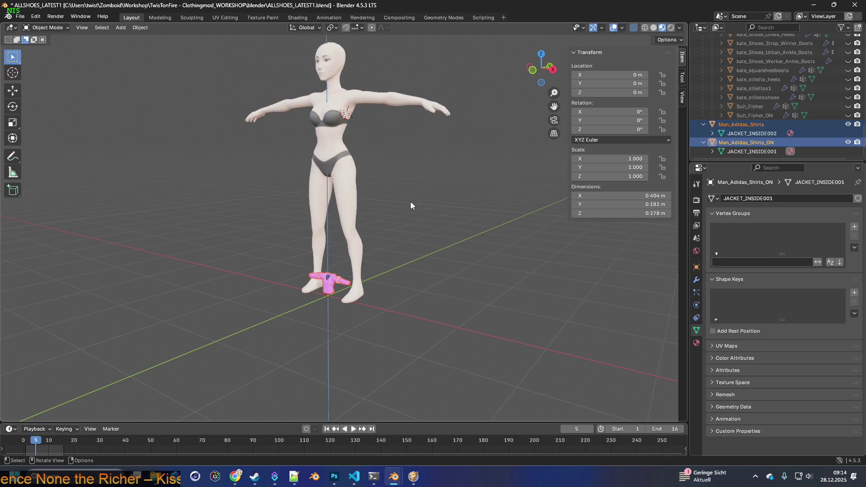
Step: Raise the shirt along Z from the feet up to chest height
{"action": "key", "text": "g"}
{"action": "key", "text": "z"}
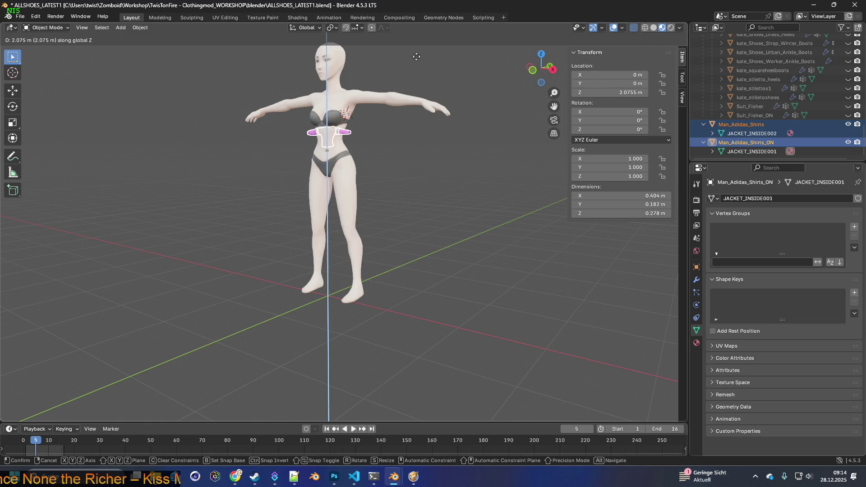
{"action": "left_click", "coordinate": [416, 57]}
{"action": "mouse_move", "coordinate": [400, 148]}
{"action": "middle_mouse_down"}
{"action": "mouse_move", "coordinate": [409, 144]}
{"action": "mouse_move", "coordinate": [434, 205]}
{"action": "mouse_move", "coordinate": [443, 202]}
{"action": "mouse_move", "coordinate": [424, 191]}
{"action": "middle_mouse_up"}
{"action": "scroll", "coordinate": [409, 144], "scroll_direction": "up", "scroll_amount": 3}
Step: Scale the shirt up in two passes to 3.414 so it fits the torso
{"action": "key", "text": "s"}
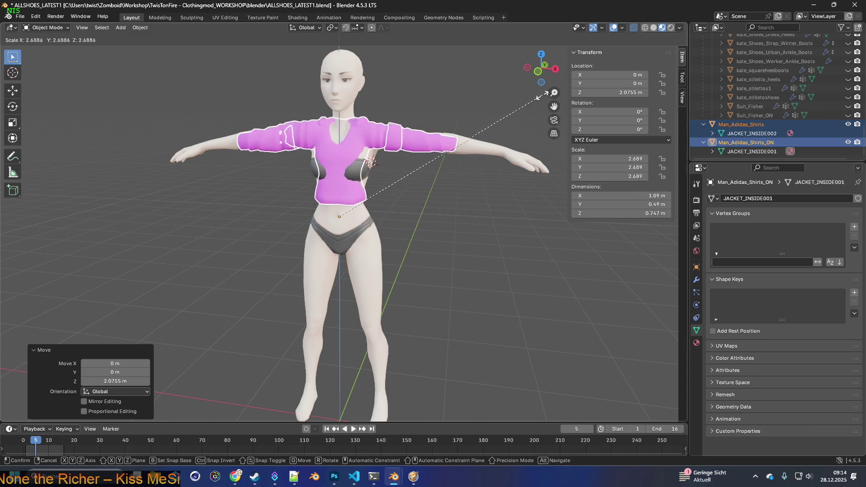
{"action": "left_click", "coordinate": [552, 83]}
{"action": "mouse_move", "coordinate": [478, 165]}
{"action": "middle_mouse_down"}
{"action": "mouse_move", "coordinate": [396, 172]}
{"action": "mouse_move", "coordinate": [412, 166]}
{"action": "mouse_move", "coordinate": [357, 161]}
{"action": "mouse_move", "coordinate": [337, 177]}
{"action": "mouse_move", "coordinate": [491, 188]}
{"action": "middle_mouse_up"}
{"action": "key", "text": "s"}
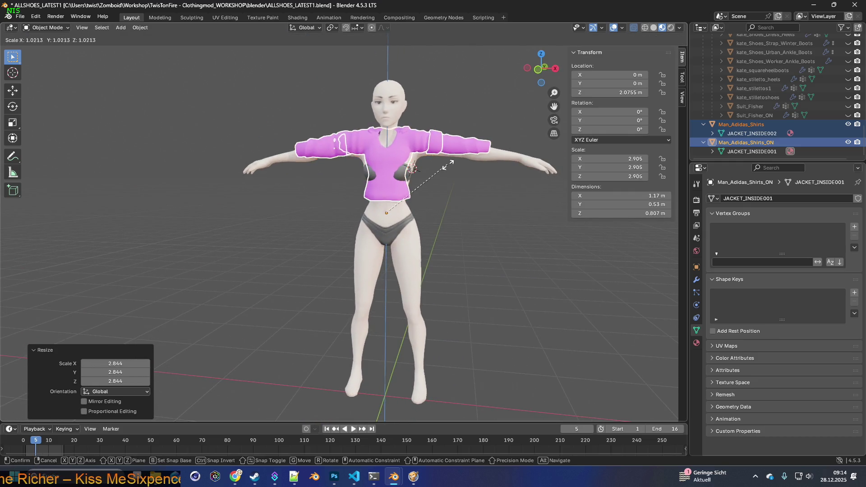
{"action": "left_click", "coordinate": [459, 156]}
{"action": "middle_click_drag", "start_coordinate": [459, 160], "coordinate": [424, 174]}
Step: Lower the shirt onto the torso, nudge it slightly along Y, and switch to wireframe shading
{"action": "key", "text": "g"}
{"action": "key", "text": "z"}
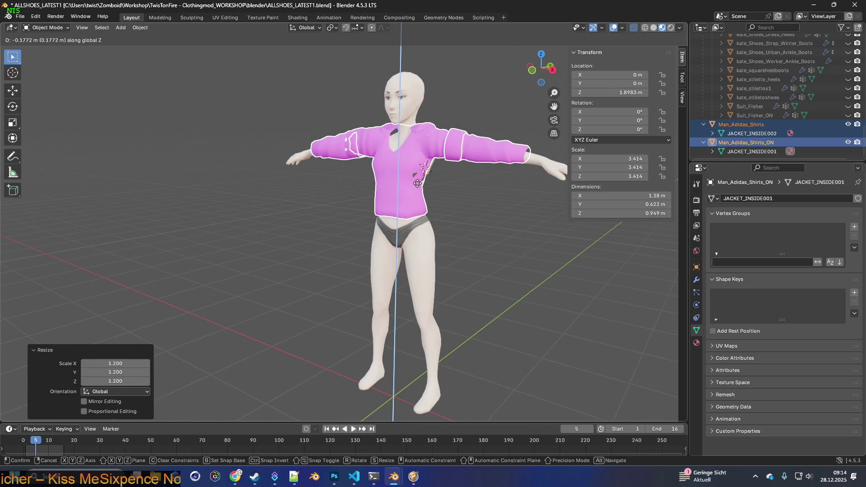
{"action": "left_click", "coordinate": [417, 186]}
{"action": "mouse_move", "coordinate": [418, 185]}
{"action": "middle_mouse_down"}
{"action": "mouse_move", "coordinate": [351, 185]}
{"action": "mouse_move", "coordinate": [386, 168]}
{"action": "mouse_move", "coordinate": [412, 169]}
{"action": "middle_mouse_up"}
{"action": "key", "text": "g"}
{"action": "key", "text": "y"}
{"action": "key", "text": "x"}
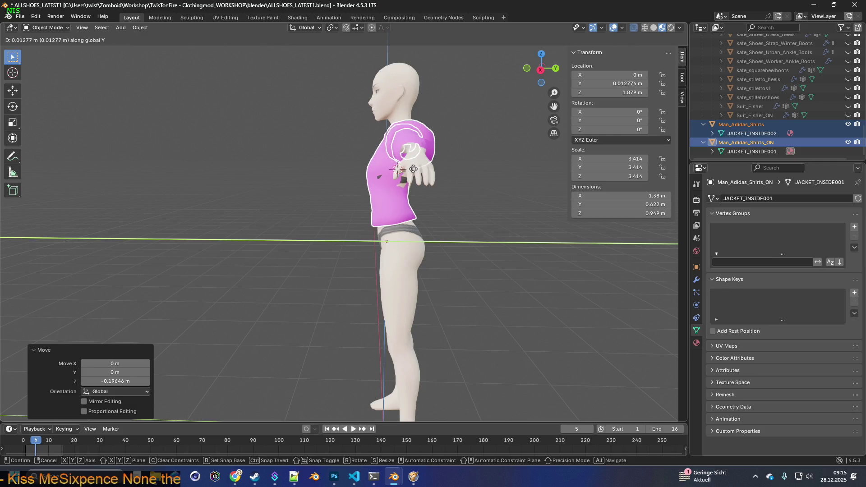
{"action": "left_click", "coordinate": [415, 170]}
{"action": "middle_click_drag", "start_coordinate": [415, 170], "coordinate": [507, 175]}
{"action": "scroll", "coordinate": [431, 170], "scroll_direction": "up", "scroll_amount": 3}
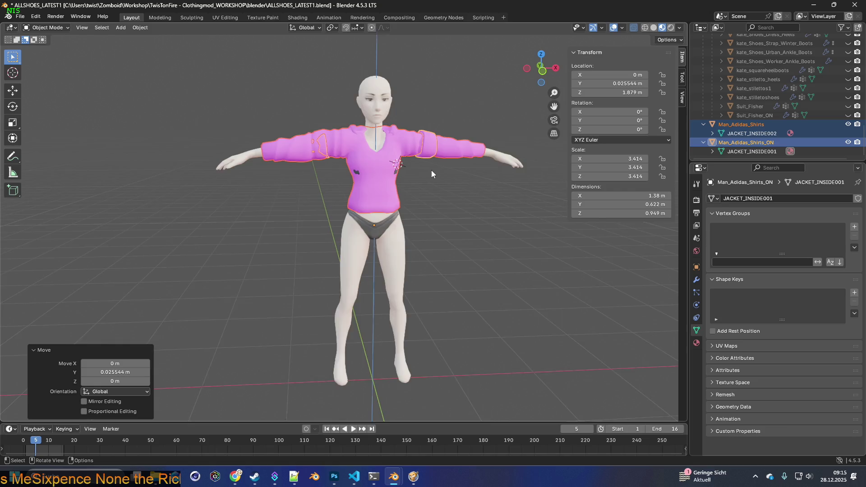
{"action": "left_click", "coordinate": [646, 27]}
{"action": "mouse_move", "coordinate": [456, 104]}
{"action": "middle_mouse_down"}
{"action": "mouse_move", "coordinate": [448, 142]}
{"action": "mouse_move", "coordinate": [405, 232]}
{"action": "mouse_move", "coordinate": [392, 187]}
{"action": "mouse_move", "coordinate": [380, 182]}
{"action": "mouse_move", "coordinate": [402, 159]}
{"action": "mouse_move", "coordinate": [381, 189]}
{"action": "mouse_move", "coordinate": [356, 188]}
{"action": "mouse_move", "coordinate": [420, 182]}
{"action": "middle_mouse_up"}
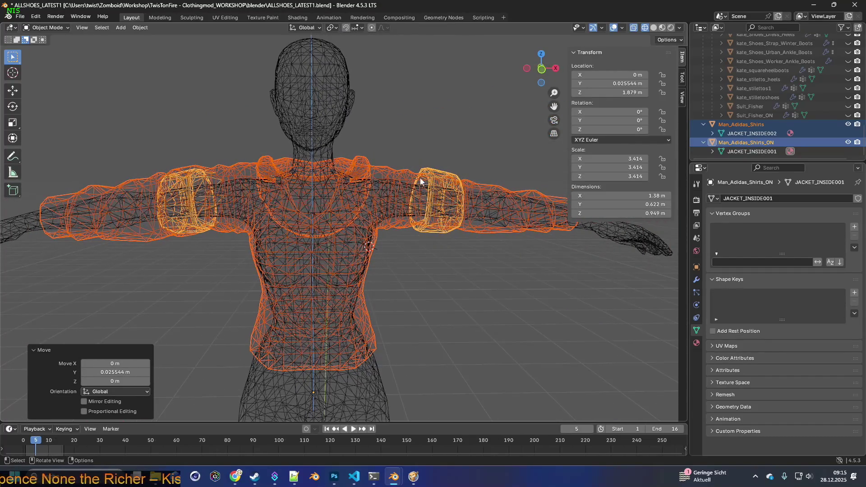
Step: Lower the jacket 0.00465 m to Z 1.8744 m and orbit to a side view
{"action": "key", "text": "g"}
{"action": "key", "text": "z"}
{"action": "mouse_move", "coordinate": [420, 187]}
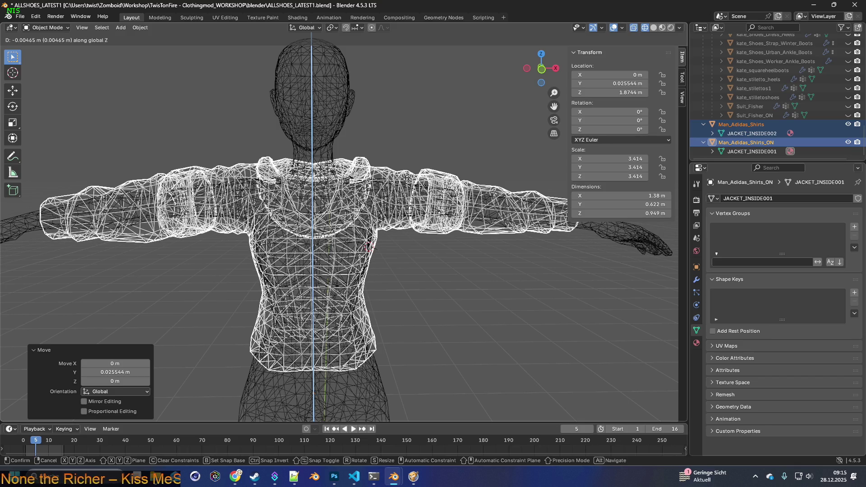
{"action": "left_click", "coordinate": [380, 194]}
{"action": "mouse_move", "coordinate": [380, 194]}
{"action": "middle_mouse_down"}
{"action": "mouse_move", "coordinate": [329, 196]}
{"action": "mouse_move", "coordinate": [387, 202]}
{"action": "mouse_move", "coordinate": [357, 180]}
{"action": "mouse_move", "coordinate": [336, 184]}
{"action": "mouse_move", "coordinate": [363, 184]}
{"action": "mouse_move", "coordinate": [350, 191]}
{"action": "mouse_move", "coordinate": [353, 183]}
{"action": "mouse_move", "coordinate": [308, 187]}
{"action": "mouse_move", "coordinate": [462, 183]}
{"action": "mouse_move", "coordinate": [336, 198]}
{"action": "mouse_move", "coordinate": [356, 188]}
{"action": "mouse_move", "coordinate": [482, 182]}
{"action": "mouse_move", "coordinate": [437, 214]}
{"action": "mouse_move", "coordinate": [448, 190]}
{"action": "mouse_move", "coordinate": [402, 190]}
{"action": "mouse_move", "coordinate": [449, 201]}
{"action": "mouse_move", "coordinate": [405, 201]}
{"action": "mouse_move", "coordinate": [406, 193]}
{"action": "mouse_move", "coordinate": [406, 203]}
{"action": "mouse_move", "coordinate": [448, 188]}
{"action": "mouse_move", "coordinate": [408, 192]}
{"action": "mouse_move", "coordinate": [402, 213]}
{"action": "mouse_move", "coordinate": [400, 197]}
{"action": "mouse_move", "coordinate": [421, 191]}
{"action": "mouse_move", "coordinate": [492, 198]}
{"action": "middle_mouse_up"}
{"action": "middle_click_drag", "start_coordinate": [347, 192], "coordinate": [448, 199]}
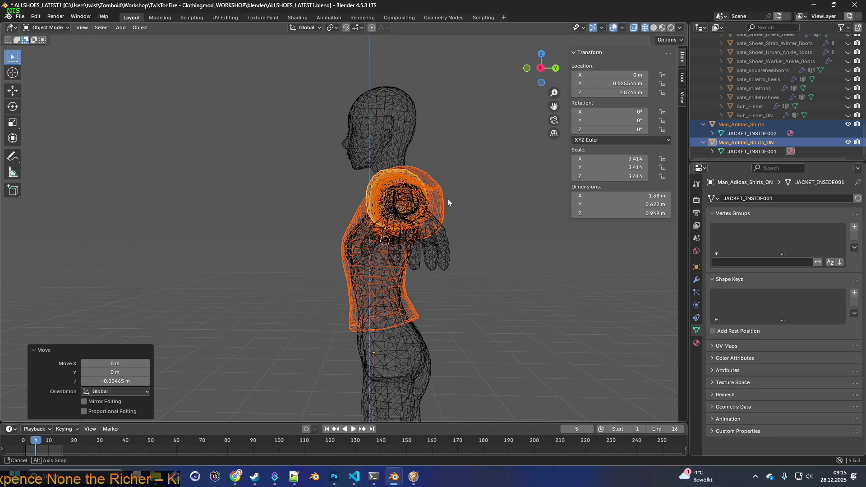
Step: Shift the jacket twice along the Y axis to align it front-to-back with the torso
{"action": "key", "text": "g"}
{"action": "key", "text": "y"}
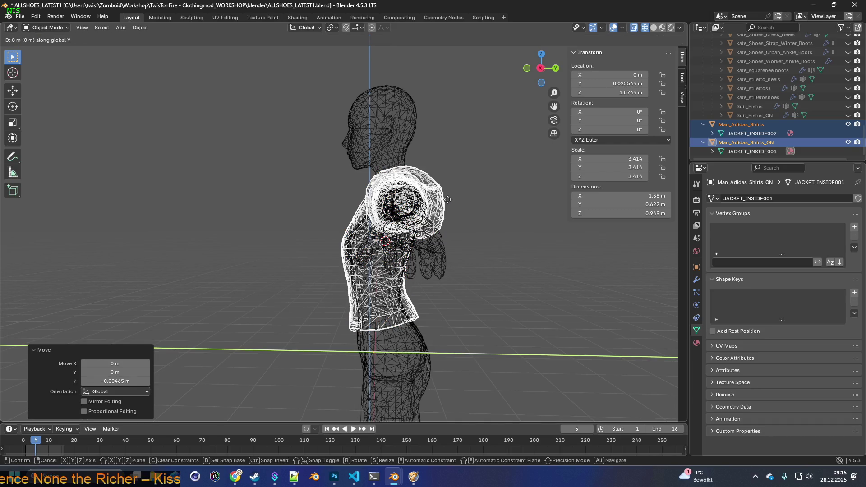
{"action": "left_click", "coordinate": [449, 199]}
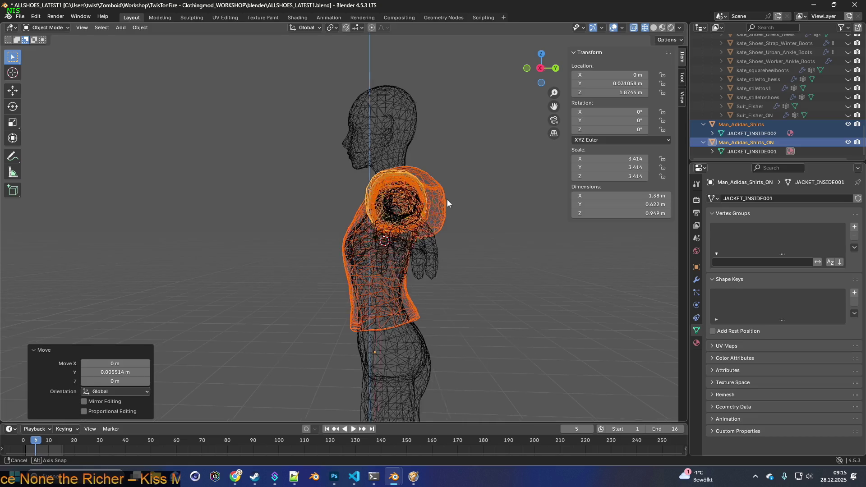
{"action": "key", "text": "g"}
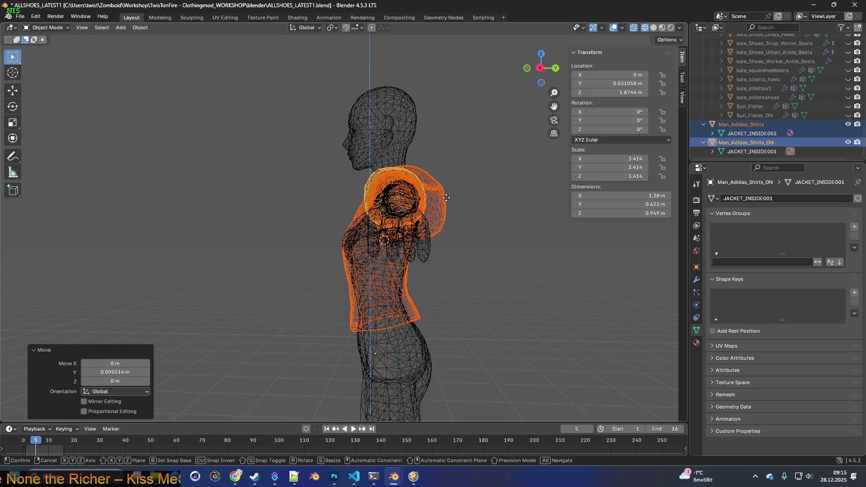
{"action": "key", "text": "y"}
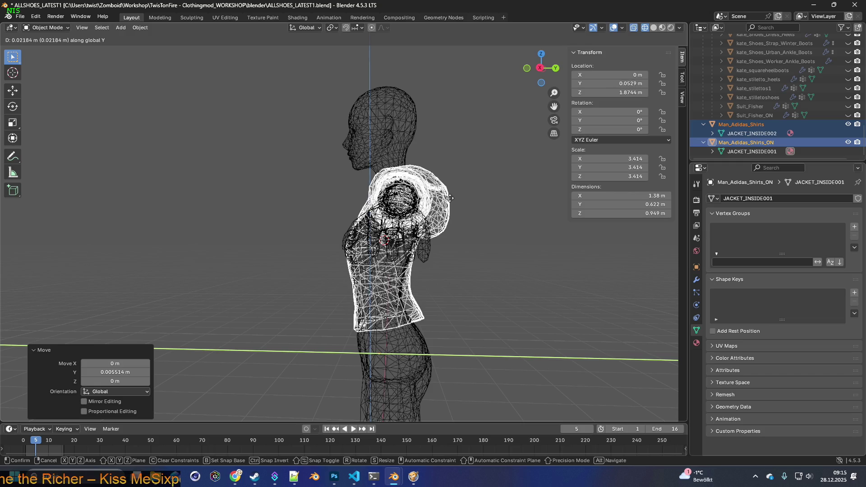
{"action": "left_click", "coordinate": [451, 198]}
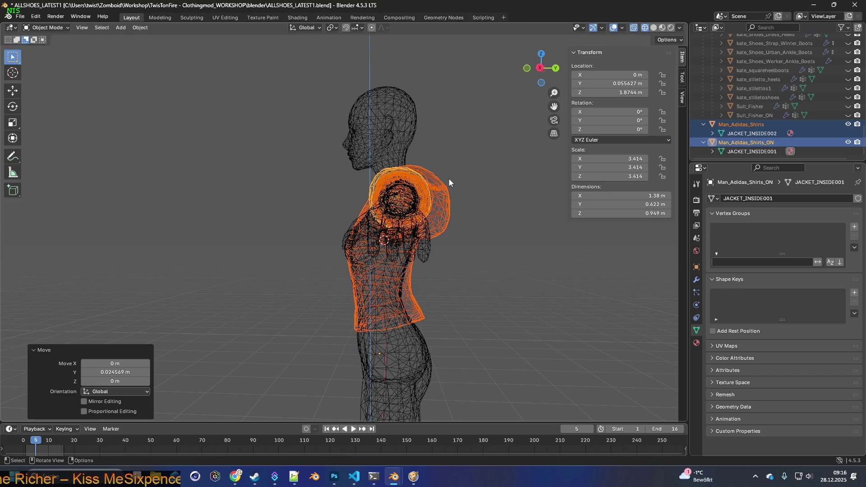
Step: Tilt the jacket around X by -0.69° and -1.82°, shifting it backward in between
{"action": "key", "text": "r"}
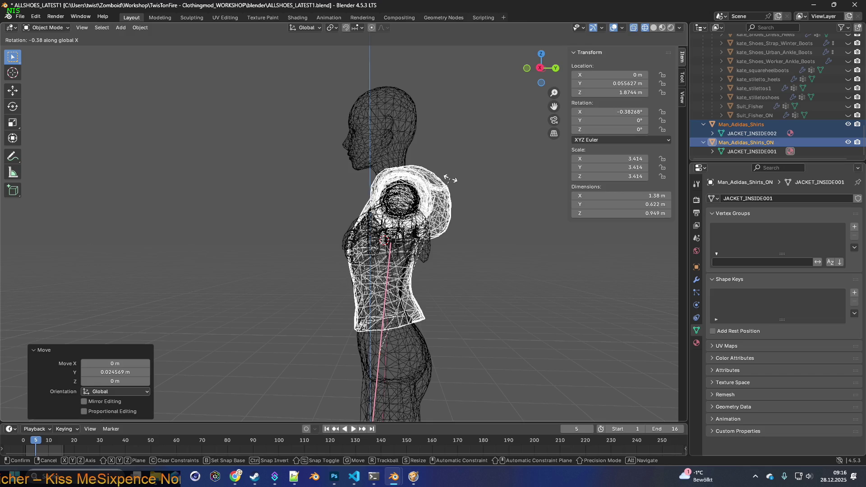
{"action": "left_click", "coordinate": [452, 180]}
{"action": "key", "text": "g"}
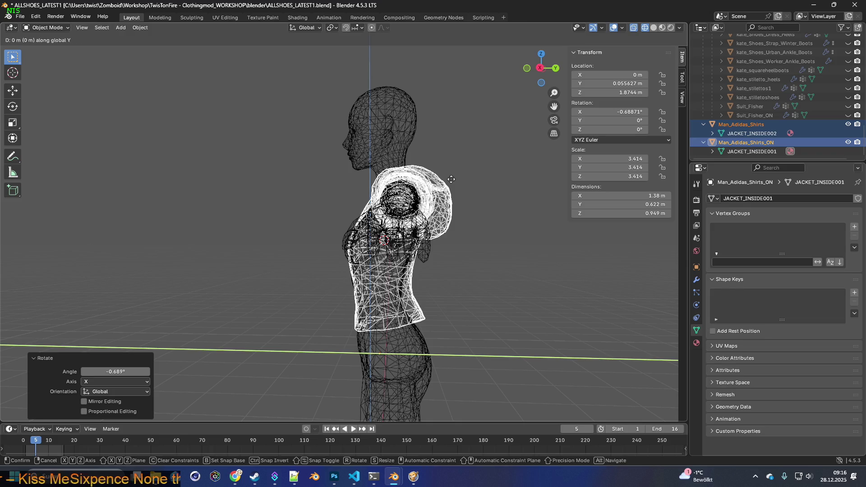
{"action": "mouse_move", "coordinate": [448, 179]}
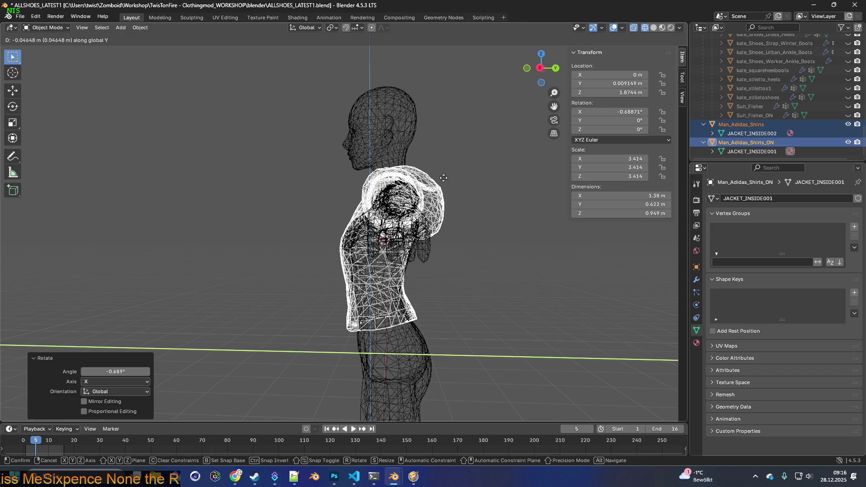
{"action": "left_click", "coordinate": [443, 178]}
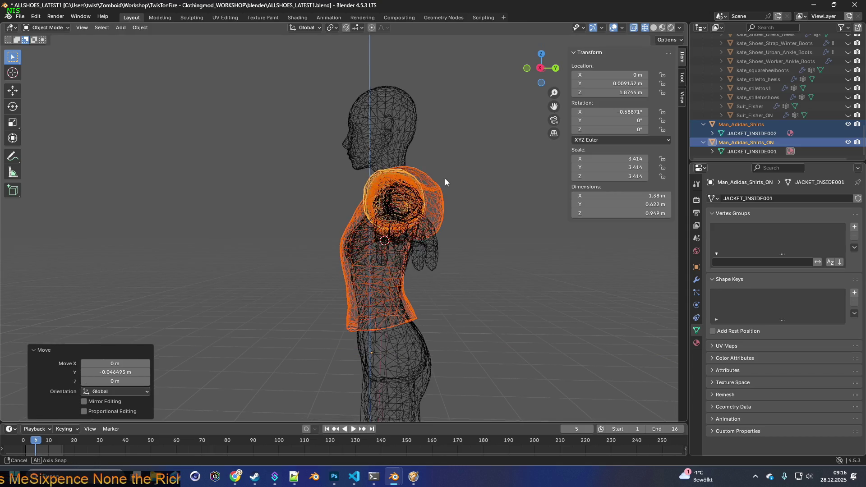
{"action": "mouse_move", "coordinate": [445, 177]}
{"action": "middle_mouse_down"}
{"action": "mouse_move", "coordinate": [510, 178]}
{"action": "mouse_move", "coordinate": [445, 178]}
{"action": "middle_mouse_up"}
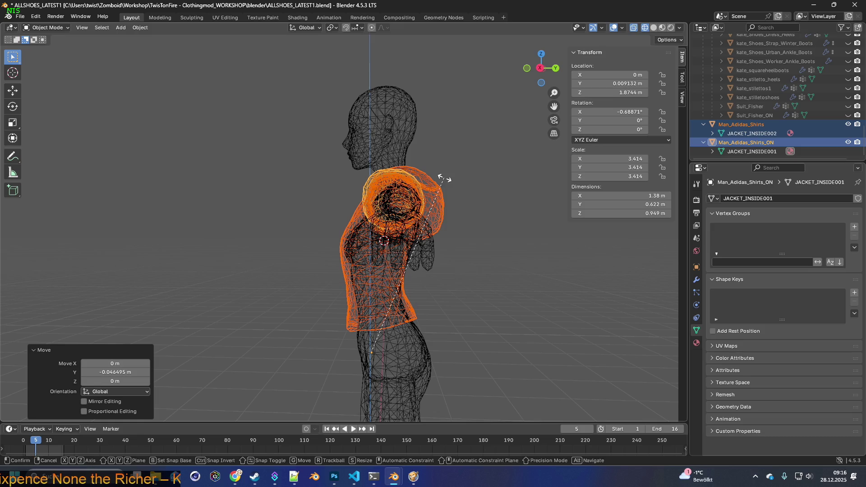
{"action": "key", "text": "r"}
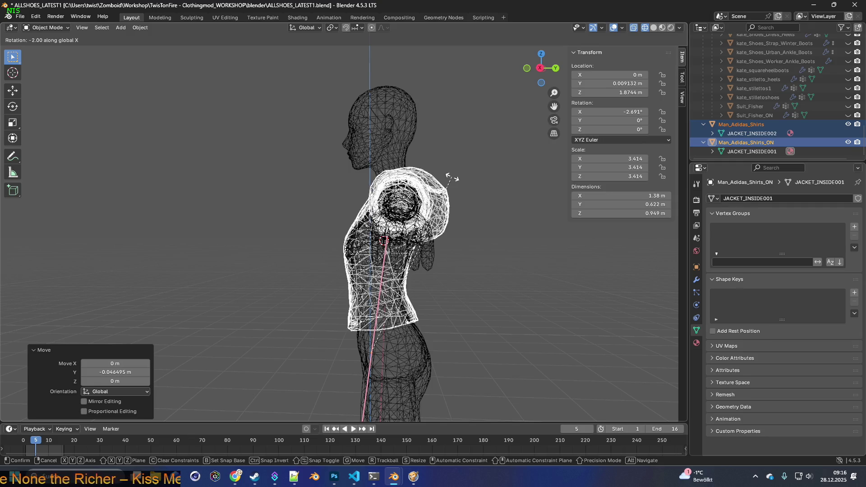
{"action": "left_click", "coordinate": [451, 177]}
{"action": "mouse_move", "coordinate": [449, 176]}
{"action": "middle_mouse_down"}
{"action": "mouse_move", "coordinate": [486, 178]}
{"action": "mouse_move", "coordinate": [364, 186]}
{"action": "mouse_move", "coordinate": [418, 178]}
{"action": "mouse_move", "coordinate": [344, 204]}
{"action": "mouse_move", "coordinate": [364, 207]}
{"action": "mouse_move", "coordinate": [354, 207]}
{"action": "mouse_move", "coordinate": [522, 152]}
{"action": "middle_mouse_up"}
Step: Switch to Material Preview shading and orbit around the figure to check the fit
{"action": "left_click", "coordinate": [662, 28]}
{"action": "mouse_move", "coordinate": [459, 149]}
{"action": "middle_mouse_down"}
{"action": "mouse_move", "coordinate": [403, 210]}
{"action": "mouse_move", "coordinate": [304, 227]}
{"action": "mouse_move", "coordinate": [410, 227]}
{"action": "mouse_move", "coordinate": [271, 228]}
{"action": "mouse_move", "coordinate": [394, 237]}
{"action": "mouse_move", "coordinate": [340, 233]}
{"action": "mouse_move", "coordinate": [343, 226]}
{"action": "mouse_move", "coordinate": [271, 233]}
{"action": "mouse_move", "coordinate": [359, 225]}
{"action": "mouse_move", "coordinate": [242, 230]}
{"action": "mouse_move", "coordinate": [189, 243]}
{"action": "middle_mouse_up"}
{"action": "mouse_move", "coordinate": [296, 234]}
{"action": "middle_mouse_down"}
{"action": "mouse_move", "coordinate": [375, 206]}
{"action": "mouse_move", "coordinate": [383, 223]}
{"action": "middle_mouse_up"}
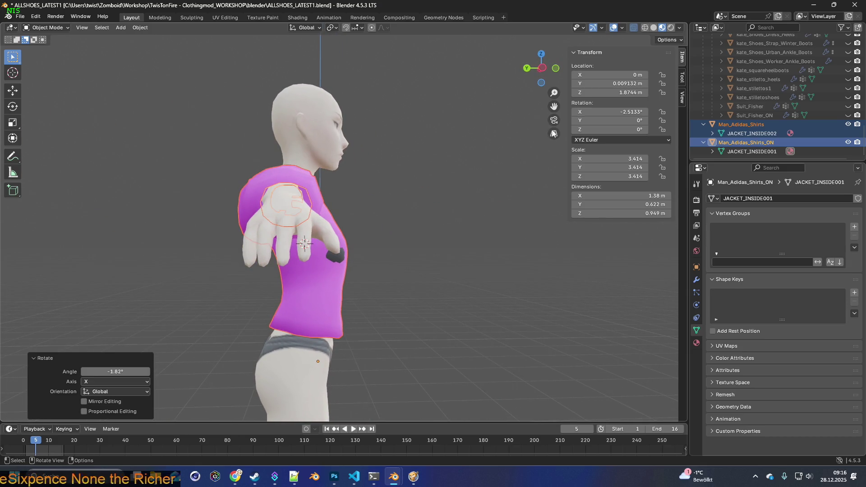
Step: Inspect the jacket's fit on the chest and arm in wireframe from several angles
{"action": "left_click", "coordinate": [647, 28]}
{"action": "mouse_move", "coordinate": [347, 257]}
{"action": "middle_mouse_down"}
{"action": "mouse_move", "coordinate": [334, 259]}
{"action": "mouse_move", "coordinate": [365, 272]}
{"action": "mouse_move", "coordinate": [432, 264]}
{"action": "mouse_move", "coordinate": [387, 268]}
{"action": "middle_mouse_up"}
{"action": "mouse_move", "coordinate": [331, 263]}
{"action": "middle_mouse_down"}
{"action": "mouse_move", "coordinate": [470, 267]}
{"action": "mouse_move", "coordinate": [317, 255]}
{"action": "mouse_move", "coordinate": [365, 251]}
{"action": "mouse_move", "coordinate": [286, 257]}
{"action": "mouse_move", "coordinate": [369, 243]}
{"action": "mouse_move", "coordinate": [286, 270]}
{"action": "mouse_move", "coordinate": [182, 252]}
{"action": "mouse_move", "coordinate": [377, 258]}
{"action": "mouse_move", "coordinate": [366, 274]}
{"action": "mouse_move", "coordinate": [432, 270]}
{"action": "middle_mouse_up"}
{"action": "scroll", "coordinate": [356, 250], "scroll_direction": "up", "scroll_amount": 3}
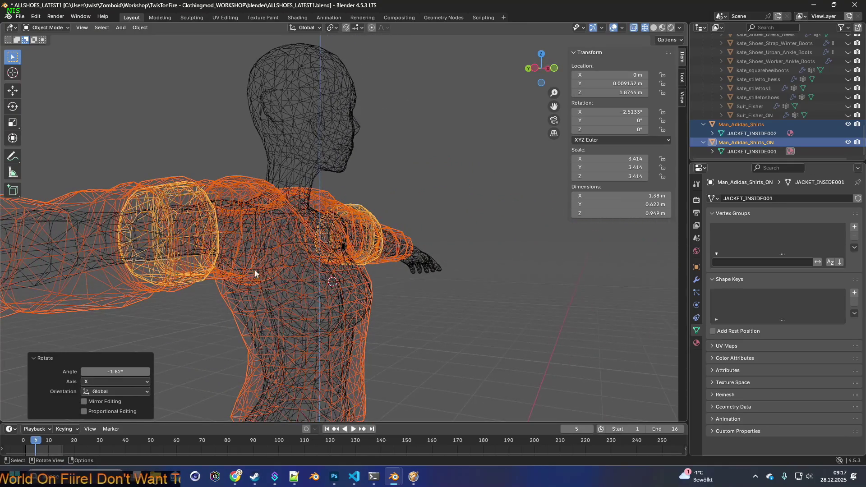
{"action": "middle_click_drag", "start_coordinate": [255, 273], "coordinate": [364, 271]}
{"action": "scroll", "coordinate": [364, 271], "scroll_direction": "up", "scroll_amount": 5}
{"action": "mouse_move", "coordinate": [434, 250]}
{"action": "middle_mouse_down"}
{"action": "mouse_move", "coordinate": [359, 253]}
{"action": "mouse_move", "coordinate": [487, 252]}
{"action": "mouse_move", "coordinate": [378, 270]}
{"action": "mouse_move", "coordinate": [337, 288]}
{"action": "mouse_move", "coordinate": [325, 278]}
{"action": "mouse_move", "coordinate": [346, 284]}
{"action": "mouse_move", "coordinate": [264, 276]}
{"action": "mouse_move", "coordinate": [329, 283]}
{"action": "middle_mouse_up"}
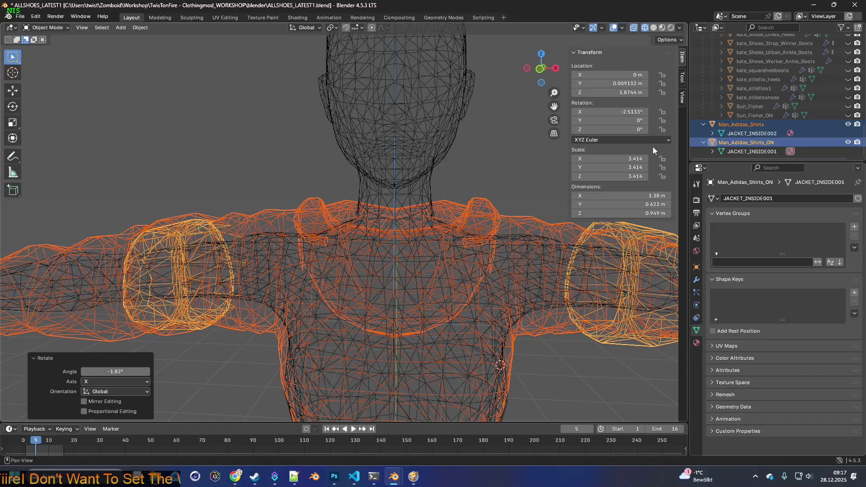
Step: Return to Material Preview and start lowering the shirt about 0.013 m along Z
{"action": "left_click", "coordinate": [663, 28]}
{"action": "mouse_move", "coordinate": [489, 175]}
{"action": "middle_mouse_down"}
{"action": "mouse_move", "coordinate": [410, 179]}
{"action": "mouse_move", "coordinate": [455, 183]}
{"action": "mouse_move", "coordinate": [394, 175]}
{"action": "mouse_move", "coordinate": [548, 173]}
{"action": "mouse_move", "coordinate": [382, 180]}
{"action": "mouse_move", "coordinate": [497, 179]}
{"action": "mouse_move", "coordinate": [394, 183]}
{"action": "mouse_move", "coordinate": [468, 183]}
{"action": "middle_mouse_up"}
{"action": "scroll", "coordinate": [472, 185], "scroll_direction": "down", "scroll_amount": 4}
{"action": "key", "text": "g"}
{"action": "key", "text": "z"}
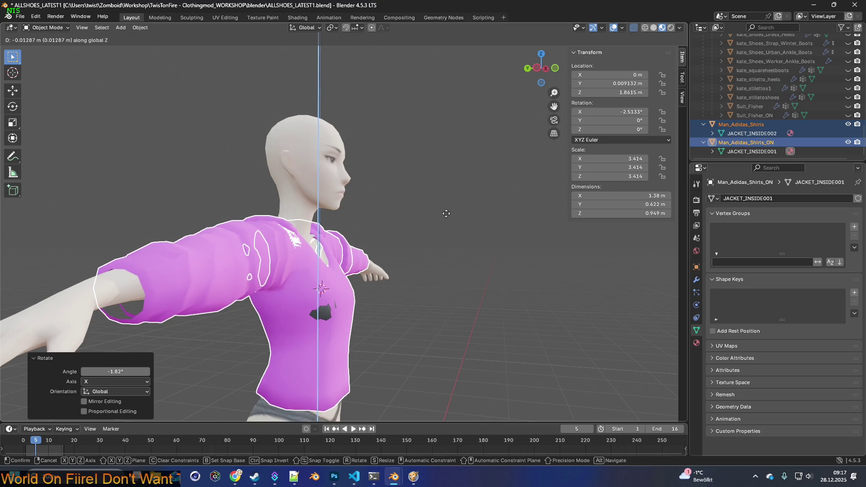
Step: Confirm the lowered position and enlarge the jacket by 1.01 to scale 3.45
{"action": "left_click", "coordinate": [446, 214]}
{"action": "key", "text": "s"}
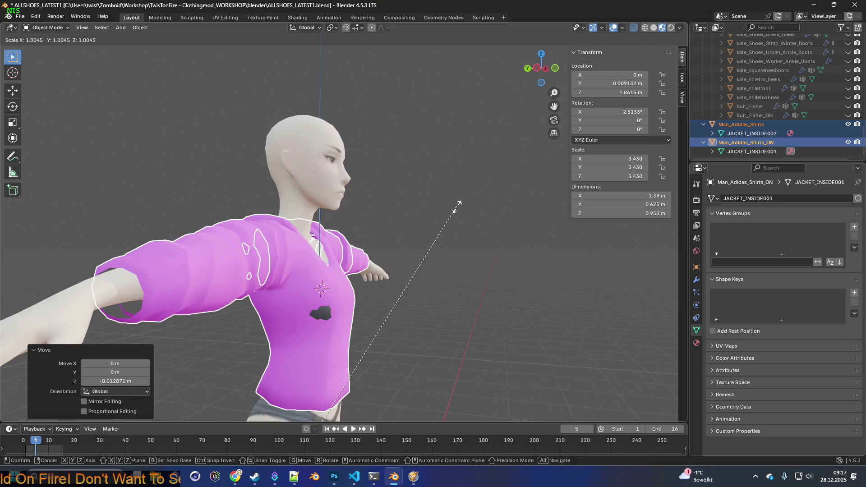
{"action": "left_click", "coordinate": [472, 199]}
{"action": "mouse_move", "coordinate": [473, 199]}
{"action": "middle_mouse_down"}
{"action": "mouse_move", "coordinate": [434, 207]}
{"action": "mouse_move", "coordinate": [451, 209]}
{"action": "middle_mouse_up"}
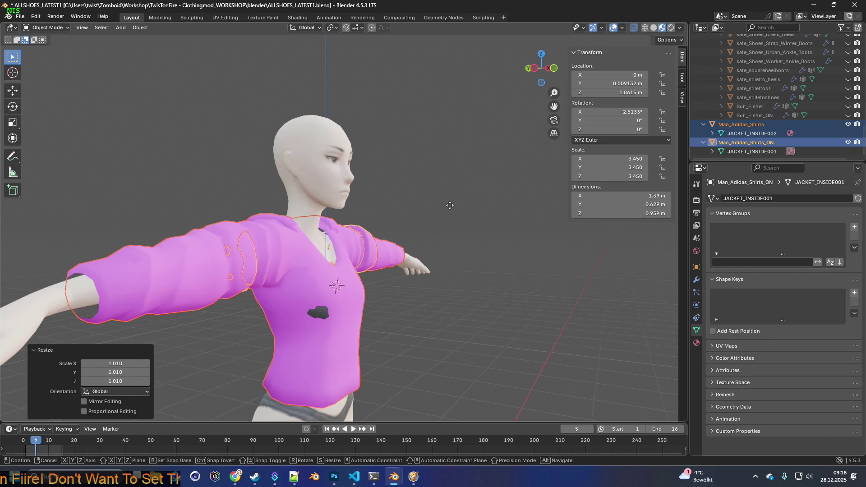
Step: Lower then slightly raise the jacket along Z, settling it at Z 1.8587 m
{"action": "key", "text": "g"}
{"action": "key", "text": "z"}
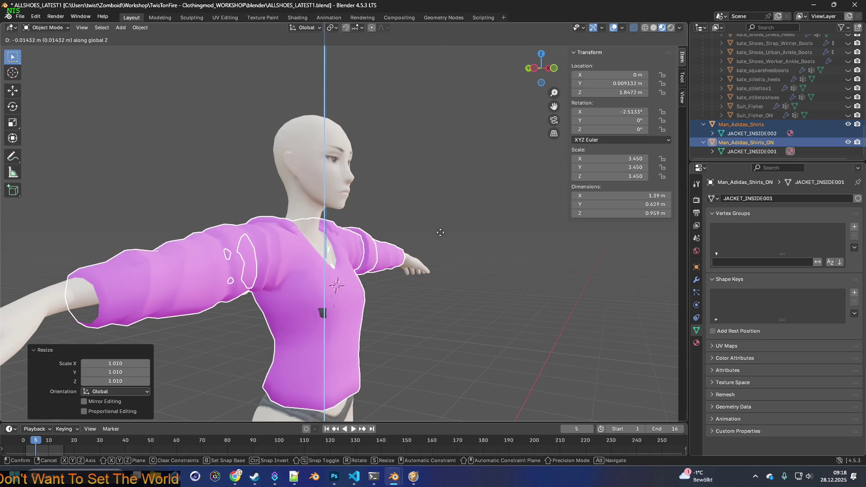
{"action": "left_click", "coordinate": [442, 228]}
{"action": "mouse_move", "coordinate": [441, 229]}
{"action": "middle_mouse_down"}
{"action": "mouse_move", "coordinate": [367, 231]}
{"action": "mouse_move", "coordinate": [454, 240]}
{"action": "mouse_move", "coordinate": [383, 235]}
{"action": "mouse_move", "coordinate": [427, 240]}
{"action": "mouse_move", "coordinate": [394, 235]}
{"action": "mouse_move", "coordinate": [411, 249]}
{"action": "mouse_move", "coordinate": [337, 247]}
{"action": "mouse_move", "coordinate": [493, 259]}
{"action": "mouse_move", "coordinate": [406, 253]}
{"action": "mouse_move", "coordinate": [504, 243]}
{"action": "mouse_move", "coordinate": [390, 257]}
{"action": "middle_mouse_up"}
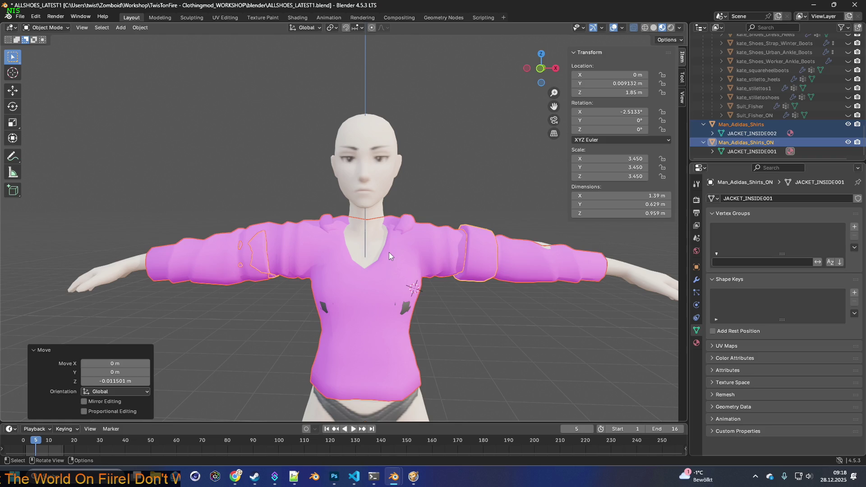
{"action": "scroll", "coordinate": [394, 250], "scroll_direction": "up", "scroll_amount": 2}
{"action": "middle_click_drag", "start_coordinate": [402, 242], "coordinate": [462, 234]}
{"action": "key", "text": "g"}
{"action": "key", "text": "z"}
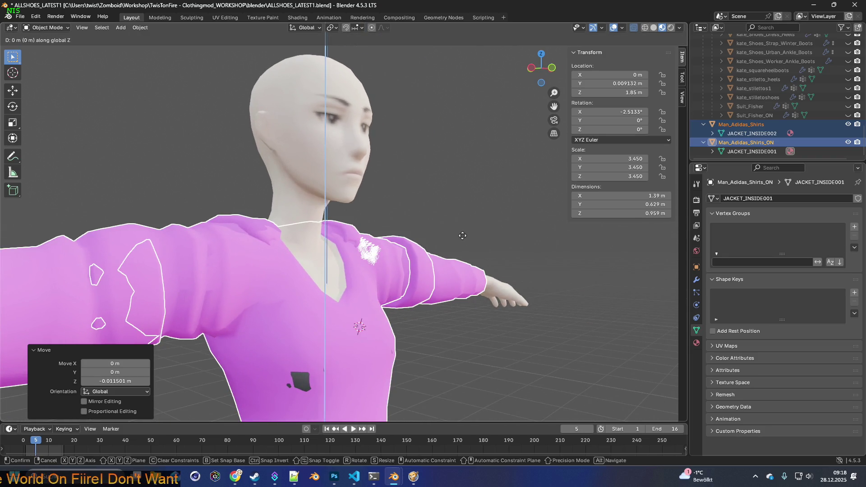
{"action": "left_click", "coordinate": [462, 206]}
{"action": "mouse_move", "coordinate": [462, 206]}
{"action": "middle_mouse_down"}
{"action": "mouse_move", "coordinate": [400, 224]}
{"action": "mouse_move", "coordinate": [343, 221]}
{"action": "mouse_move", "coordinate": [489, 229]}
{"action": "mouse_move", "coordinate": [355, 224]}
{"action": "mouse_move", "coordinate": [462, 254]}
{"action": "mouse_move", "coordinate": [410, 198]}
{"action": "mouse_move", "coordinate": [406, 180]}
{"action": "mouse_move", "coordinate": [424, 171]}
{"action": "mouse_move", "coordinate": [436, 206]}
{"action": "mouse_move", "coordinate": [403, 246]}
{"action": "mouse_move", "coordinate": [408, 241]}
{"action": "mouse_move", "coordinate": [408, 253]}
{"action": "middle_mouse_up"}
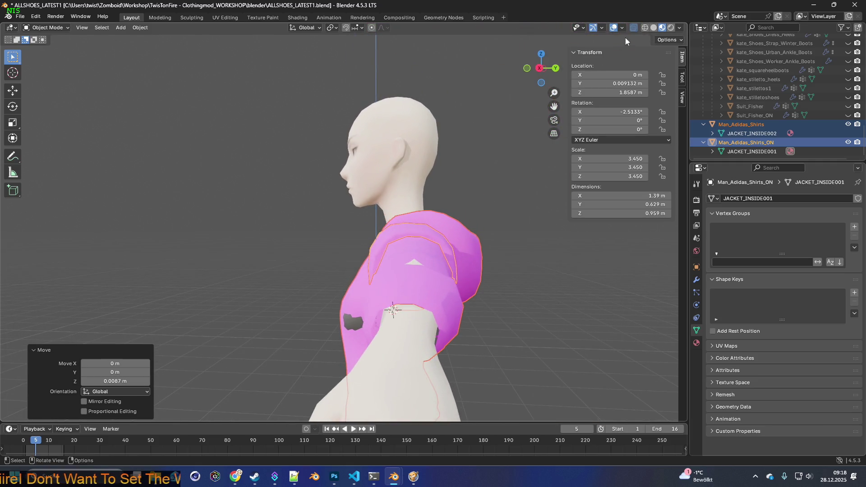
Step: Switch to wireframe and orbit to check the shirt from shoulder, side, rear and front views
{"action": "key", "text": "shift+z"}
{"action": "mouse_move", "coordinate": [458, 219]}
{"action": "middle_mouse_down"}
{"action": "mouse_move", "coordinate": [469, 218]}
{"action": "mouse_move", "coordinate": [446, 223]}
{"action": "mouse_move", "coordinate": [477, 223]}
{"action": "mouse_move", "coordinate": [443, 234]}
{"action": "mouse_move", "coordinate": [494, 234]}
{"action": "middle_mouse_up"}
{"action": "mouse_move", "coordinate": [332, 306]}
{"action": "middle_mouse_down"}
{"action": "mouse_move", "coordinate": [368, 265]}
{"action": "mouse_move", "coordinate": [377, 272]}
{"action": "mouse_move", "coordinate": [371, 280]}
{"action": "mouse_move", "coordinate": [428, 281]}
{"action": "mouse_move", "coordinate": [376, 251]}
{"action": "mouse_move", "coordinate": [382, 214]}
{"action": "mouse_move", "coordinate": [372, 282]}
{"action": "mouse_move", "coordinate": [349, 282]}
{"action": "mouse_move", "coordinate": [326, 306]}
{"action": "mouse_move", "coordinate": [377, 304]}
{"action": "mouse_move", "coordinate": [402, 274]}
{"action": "mouse_move", "coordinate": [535, 292]}
{"action": "middle_mouse_up"}
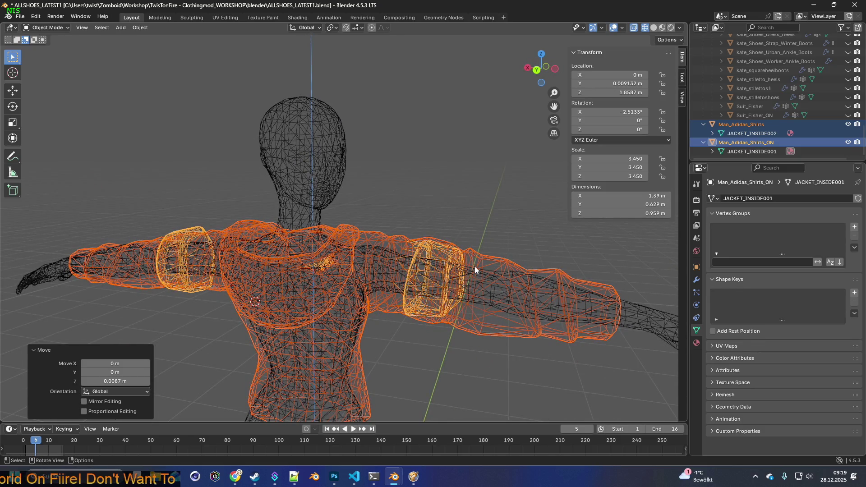
{"action": "mouse_move", "coordinate": [478, 267]}
{"action": "middle_mouse_down"}
{"action": "mouse_move", "coordinate": [381, 281]}
{"action": "mouse_move", "coordinate": [338, 273]}
{"action": "middle_mouse_up"}
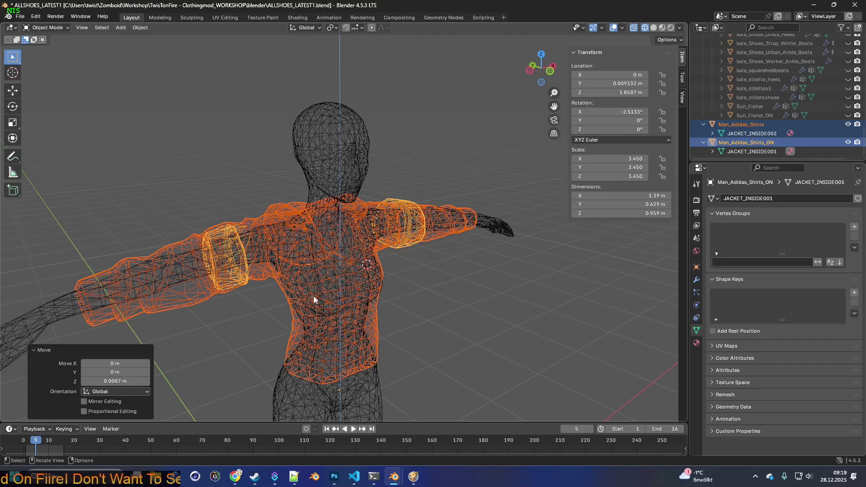
{"action": "mouse_move", "coordinate": [438, 286]}
{"action": "middle_mouse_down"}
{"action": "mouse_move", "coordinate": [367, 274]}
{"action": "mouse_move", "coordinate": [419, 278]}
{"action": "mouse_move", "coordinate": [407, 259]}
{"action": "mouse_move", "coordinate": [453, 285]}
{"action": "middle_mouse_up"}
{"action": "mouse_move", "coordinate": [384, 299]}
{"action": "middle_mouse_down"}
{"action": "mouse_move", "coordinate": [458, 302]}
{"action": "mouse_move", "coordinate": [406, 310]}
{"action": "mouse_move", "coordinate": [398, 302]}
{"action": "mouse_move", "coordinate": [302, 299]}
{"action": "mouse_move", "coordinate": [302, 314]}
{"action": "mouse_move", "coordinate": [324, 315]}
{"action": "mouse_move", "coordinate": [328, 305]}
{"action": "mouse_move", "coordinate": [290, 300]}
{"action": "middle_mouse_up"}
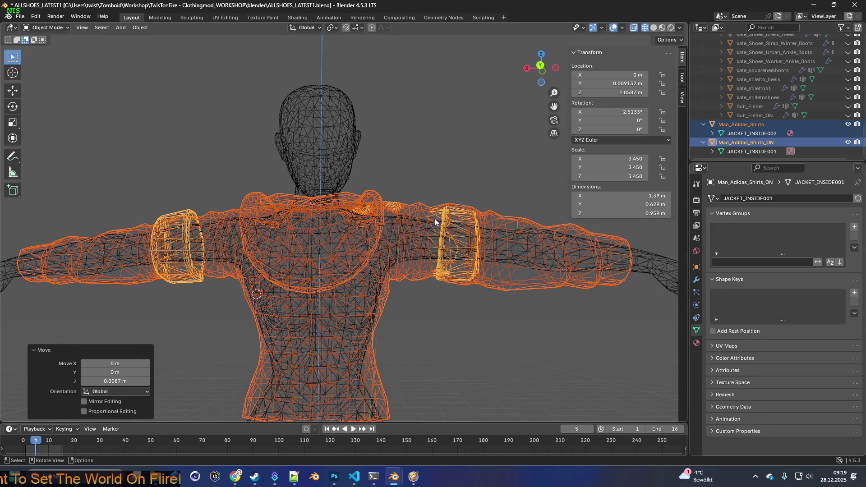
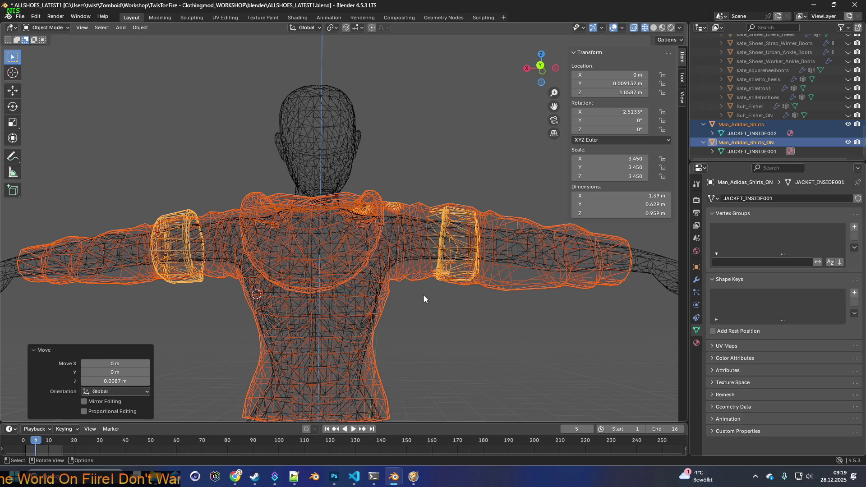
Step: Make a first small move of the shirt and check its fit in Material Preview
{"action": "middle_click_drag", "start_coordinate": [421, 294], "coordinate": [424, 296]}
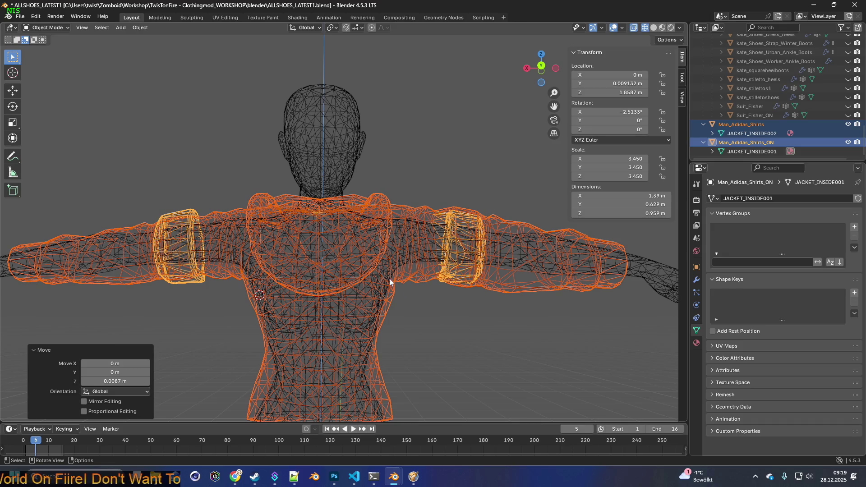
{"action": "key", "text": "g"}
{"action": "key", "text": "z"}
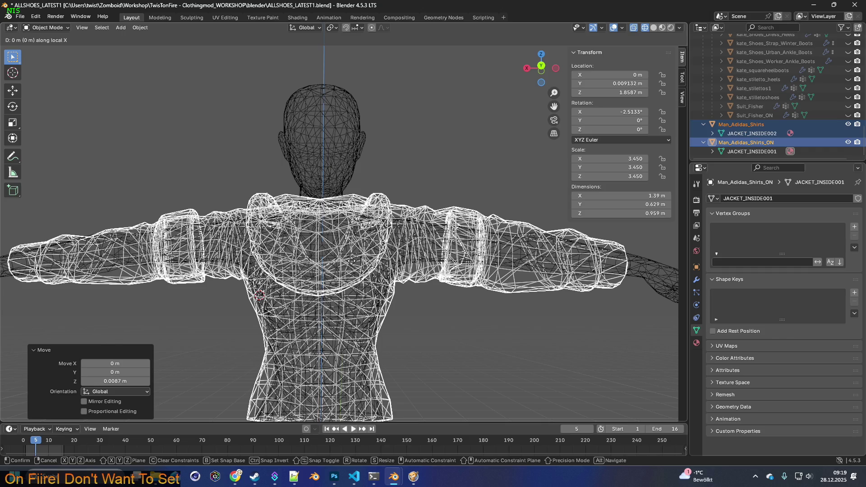
{"action": "key", "text": "x"}
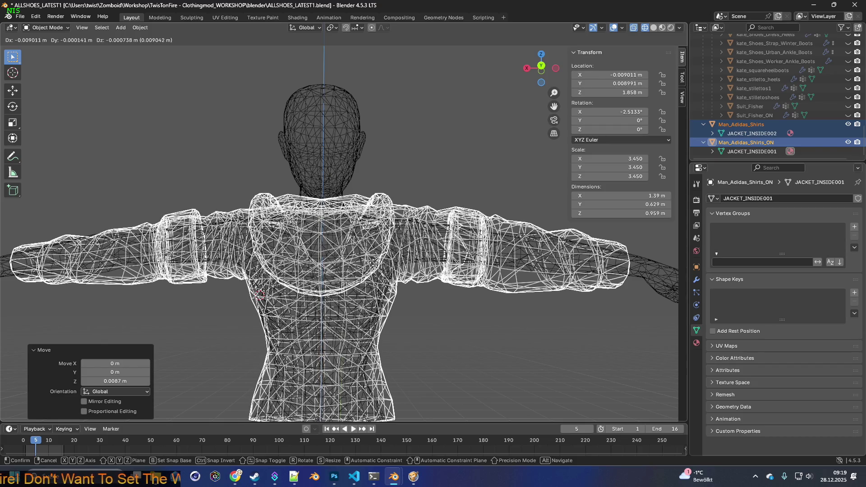
{"action": "left_click", "coordinate": [368, 270]}
{"action": "mouse_move", "coordinate": [367, 270]}
{"action": "middle_mouse_down"}
{"action": "mouse_move", "coordinate": [368, 304]}
{"action": "mouse_move", "coordinate": [434, 289]}
{"action": "mouse_move", "coordinate": [467, 214]}
{"action": "middle_mouse_up"}
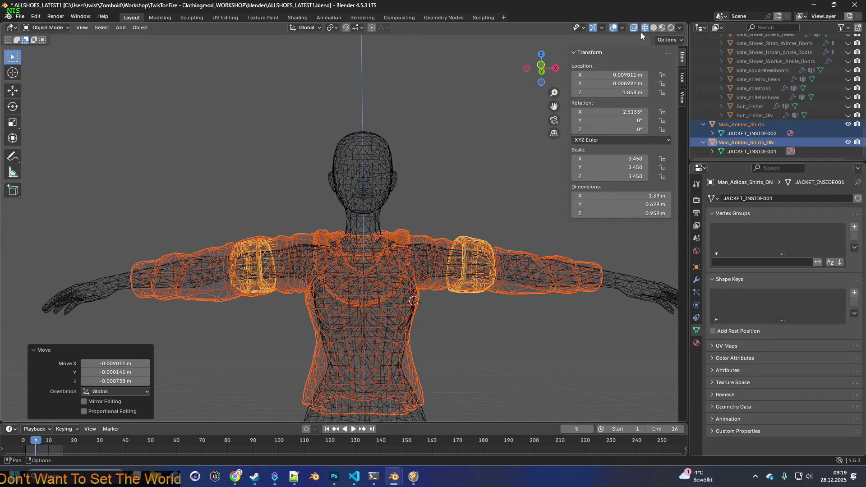
{"action": "left_click", "coordinate": [663, 28]}
{"action": "mouse_move", "coordinate": [445, 256]}
{"action": "middle_mouse_down"}
{"action": "mouse_move", "coordinate": [445, 275]}
{"action": "mouse_move", "coordinate": [446, 264]}
{"action": "mouse_move", "coordinate": [388, 269]}
{"action": "mouse_move", "coordinate": [437, 273]}
{"action": "mouse_move", "coordinate": [339, 274]}
{"action": "middle_mouse_up"}
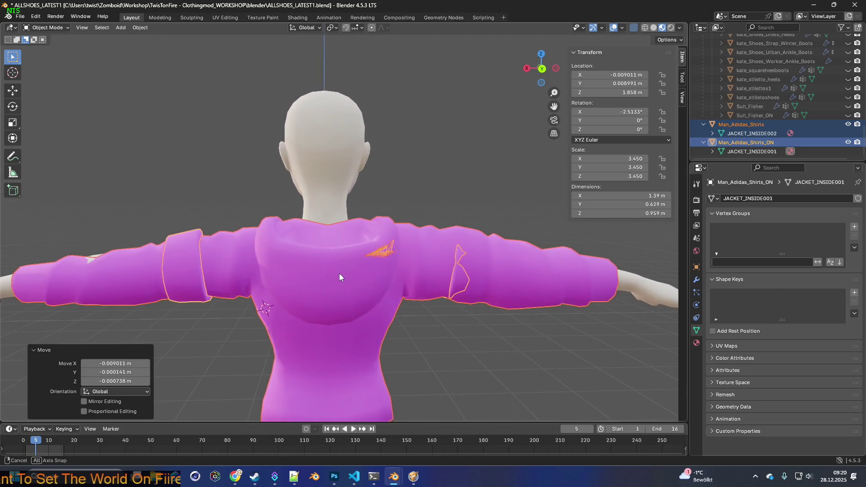
Step: In wireframe, shift the shirt 0.004391 m along X, then return to material shading
{"action": "left_click", "coordinate": [646, 28]}
{"action": "middle_click_drag", "start_coordinate": [417, 247], "coordinate": [414, 249]}
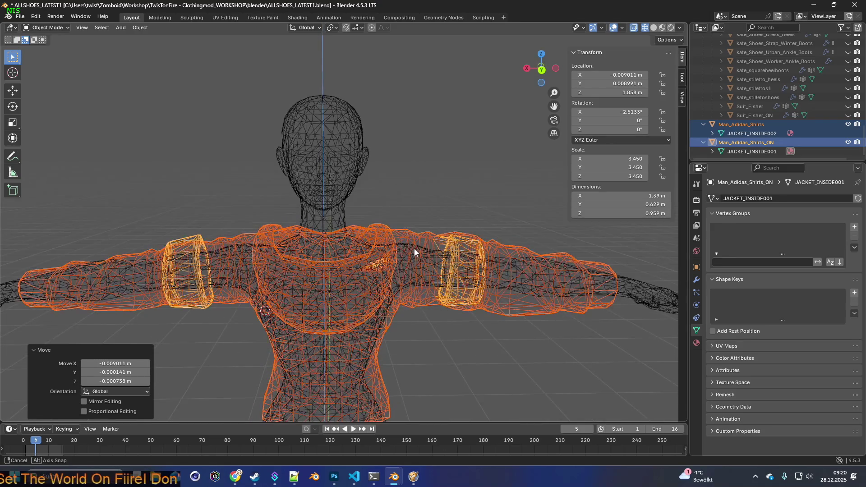
{"action": "key", "text": "g"}
{"action": "key", "text": "x"}
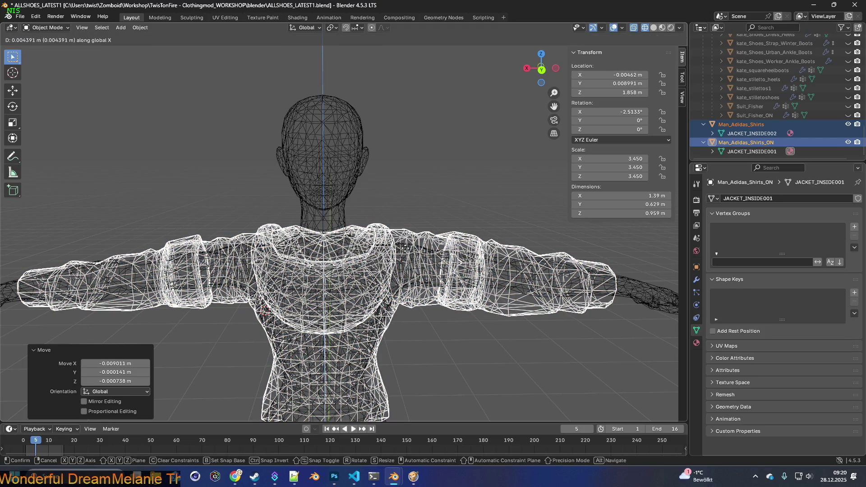
{"action": "left_click", "coordinate": [366, 258]}
{"action": "mouse_move", "coordinate": [465, 261]}
{"action": "middle_mouse_down"}
{"action": "mouse_move", "coordinate": [446, 263]}
{"action": "mouse_move", "coordinate": [469, 255]}
{"action": "mouse_move", "coordinate": [409, 289]}
{"action": "mouse_move", "coordinate": [359, 285]}
{"action": "mouse_move", "coordinate": [372, 269]}
{"action": "middle_mouse_up"}
{"action": "key", "text": "shift+z"}
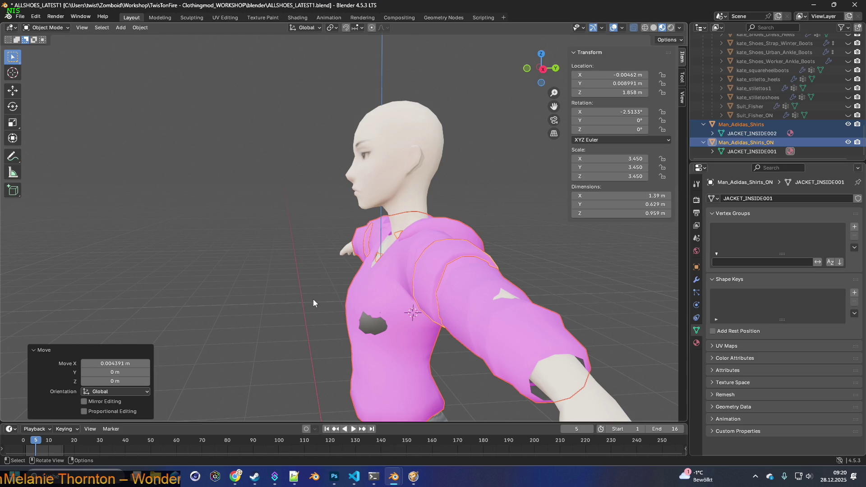
Step: Move the shirt 0.003884 m along Y to Y 0.012875 m, then view its back
{"action": "mouse_move", "coordinate": [336, 283]}
{"action": "middle_mouse_down"}
{"action": "mouse_move", "coordinate": [449, 290]}
{"action": "mouse_move", "coordinate": [405, 287]}
{"action": "mouse_move", "coordinate": [419, 307]}
{"action": "mouse_move", "coordinate": [470, 294]}
{"action": "mouse_move", "coordinate": [326, 279]}
{"action": "mouse_move", "coordinate": [421, 291]}
{"action": "mouse_move", "coordinate": [427, 282]}
{"action": "mouse_move", "coordinate": [340, 312]}
{"action": "mouse_move", "coordinate": [399, 308]}
{"action": "mouse_move", "coordinate": [394, 292]}
{"action": "middle_mouse_up"}
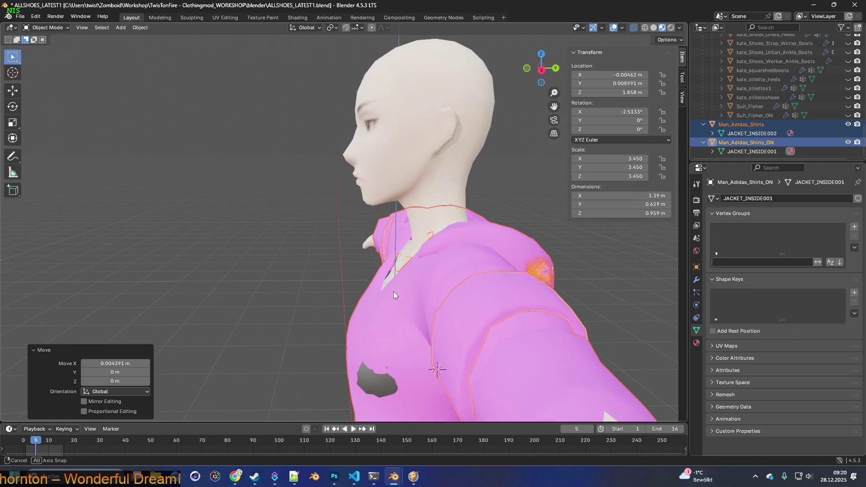
{"action": "key", "text": "g"}
{"action": "key", "text": "y"}
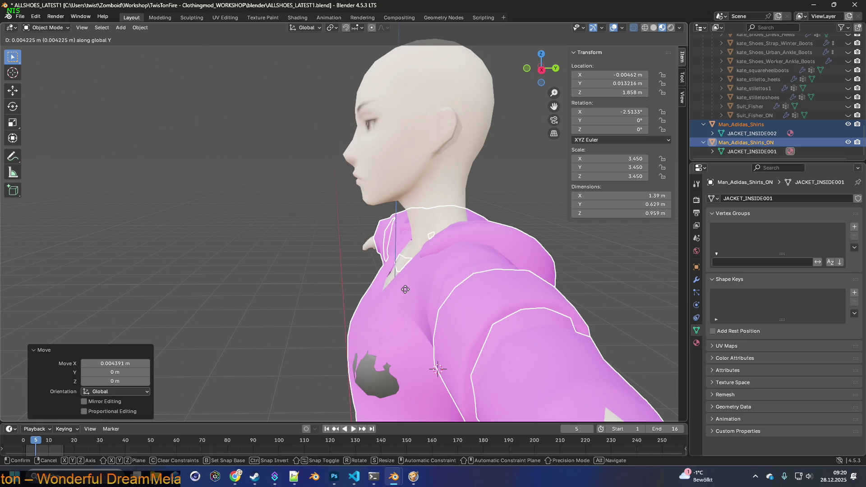
{"action": "left_click", "coordinate": [404, 290]}
{"action": "scroll", "coordinate": [404, 291], "scroll_direction": "down", "scroll_amount": 3}
{"action": "mouse_move", "coordinate": [404, 296]}
{"action": "middle_mouse_down"}
{"action": "mouse_move", "coordinate": [400, 281]}
{"action": "mouse_move", "coordinate": [347, 277]}
{"action": "mouse_move", "coordinate": [421, 261]}
{"action": "mouse_move", "coordinate": [375, 318]}
{"action": "mouse_move", "coordinate": [404, 276]}
{"action": "mouse_move", "coordinate": [437, 278]}
{"action": "mouse_move", "coordinate": [362, 326]}
{"action": "mouse_move", "coordinate": [302, 314]}
{"action": "mouse_move", "coordinate": [415, 318]}
{"action": "mouse_move", "coordinate": [434, 327]}
{"action": "mouse_move", "coordinate": [434, 345]}
{"action": "mouse_move", "coordinate": [489, 329]}
{"action": "mouse_move", "coordinate": [412, 313]}
{"action": "mouse_move", "coordinate": [446, 314]}
{"action": "mouse_move", "coordinate": [423, 307]}
{"action": "mouse_move", "coordinate": [487, 298]}
{"action": "mouse_move", "coordinate": [385, 304]}
{"action": "mouse_move", "coordinate": [405, 295]}
{"action": "mouse_move", "coordinate": [385, 312]}
{"action": "mouse_move", "coordinate": [385, 305]}
{"action": "mouse_move", "coordinate": [331, 307]}
{"action": "mouse_move", "coordinate": [456, 302]}
{"action": "mouse_move", "coordinate": [380, 305]}
{"action": "mouse_move", "coordinate": [384, 274]}
{"action": "mouse_move", "coordinate": [255, 261]}
{"action": "mouse_move", "coordinate": [371, 275]}
{"action": "mouse_move", "coordinate": [351, 264]}
{"action": "mouse_move", "coordinate": [262, 300]}
{"action": "mouse_move", "coordinate": [169, 293]}
{"action": "mouse_move", "coordinate": [309, 304]}
{"action": "mouse_move", "coordinate": [289, 300]}
{"action": "middle_mouse_up"}
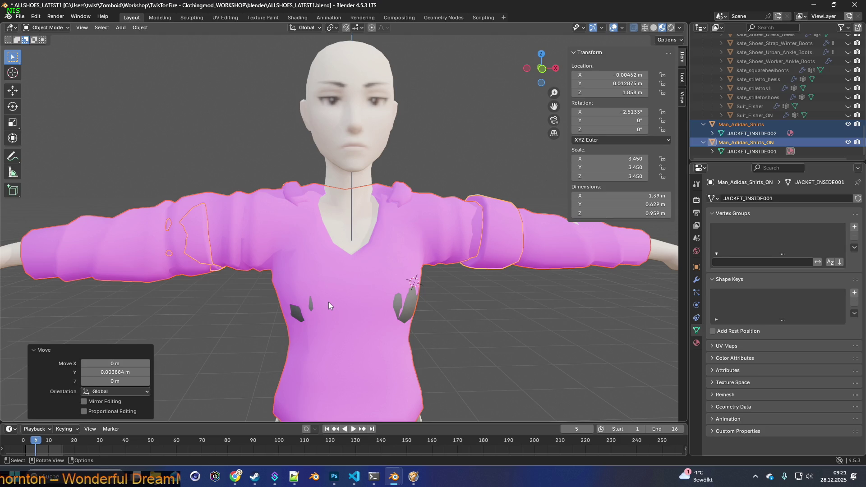
{"action": "mouse_move", "coordinate": [330, 302]}
{"action": "middle_mouse_down"}
{"action": "mouse_move", "coordinate": [340, 301]}
{"action": "mouse_move", "coordinate": [329, 278]}
{"action": "mouse_move", "coordinate": [342, 286]}
{"action": "mouse_move", "coordinate": [343, 246]}
{"action": "mouse_move", "coordinate": [334, 304]}
{"action": "mouse_move", "coordinate": [336, 269]}
{"action": "mouse_move", "coordinate": [278, 282]}
{"action": "mouse_move", "coordinate": [437, 298]}
{"action": "mouse_move", "coordinate": [283, 325]}
{"action": "mouse_move", "coordinate": [394, 320]}
{"action": "mouse_move", "coordinate": [234, 336]}
{"action": "mouse_move", "coordinate": [394, 323]}
{"action": "mouse_move", "coordinate": [586, 166]}
{"action": "middle_mouse_up"}
{"action": "left_click", "coordinate": [646, 27]}
{"action": "mouse_move", "coordinate": [449, 310]}
{"action": "middle_mouse_down"}
{"action": "mouse_move", "coordinate": [439, 307]}
{"action": "mouse_move", "coordinate": [476, 311]}
{"action": "mouse_move", "coordinate": [441, 313]}
{"action": "mouse_move", "coordinate": [444, 322]}
{"action": "mouse_move", "coordinate": [461, 311]}
{"action": "mouse_move", "coordinate": [399, 317]}
{"action": "mouse_move", "coordinate": [418, 307]}
{"action": "mouse_move", "coordinate": [406, 303]}
{"action": "mouse_move", "coordinate": [310, 310]}
{"action": "mouse_move", "coordinate": [355, 312]}
{"action": "middle_mouse_up"}
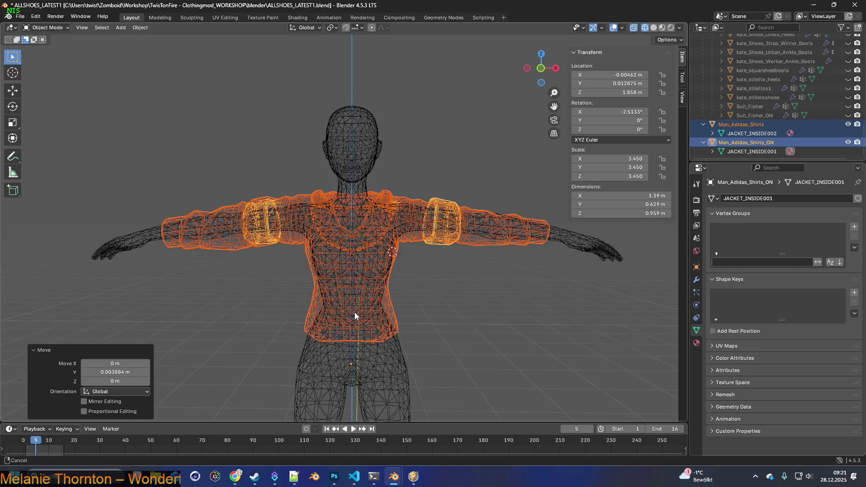
{"action": "scroll", "coordinate": [355, 317], "scroll_direction": "up", "scroll_amount": 3}
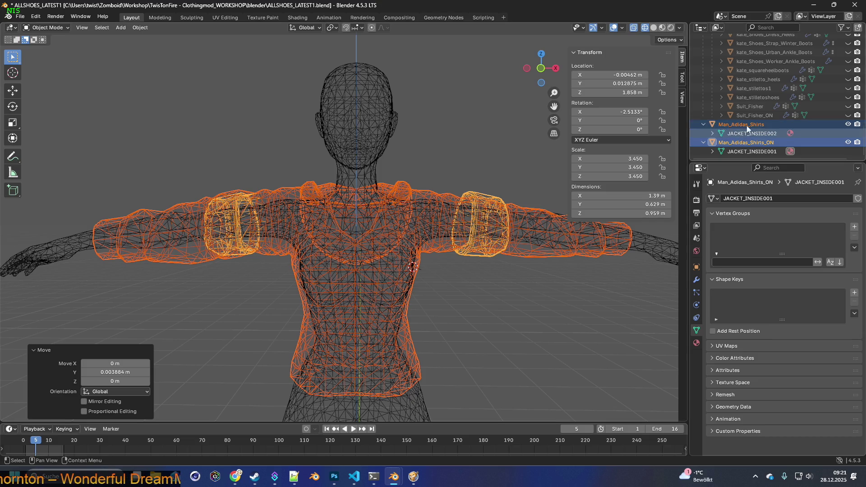
{"action": "mouse_move", "coordinate": [456, 281]}
{"action": "middle_mouse_down"}
{"action": "mouse_move", "coordinate": [416, 281]}
{"action": "mouse_move", "coordinate": [459, 285]}
{"action": "middle_mouse_up"}
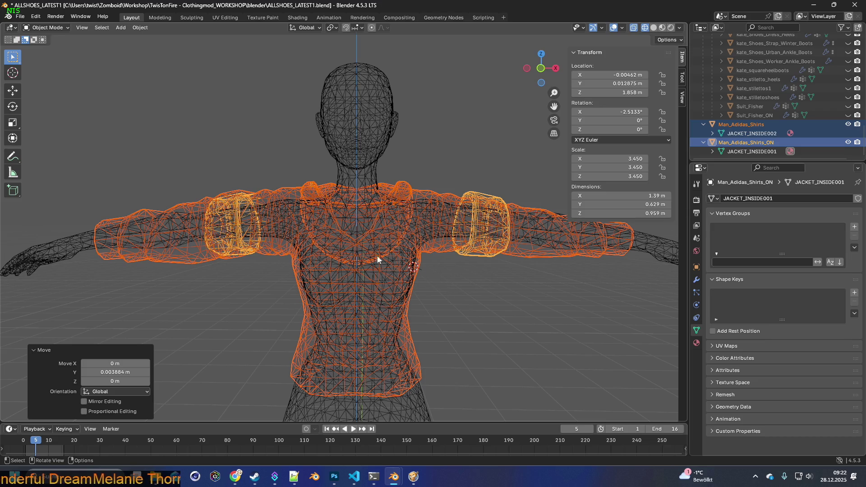
{"action": "mouse_move", "coordinate": [378, 264]}
{"action": "middle_mouse_down"}
{"action": "mouse_move", "coordinate": [438, 261]}
{"action": "mouse_move", "coordinate": [443, 269]}
{"action": "mouse_move", "coordinate": [364, 269]}
{"action": "mouse_move", "coordinate": [430, 276]}
{"action": "mouse_move", "coordinate": [403, 269]}
{"action": "mouse_move", "coordinate": [448, 235]}
{"action": "middle_mouse_up"}
{"action": "scroll", "coordinate": [430, 274], "scroll_direction": "down", "scroll_amount": 2}
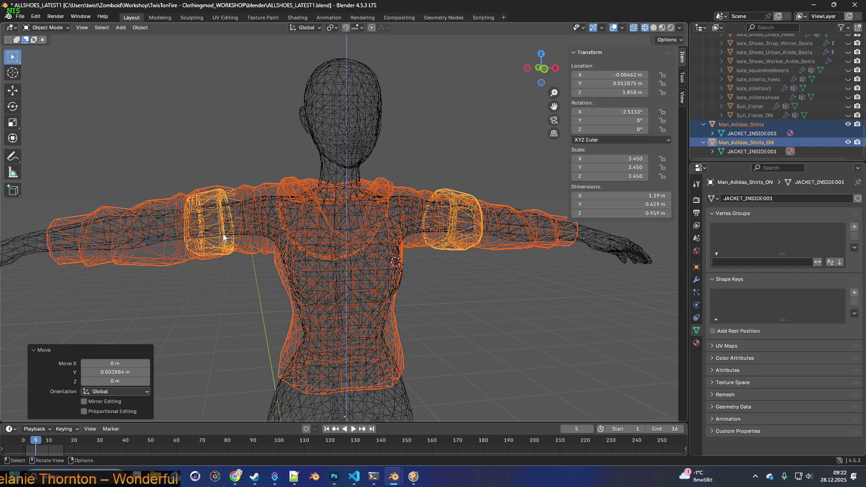
{"action": "middle_click_drag", "start_coordinate": [348, 287], "coordinate": [340, 284]}
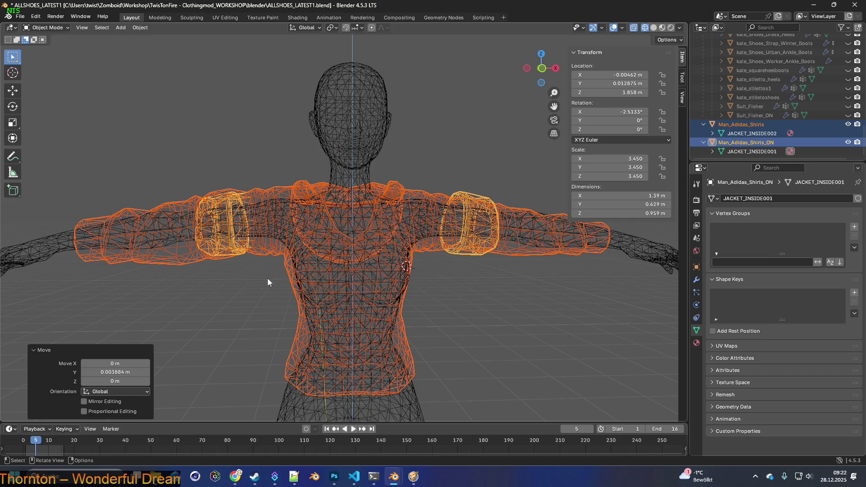
{"action": "mouse_move", "coordinate": [335, 294]}
{"action": "middle_mouse_down", "text": "shift"}
{"action": "mouse_move", "coordinate": [334, 274]}
{"action": "mouse_move", "coordinate": [375, 267]}
{"action": "mouse_move", "coordinate": [340, 270]}
{"action": "mouse_move", "coordinate": [469, 261]}
{"action": "mouse_move", "coordinate": [397, 263]}
{"action": "mouse_move", "coordinate": [407, 296]}
{"action": "mouse_move", "coordinate": [408, 268]}
{"action": "mouse_move", "coordinate": [310, 270]}
{"action": "mouse_move", "coordinate": [410, 281]}
{"action": "middle_mouse_up", "text": "shift"}
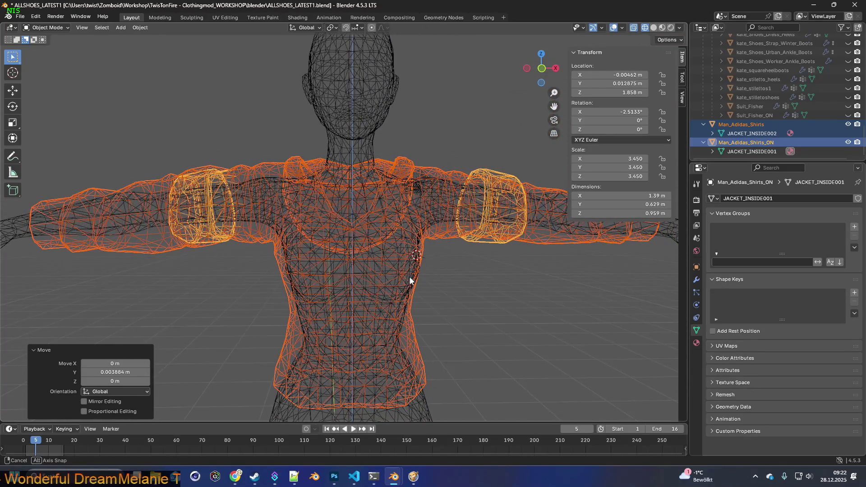
{"action": "left_click", "coordinate": [662, 28]}
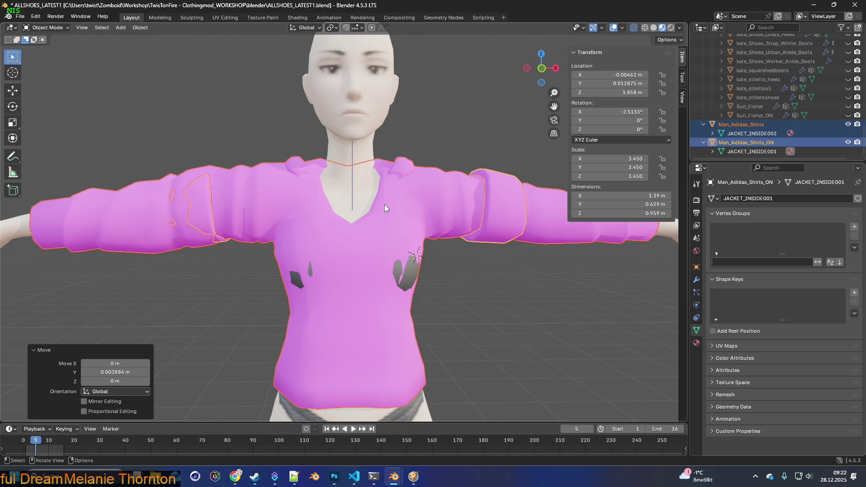
{"action": "middle_click_drag", "start_coordinate": [385, 204], "coordinate": [386, 224]}
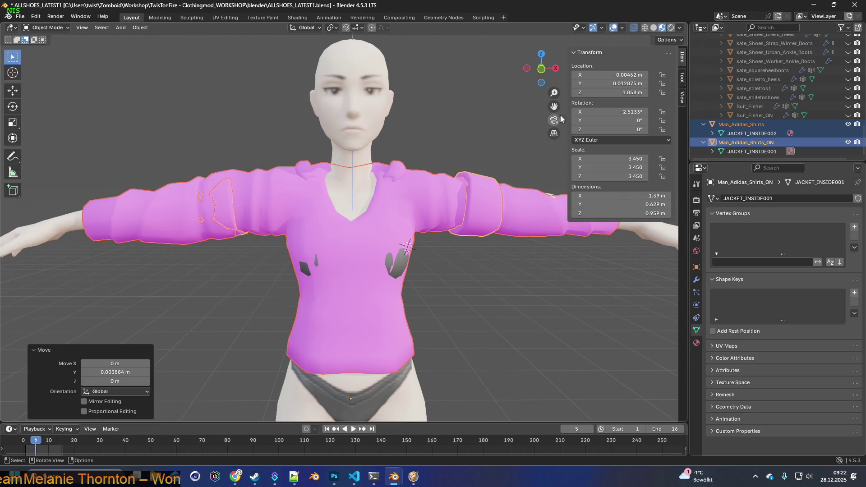
{"action": "scroll", "coordinate": [422, 238], "scroll_direction": "up", "scroll_amount": 4}
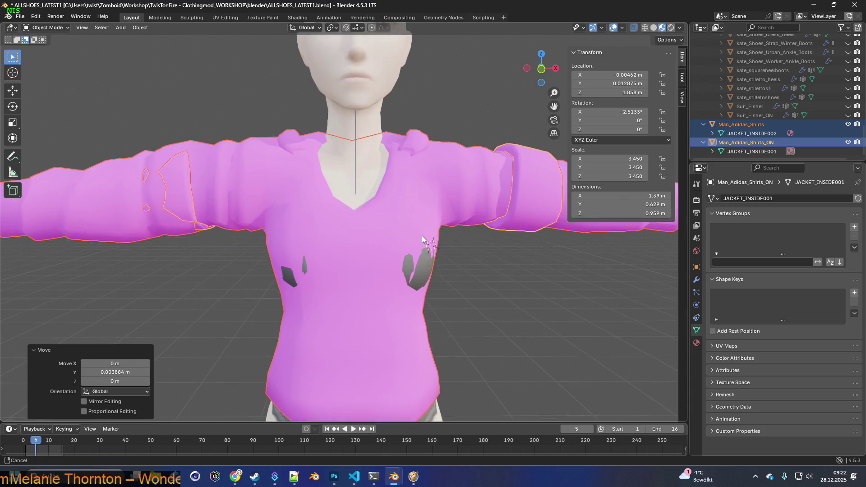
Step: Hide the long-sleeve Man_Adidas_Shirts and select the short-sleeve Man_Adidas_Shirts_ON shirt
{"action": "left_click", "coordinate": [848, 125]}
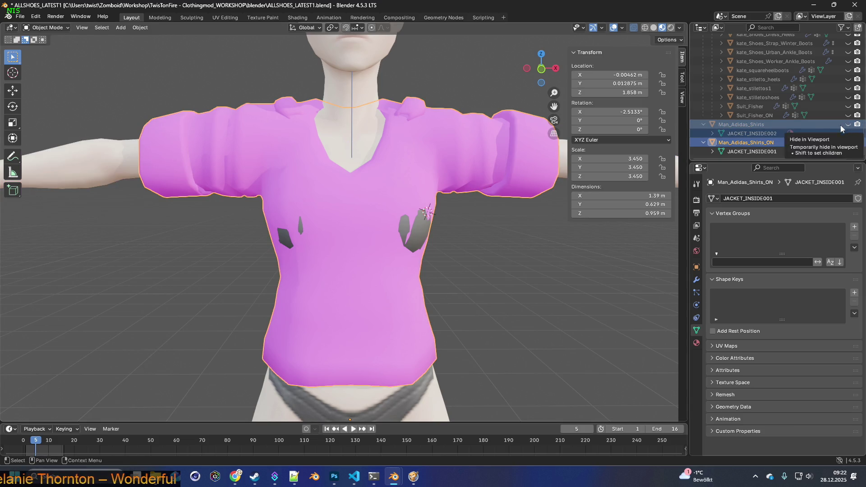
{"action": "left_click", "coordinate": [392, 194]}
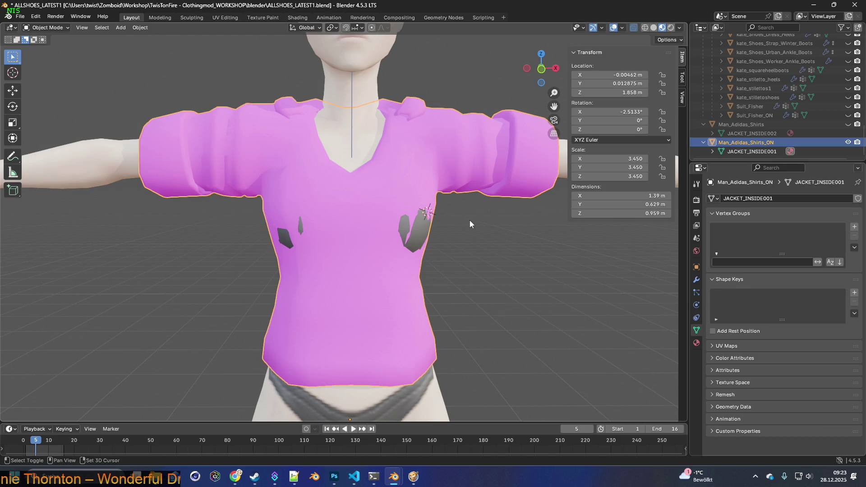
{"action": "scroll", "coordinate": [473, 216], "scroll_direction": "up", "scroll_amount": 3}
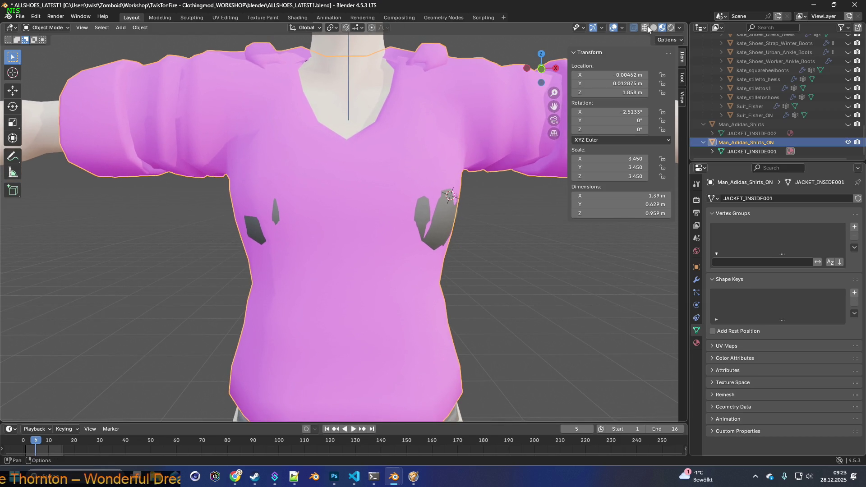
{"action": "left_click", "coordinate": [649, 28]}
{"action": "left_click", "coordinate": [441, 204]}
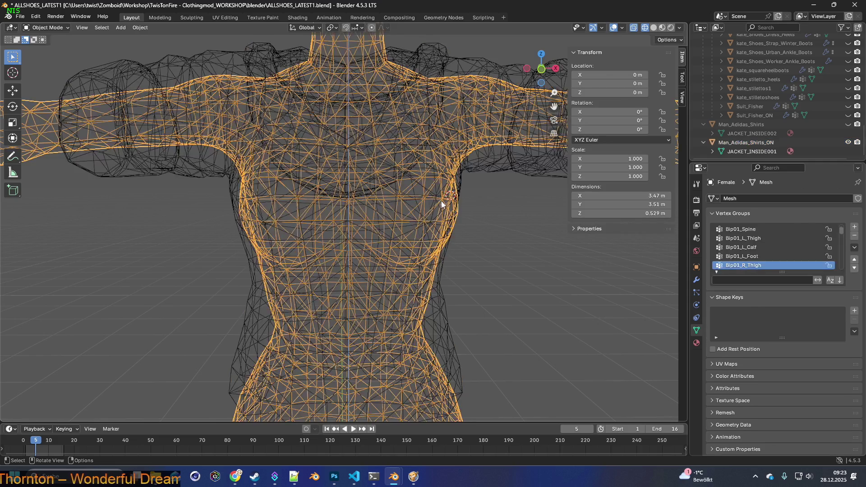
{"action": "left_click", "coordinate": [448, 249]}
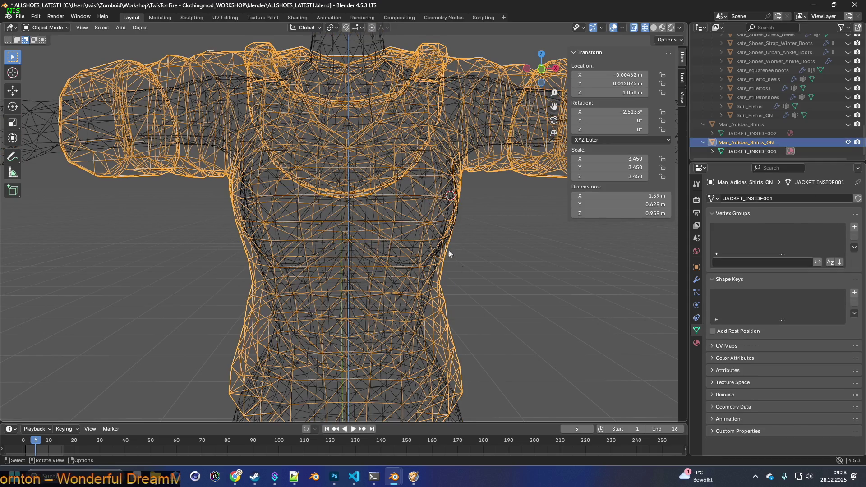
Step: Apply All Transforms to the short-sleeve Man_Adidas_Shirts_ON shirt
{"action": "left_click", "coordinate": [45, 28]}
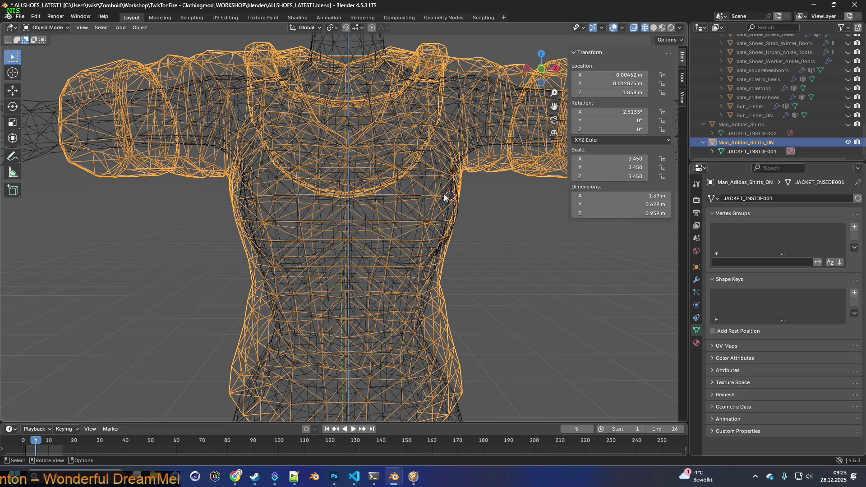
{"action": "left_click", "coordinate": [448, 199]}
{"action": "scroll", "coordinate": [452, 214], "scroll_direction": "down", "scroll_amount": 3}
{"action": "middle_click_drag", "start_coordinate": [429, 205], "coordinate": [231, 111]}
{"action": "left_click", "coordinate": [231, 111]}
{"action": "left_click", "coordinate": [662, 27]}
{"action": "mouse_move", "coordinate": [649, 42]}
{"action": "middle_mouse_down"}
{"action": "mouse_move", "coordinate": [411, 169]}
{"action": "mouse_move", "coordinate": [446, 188]}
{"action": "middle_mouse_up"}
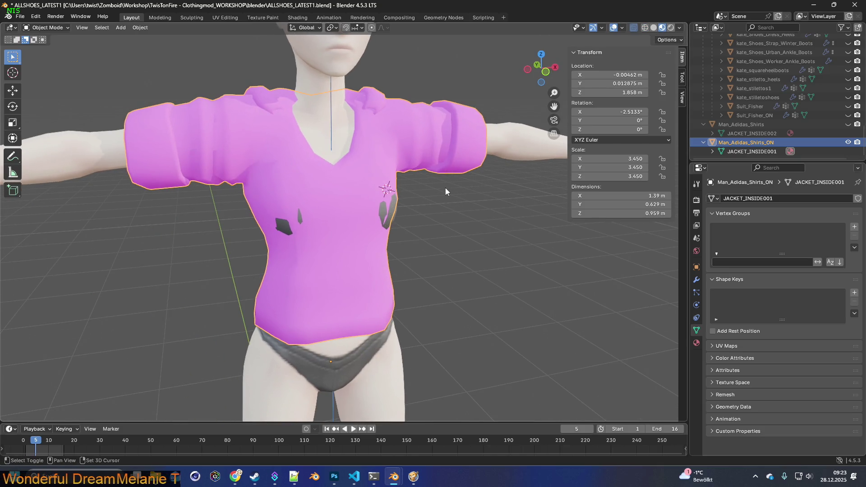
{"action": "key", "text": "shift+a"}
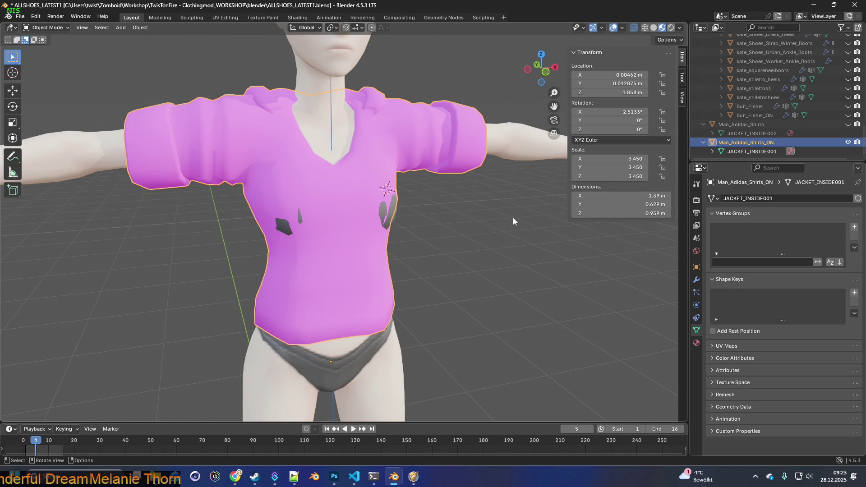
{"action": "key", "text": "ctrl+a"}
{"action": "left_click", "coordinate": [482, 218]}
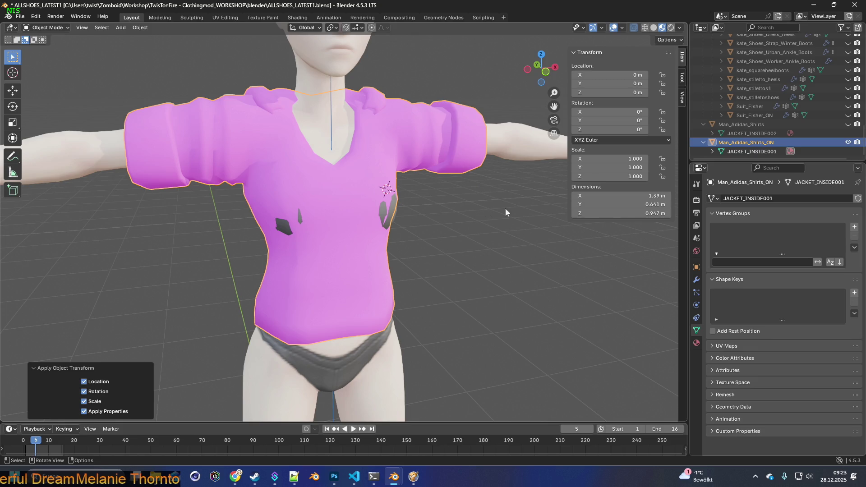
Step: Show the long-sleeve shirt, hide the short-sleeve one, and apply All Transforms to it
{"action": "left_click", "coordinate": [845, 126]}
{"action": "left_click", "coordinate": [849, 125]}
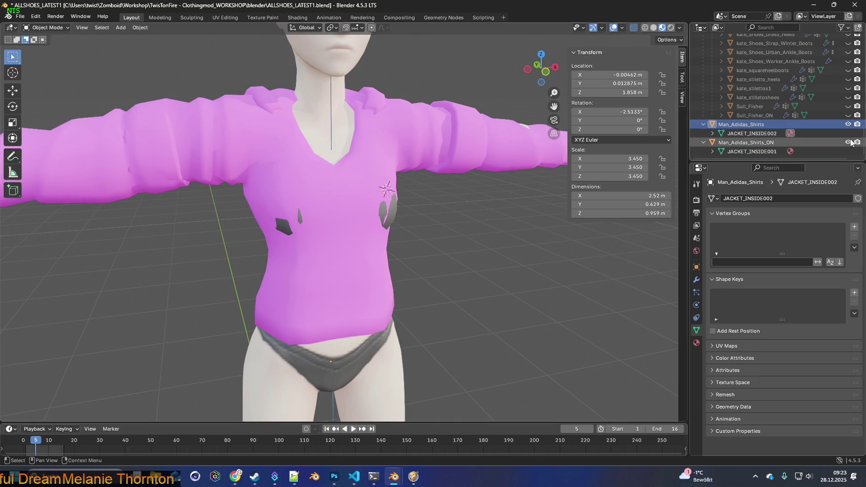
{"action": "left_click", "coordinate": [849, 142]}
{"action": "left_click", "coordinate": [383, 175]}
{"action": "left_click", "coordinate": [472, 215]}
{"action": "left_click", "coordinate": [411, 171]}
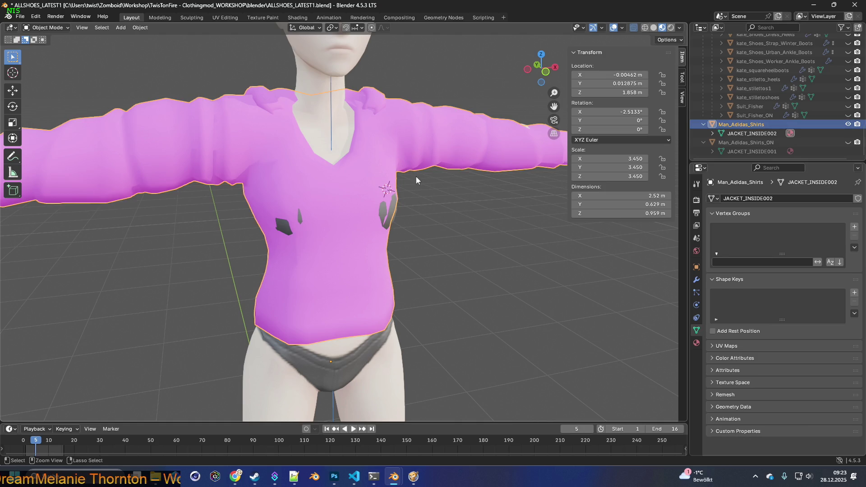
{"action": "key", "text": "ctrl+a"}
{"action": "left_click", "coordinate": [416, 176]}
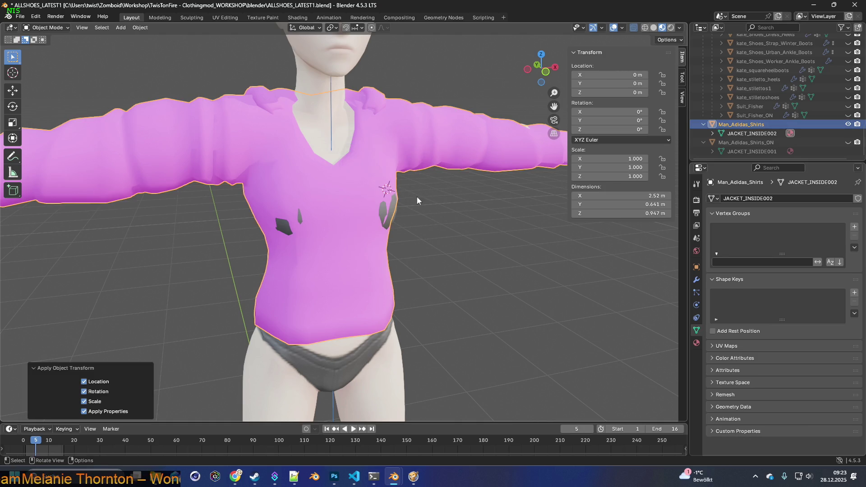
{"action": "middle_click_drag", "start_coordinate": [447, 208], "coordinate": [330, 169]}
{"action": "left_click", "coordinate": [20, 16]}
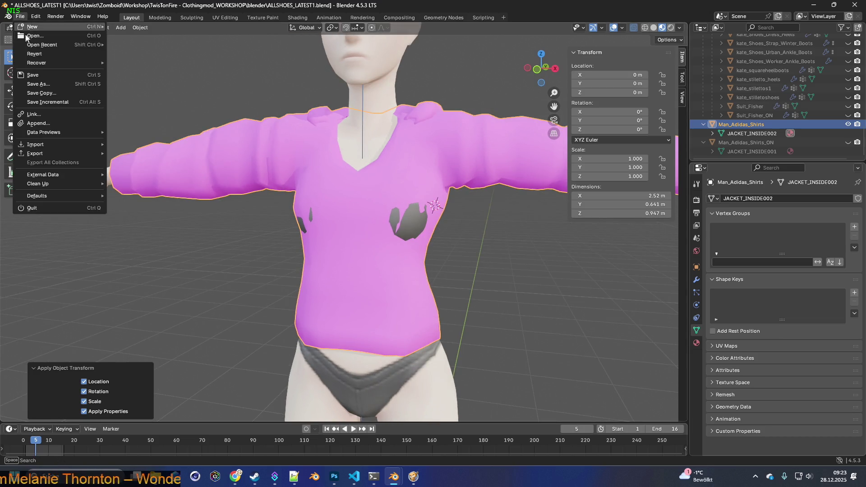
Step: Save the current Blender file
{"action": "left_click", "coordinate": [45, 92]}
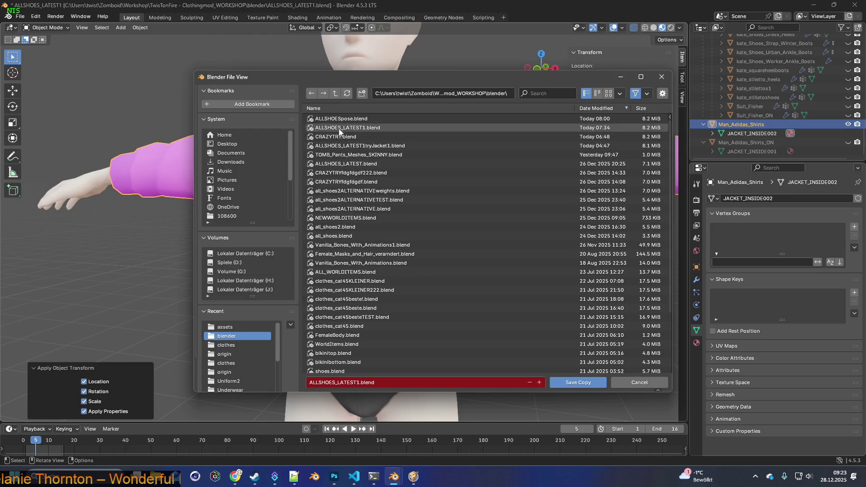
{"action": "left_click", "coordinate": [639, 383]}
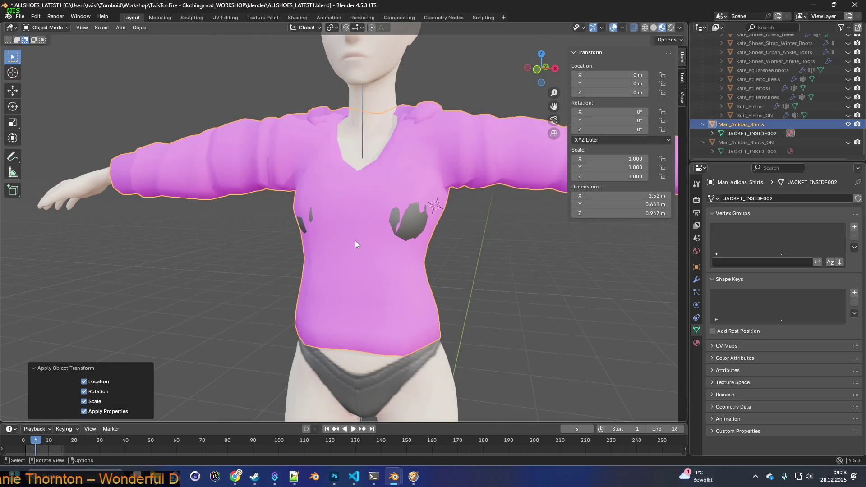
{"action": "left_click", "coordinate": [20, 16]}
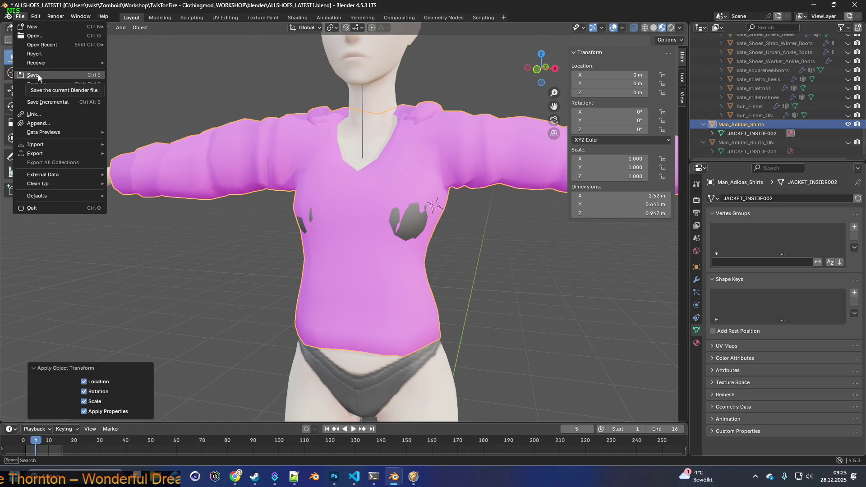
{"action": "left_click", "coordinate": [38, 74]}
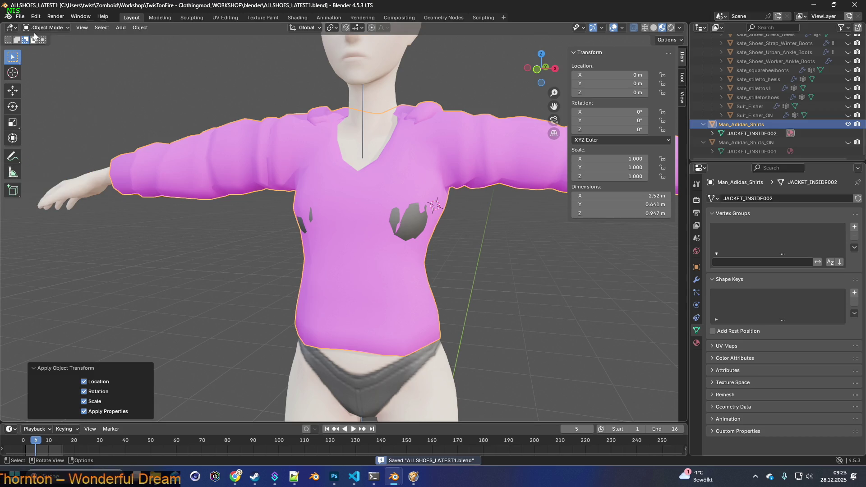
Step: Save the scene as CRAZYTRY.blend
{"action": "left_click", "coordinate": [20, 16]}
{"action": "left_click", "coordinate": [39, 85]}
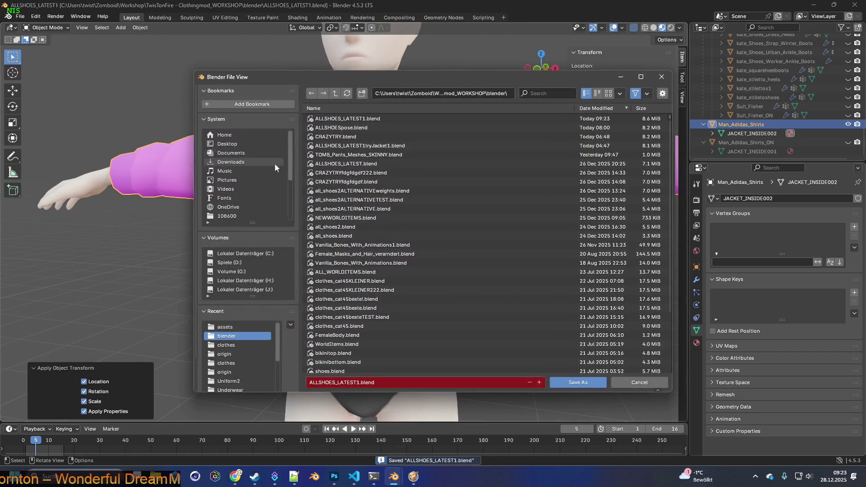
{"action": "left_click", "coordinate": [336, 137]}
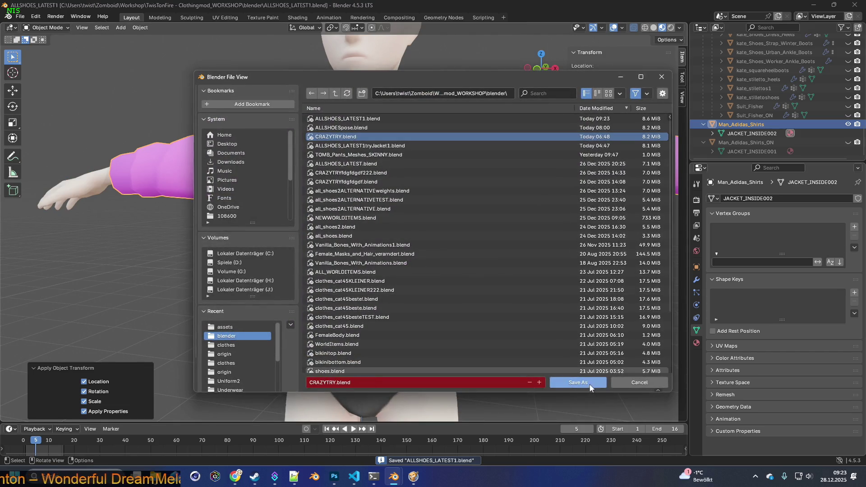
{"action": "left_click", "coordinate": [589, 384]}
Step: Select the long-sleeve shirt and switch it into Edit Mode
{"action": "scroll", "coordinate": [512, 293], "scroll_direction": "up", "scroll_amount": 1}
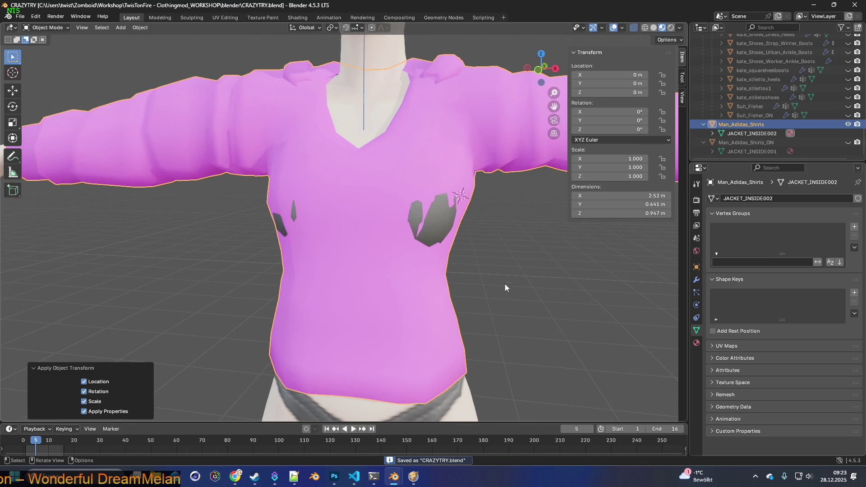
{"action": "scroll", "coordinate": [503, 266], "scroll_direction": "up", "scroll_amount": 1}
{"action": "left_click", "coordinate": [461, 275]}
{"action": "left_click", "coordinate": [370, 260]}
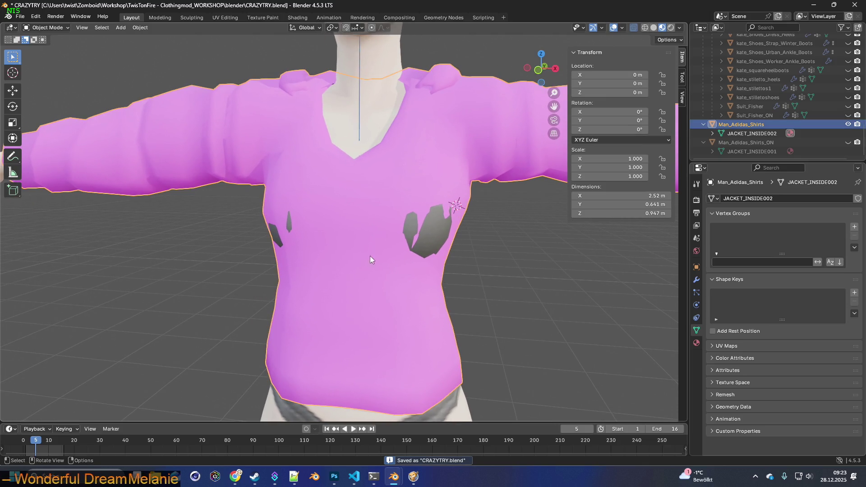
{"action": "left_click", "coordinate": [57, 31]}
{"action": "left_click", "coordinate": [43, 48]}
{"action": "mouse_move", "coordinate": [393, 212]}
{"action": "middle_mouse_down"}
{"action": "mouse_move", "coordinate": [406, 213]}
{"action": "mouse_move", "coordinate": [413, 237]}
{"action": "mouse_move", "coordinate": [469, 235]}
{"action": "middle_mouse_up"}
Step: Select the two chest vertices on the shirt mesh
{"action": "left_click", "coordinate": [411, 230]}
{"action": "middle_click_drag", "start_coordinate": [414, 234], "coordinate": [415, 234]}
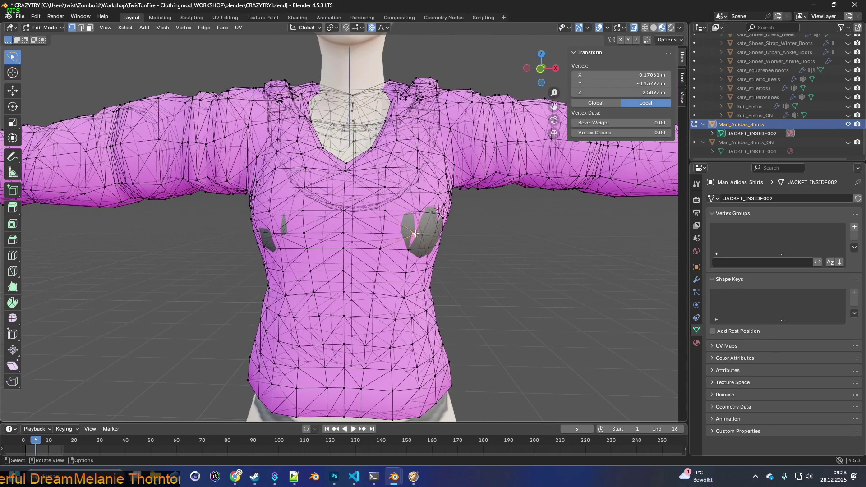
{"action": "left_click", "coordinate": [257, 232], "text": "shift"}
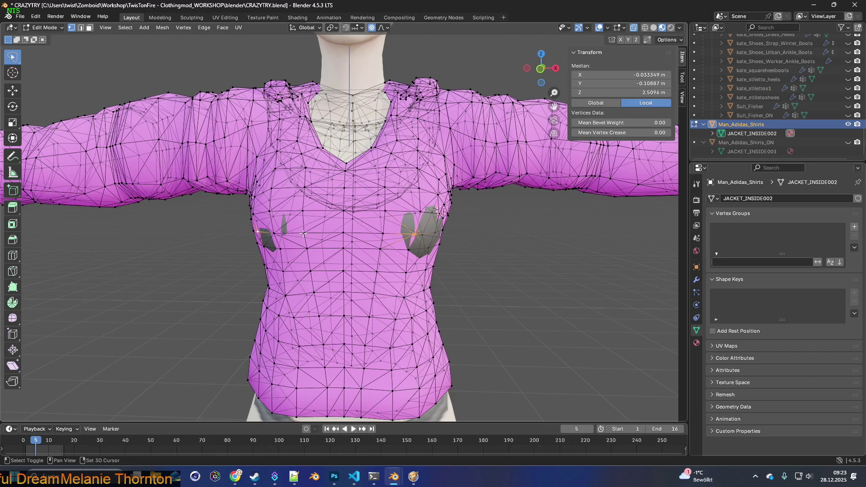
{"action": "middle_click_drag", "start_coordinate": [352, 234], "coordinate": [356, 228]}
{"action": "left_click", "coordinate": [273, 235]}
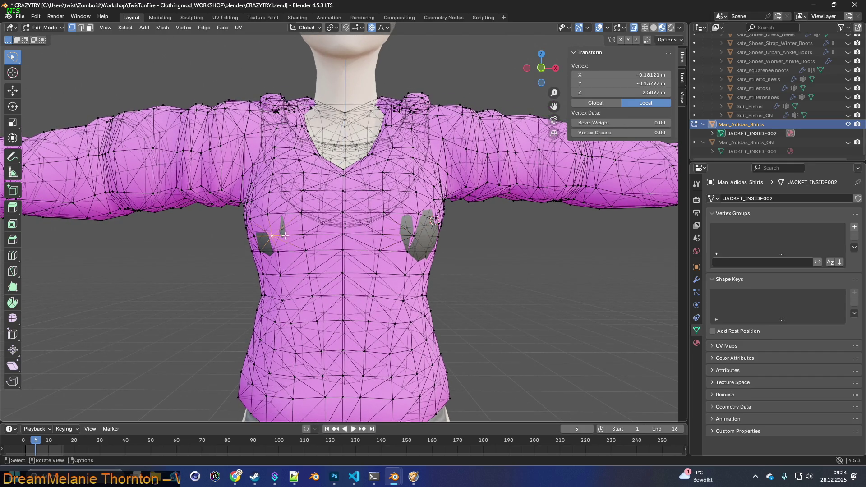
{"action": "mouse_move", "coordinate": [365, 174]}
{"action": "middle_mouse_down"}
{"action": "mouse_move", "coordinate": [409, 225]}
{"action": "mouse_move", "coordinate": [418, 212]}
{"action": "mouse_move", "coordinate": [392, 209]}
{"action": "mouse_move", "coordinate": [417, 204]}
{"action": "middle_mouse_up"}
{"action": "left_click", "coordinate": [410, 226], "text": "shift"}
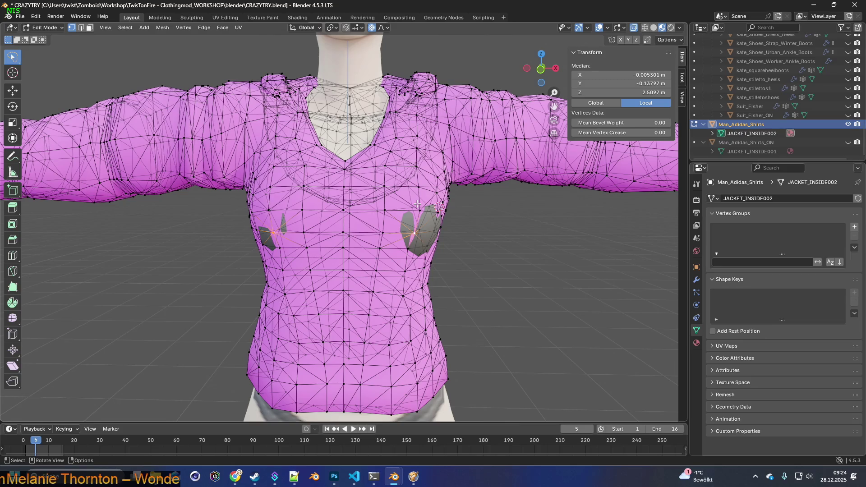
Step: Scale the chest vertices out to 1.171 with smooth proportional editing
{"action": "key", "text": "s"}
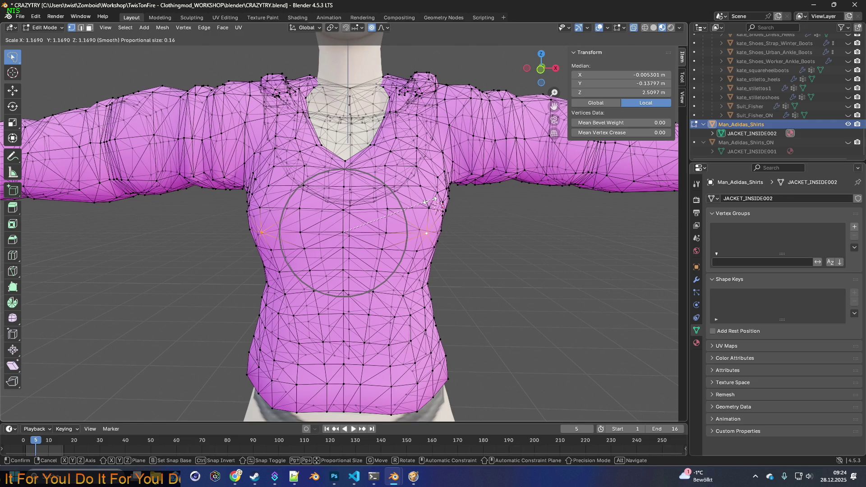
{"action": "left_click", "coordinate": [432, 200]}
{"action": "mouse_move", "coordinate": [431, 201]}
{"action": "middle_mouse_down"}
{"action": "mouse_move", "coordinate": [356, 201]}
{"action": "mouse_move", "coordinate": [447, 195]}
{"action": "mouse_move", "coordinate": [361, 202]}
{"action": "mouse_move", "coordinate": [423, 204]}
{"action": "mouse_move", "coordinate": [446, 194]}
{"action": "middle_mouse_up"}
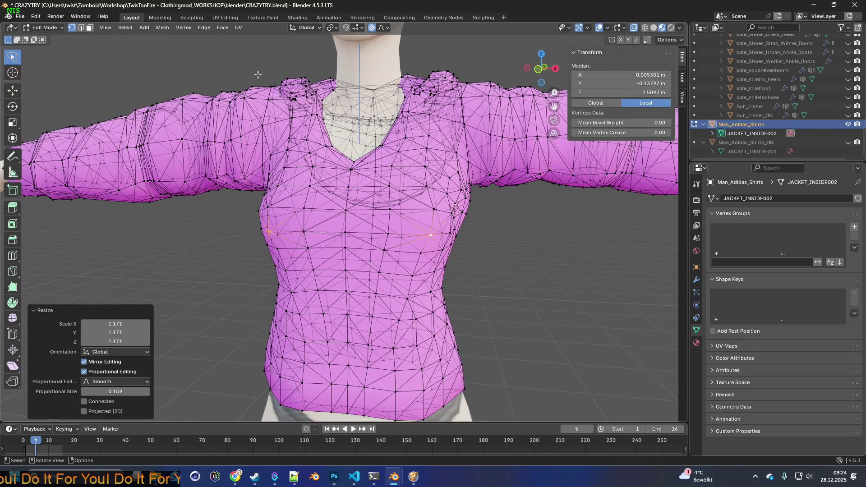
{"action": "scroll", "coordinate": [374, 135], "scroll_direction": "down", "scroll_amount": 2}
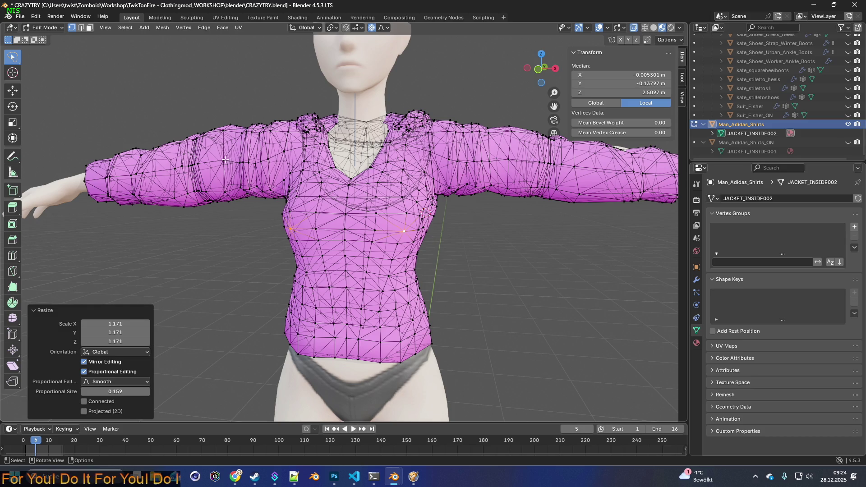
Step: Undo the chest scaling back to the earlier mesh shape
{"action": "left_click", "coordinate": [35, 17]}
{"action": "left_click", "coordinate": [48, 26]}
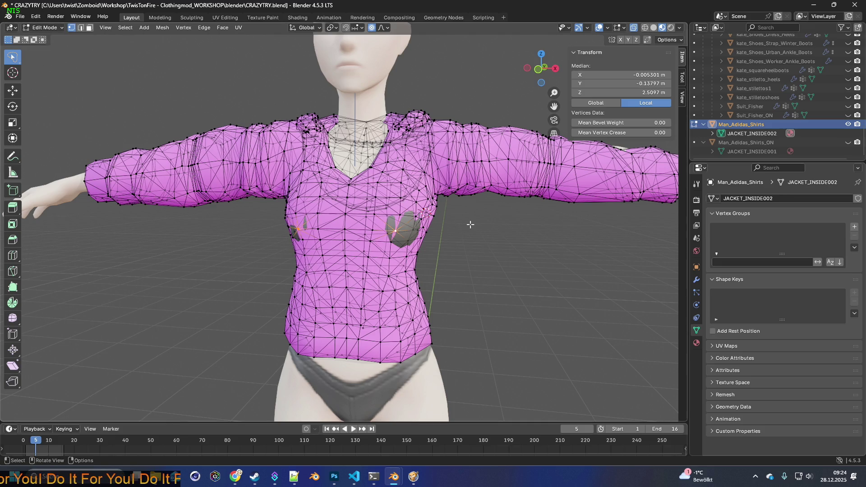
{"action": "key", "text": "ctrl+z"}
{"action": "key", "text": "ctrl+z"}
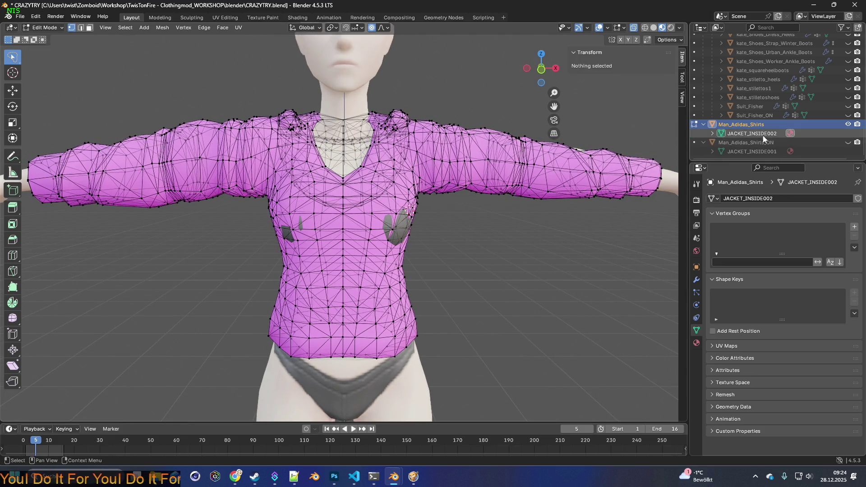
Step: In the Shading workspace, browse JACKET_INSIDE002's Image Texture to the textures\clothes folder
{"action": "left_click", "coordinate": [763, 136]}
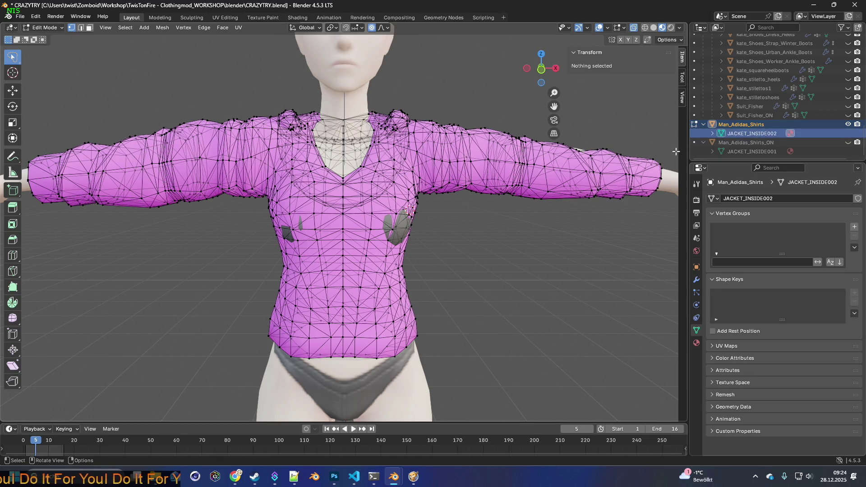
{"action": "left_click", "coordinate": [297, 17]}
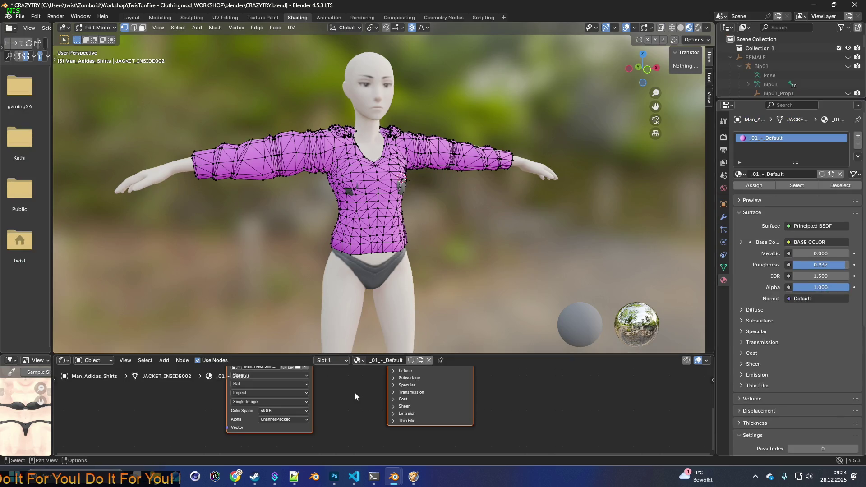
{"action": "scroll", "coordinate": [343, 415], "scroll_direction": "up", "scroll_amount": 5, "text": "shift"}
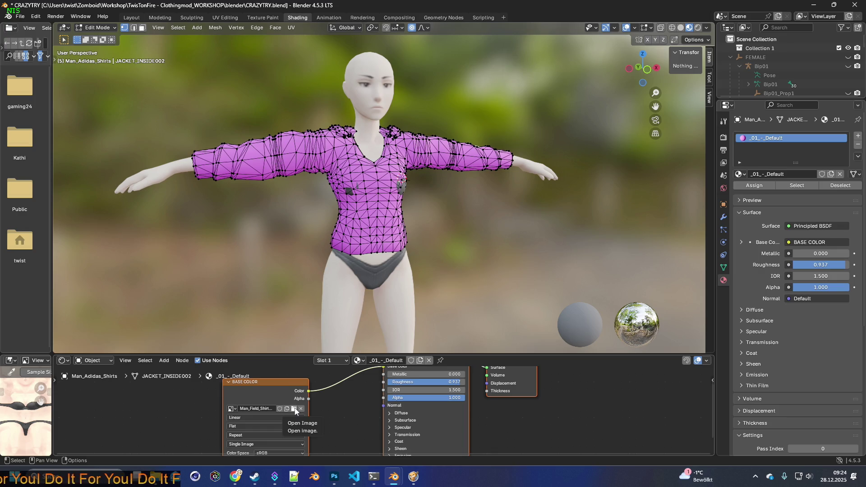
{"action": "left_click", "coordinate": [294, 409]}
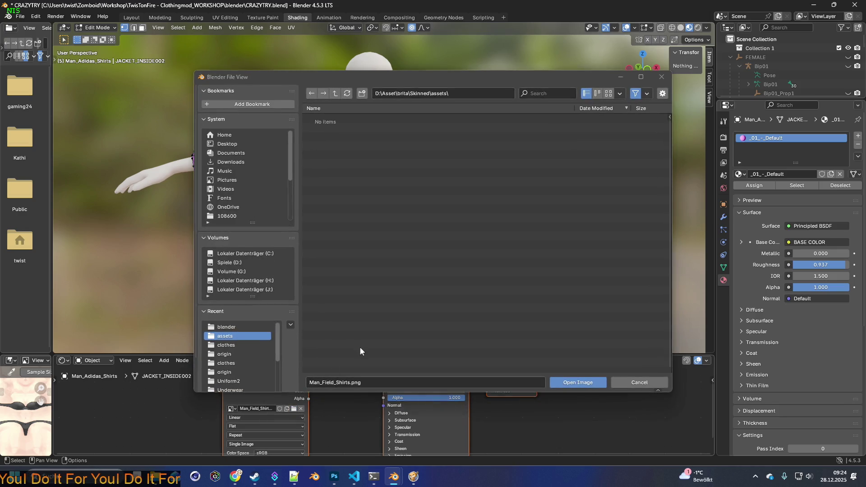
{"action": "left_click", "coordinate": [226, 345]}
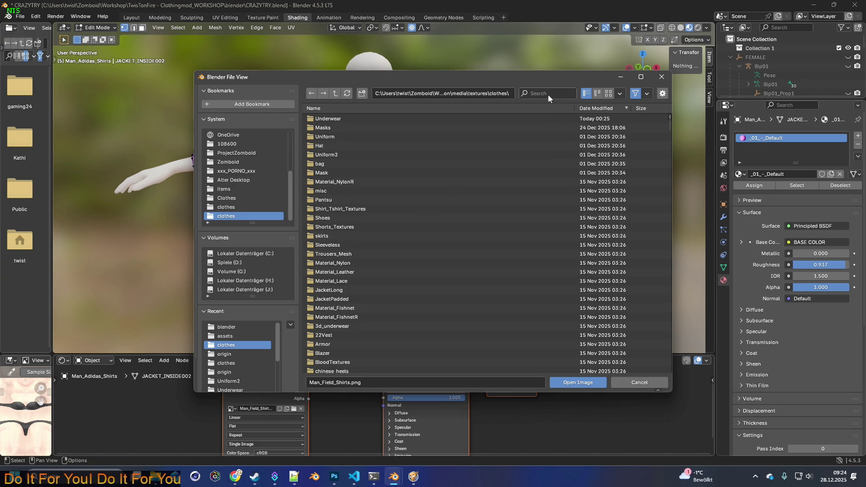
{"action": "key", "text": "super+Tab"}
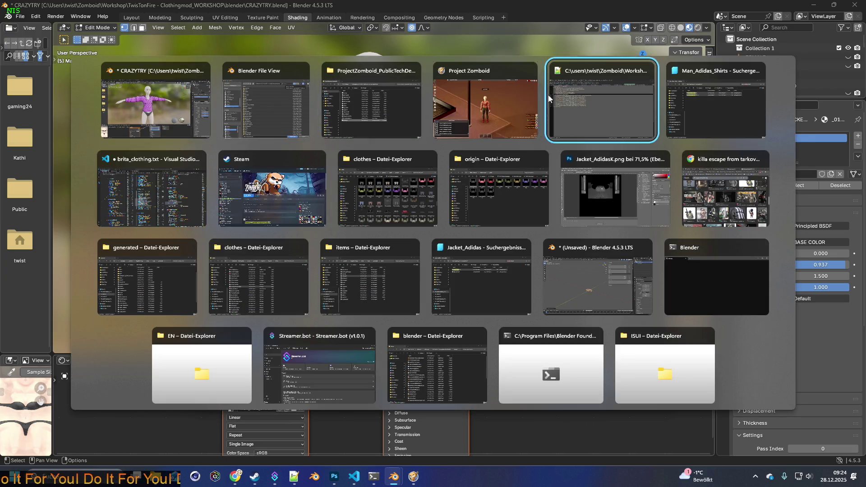
Step: Open Man_Adidas_Shirts.xml in Notepad++ and copy the texture name Man_Adidas_Shirts from line 11
{"action": "left_click", "coordinate": [559, 104]}
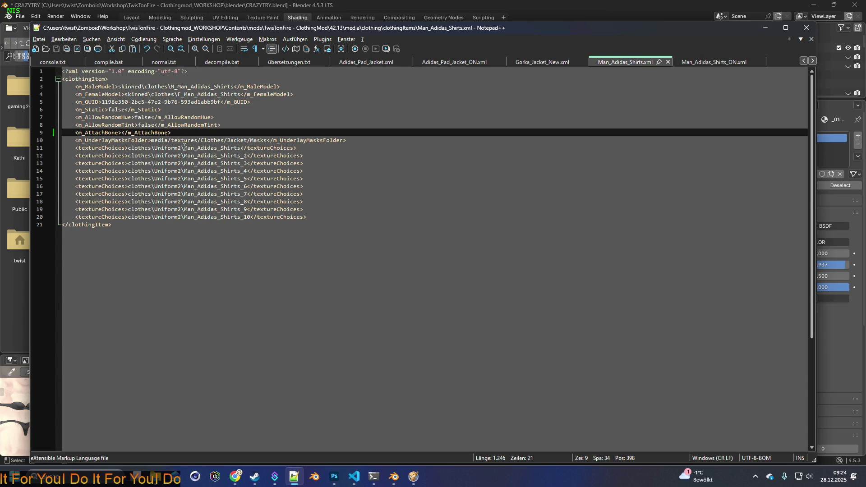
{"action": "left_click_drag", "start_coordinate": [184, 148], "coordinate": [189, 147]}
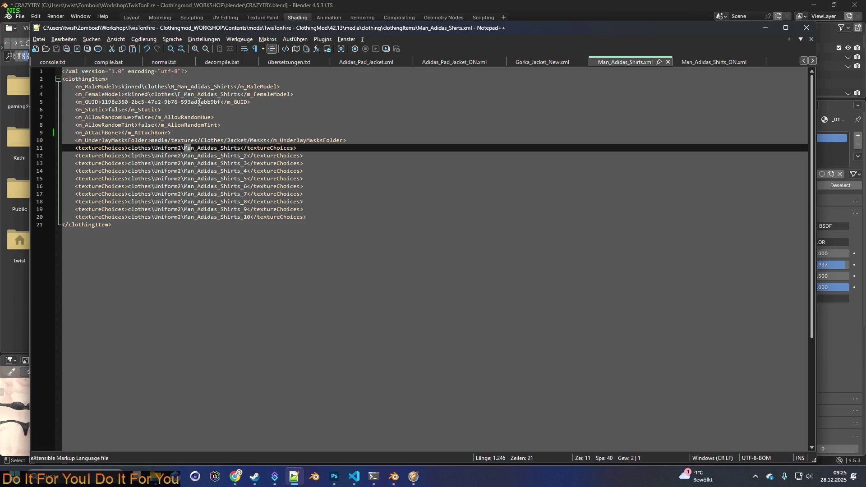
{"action": "mouse_move", "coordinate": [177, 95]}
{"action": "left_mouse_down"}
{"action": "mouse_move", "coordinate": [271, 96]}
{"action": "mouse_move", "coordinate": [242, 102]}
{"action": "left_mouse_up"}
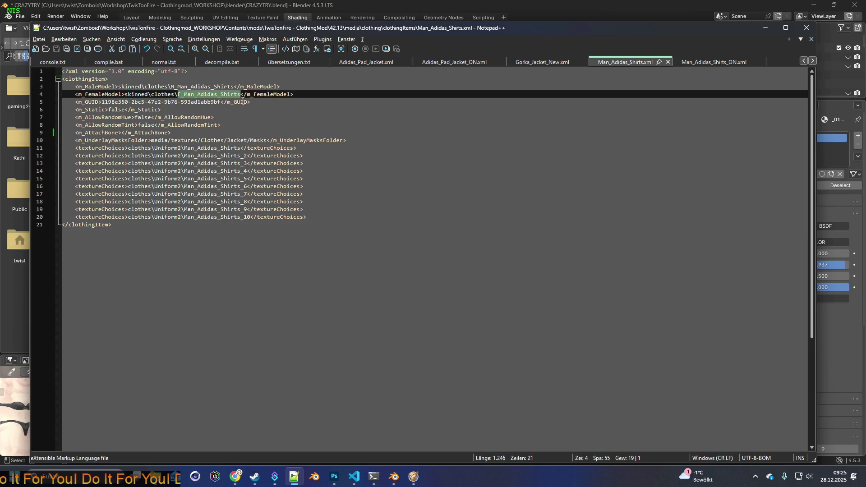
{"action": "left_click", "coordinate": [195, 148]}
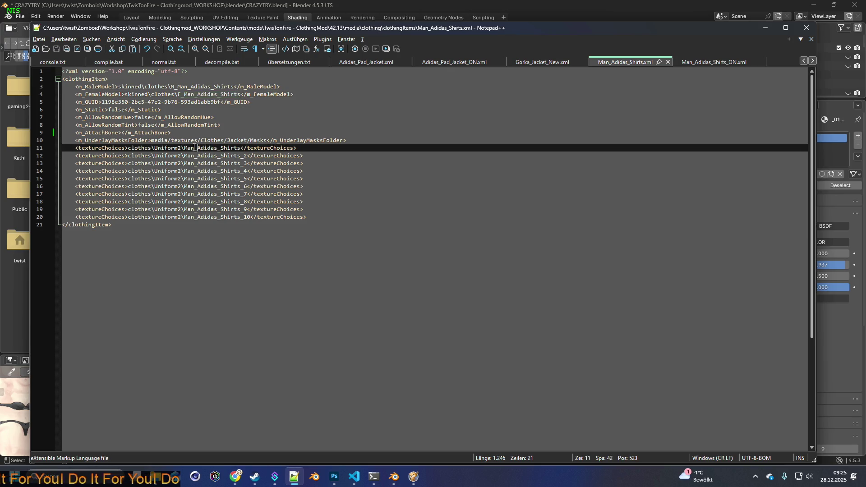
{"action": "left_click_drag", "start_coordinate": [184, 148], "coordinate": [240, 142]}
{"action": "key", "text": "ctrl+c"}
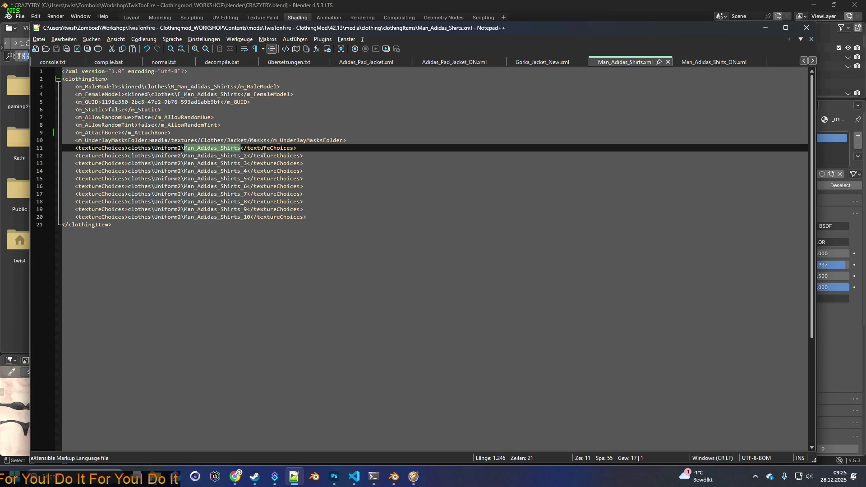
{"action": "left_click", "coordinate": [760, 27]}
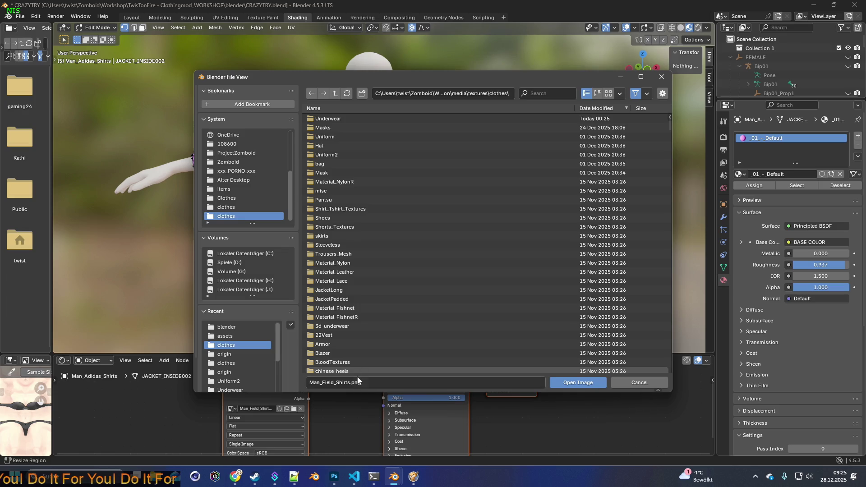
Step: Filter the Uniform2 folder for Man_Adidas and load Man_Adidas_Shirts.png as the base-colour image
{"action": "left_click", "coordinate": [548, 97]}
{"action": "key", "text": "ctrl+v"}
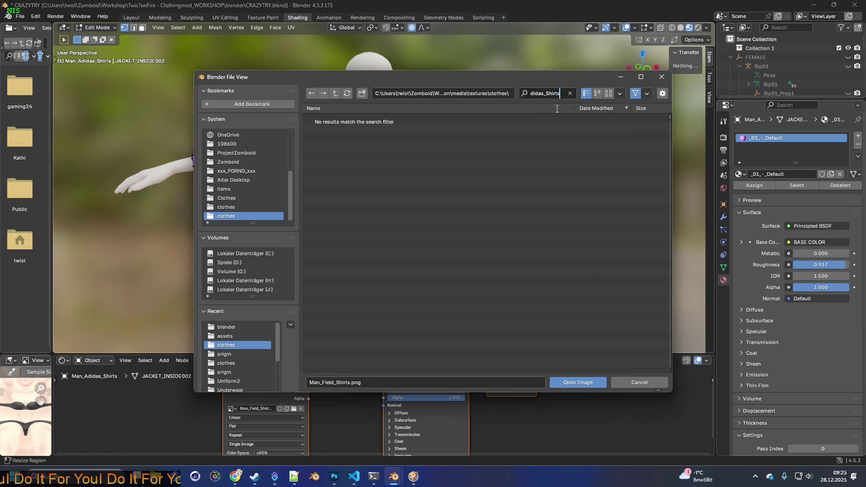
{"action": "key", "text": "Return"}
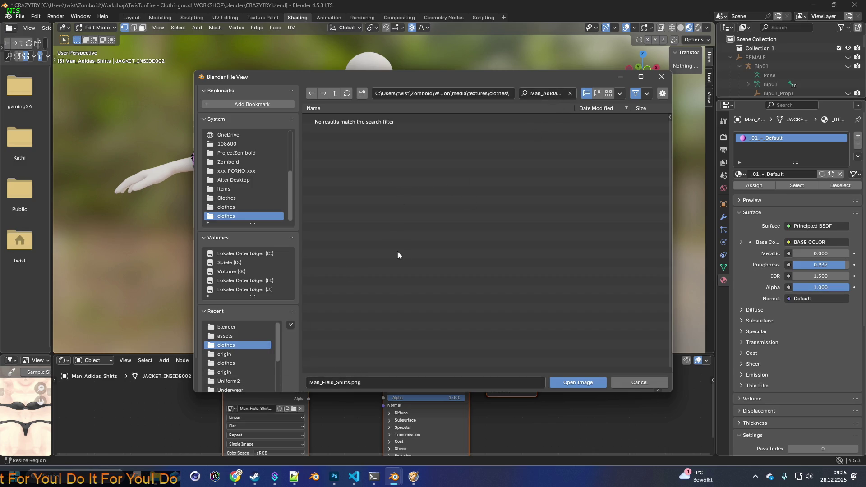
{"action": "left_click", "coordinate": [229, 381]}
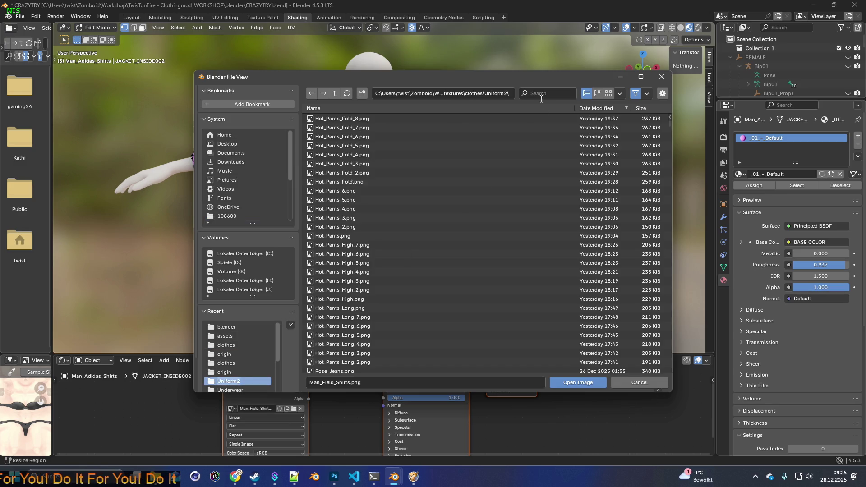
{"action": "left_click", "coordinate": [542, 96]}
{"action": "type", "text": "Man_Adidas"}
{"action": "key", "text": "Return"}
{"action": "left_click", "coordinate": [358, 120]}
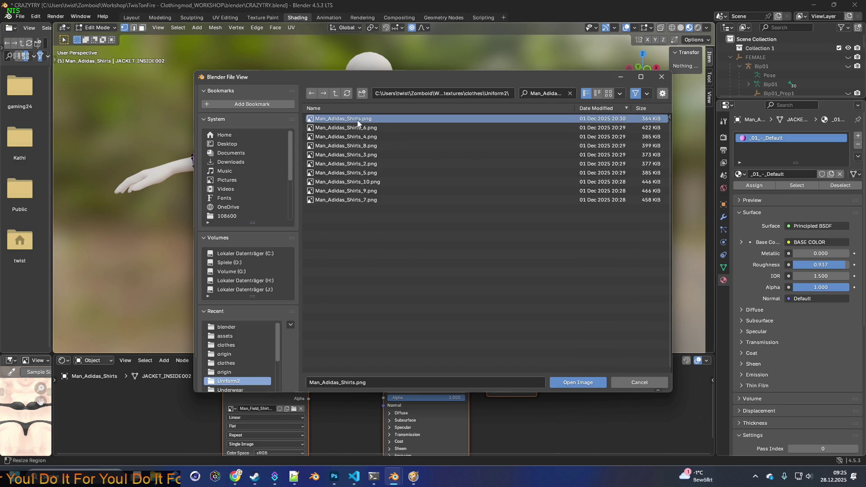
{"action": "left_click", "coordinate": [564, 382]}
{"action": "mouse_move", "coordinate": [495, 276]}
{"action": "middle_mouse_down"}
{"action": "mouse_move", "coordinate": [632, 277]}
{"action": "mouse_move", "coordinate": [470, 275]}
{"action": "mouse_move", "coordinate": [498, 292]}
{"action": "middle_mouse_up"}
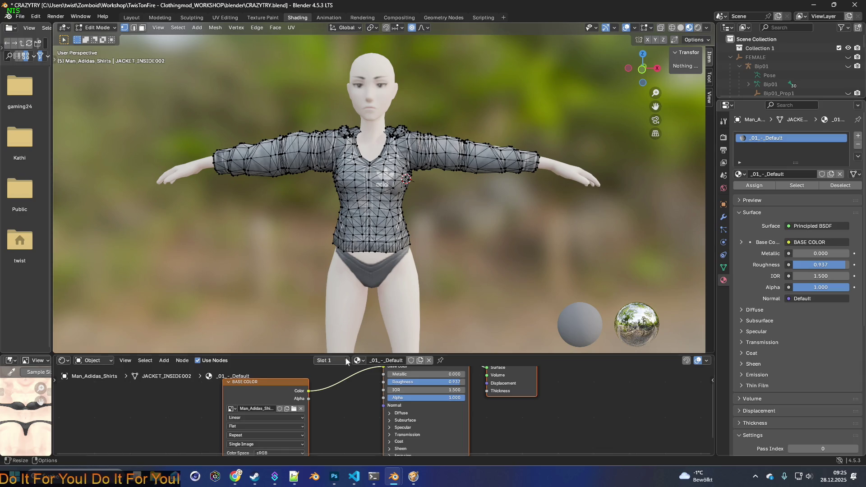
Step: Hide the Man_Adidas_Shirts jacket, show Man_Adidas_Shirts_ON, and reopen the image browser
{"action": "scroll", "coordinate": [785, 72], "scroll_direction": "down", "scroll_amount": 10}
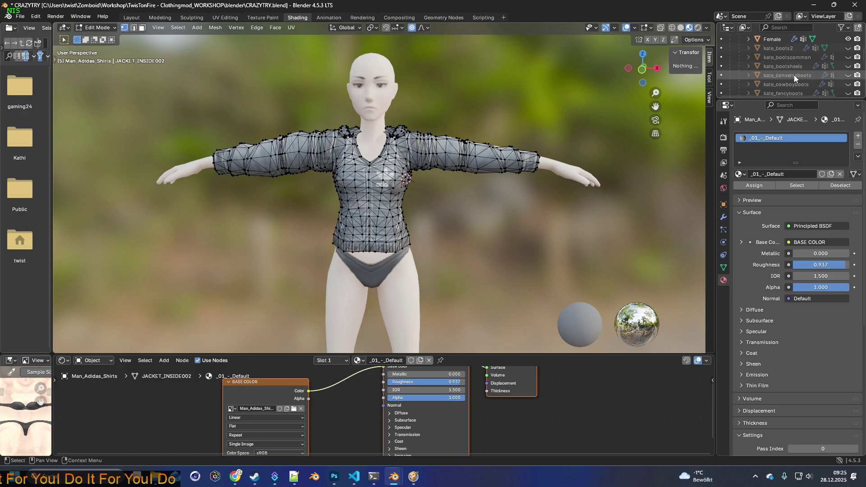
{"action": "scroll", "coordinate": [792, 79], "scroll_direction": "down", "scroll_amount": 3}
{"action": "scroll", "coordinate": [791, 78], "scroll_direction": "down", "scroll_amount": 2}
{"action": "scroll", "coordinate": [795, 80], "scroll_direction": "up", "scroll_amount": 10}
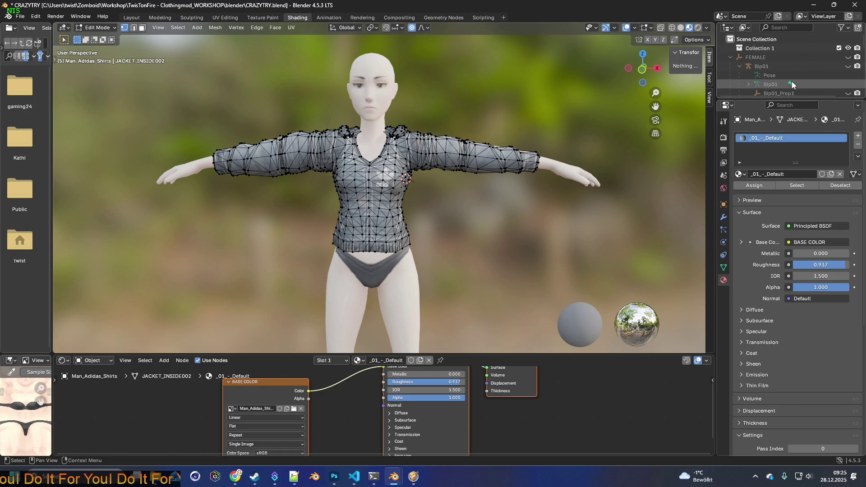
{"action": "scroll", "coordinate": [793, 82], "scroll_direction": "down", "scroll_amount": 10}
{"action": "scroll", "coordinate": [792, 83], "scroll_direction": "down", "scroll_amount": 15}
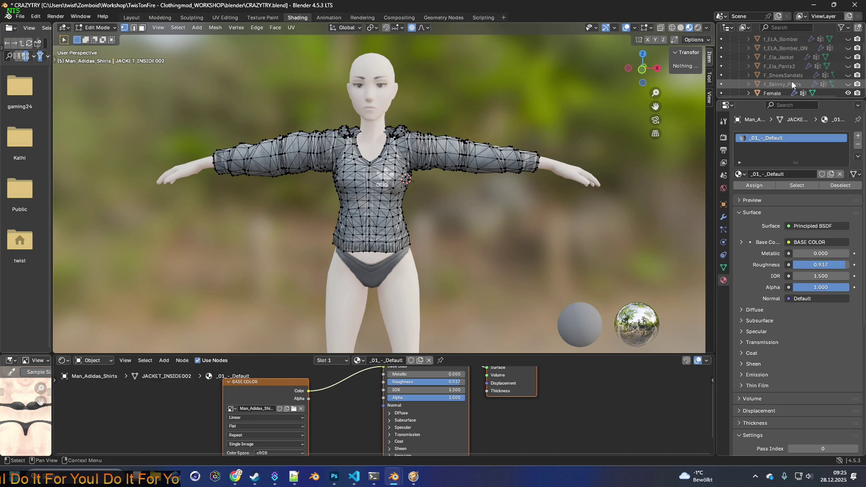
{"action": "scroll", "coordinate": [793, 86], "scroll_direction": "down", "scroll_amount": 5}
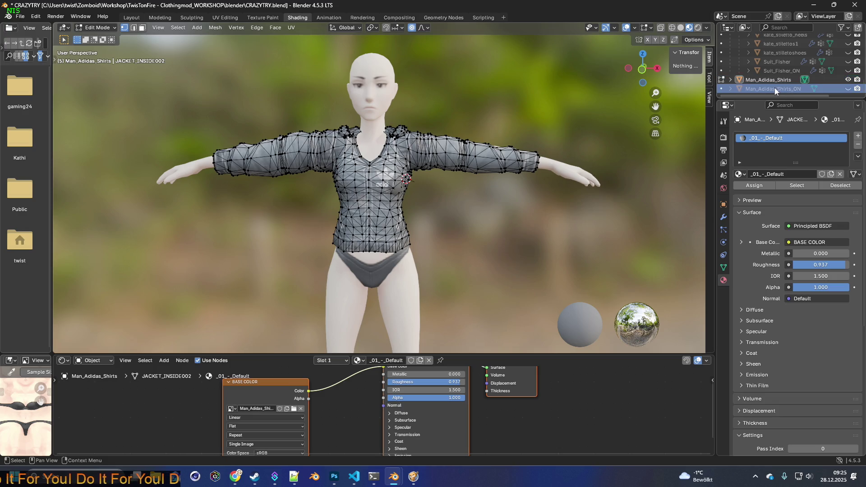
{"action": "left_click", "coordinate": [849, 79]}
{"action": "left_click", "coordinate": [848, 88]}
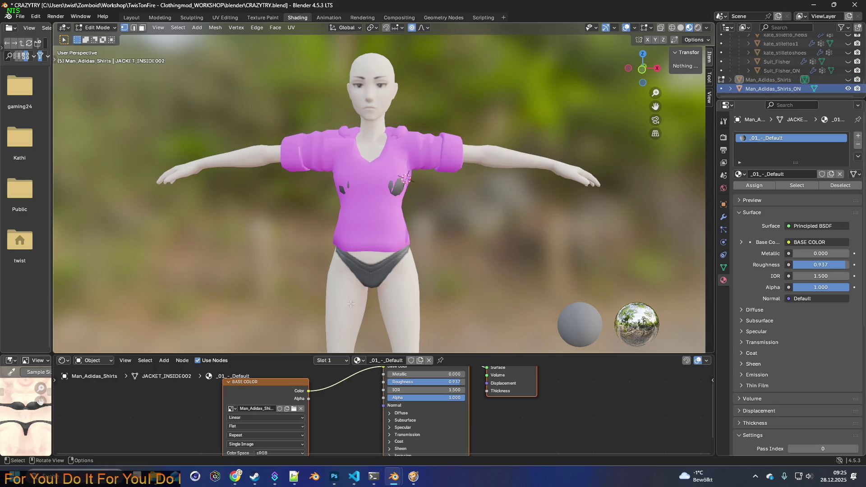
{"action": "left_click", "coordinate": [293, 409]}
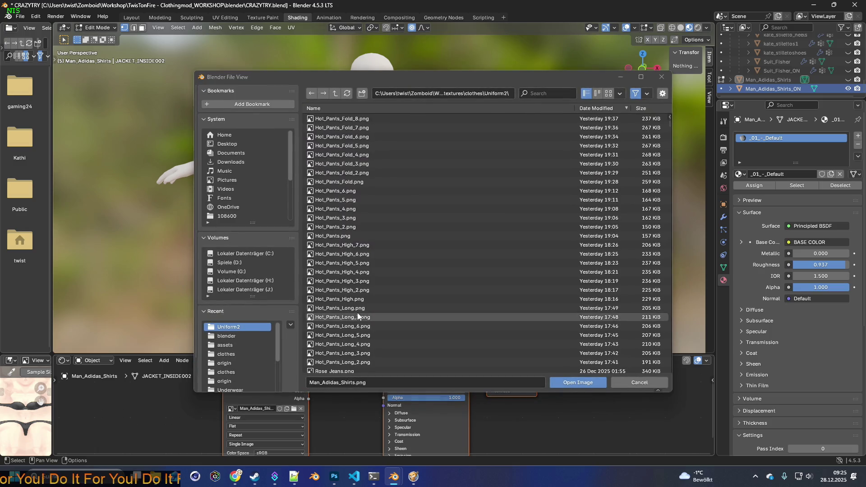
{"action": "left_click", "coordinate": [549, 94]}
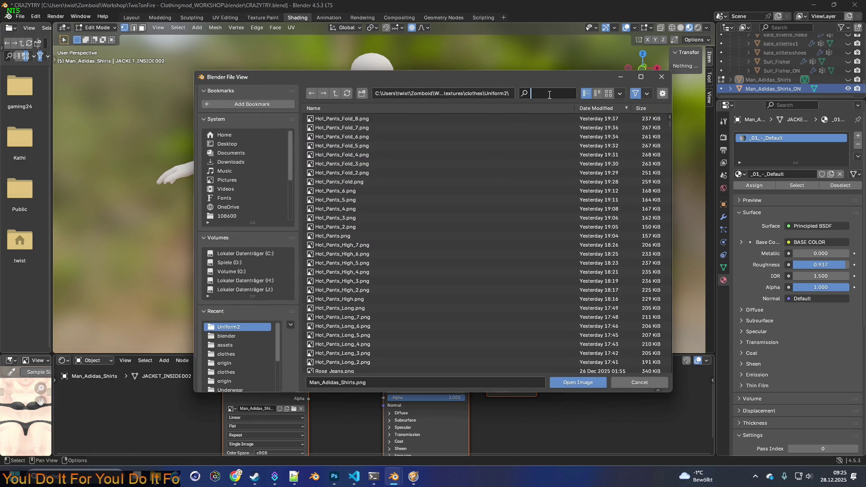
Step: Filter for Man_Adidas_Shirts and open a matching shirt texture image
{"action": "type", "text": "Man_Adidas_Shirts"}
{"action": "key", "text": "Return"}
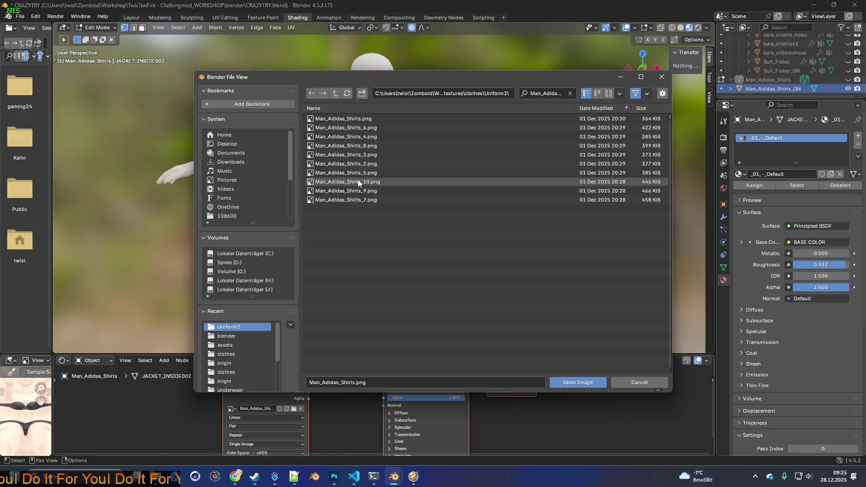
{"action": "left_click", "coordinate": [358, 164]}
{"action": "left_click", "coordinate": [574, 381]}
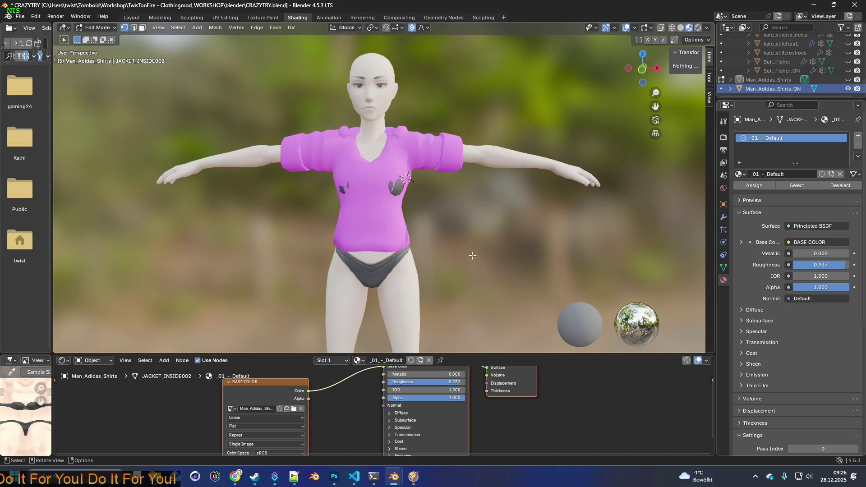
{"action": "mouse_move", "coordinate": [473, 256]}
{"action": "middle_mouse_down"}
{"action": "mouse_move", "coordinate": [469, 201]}
{"action": "mouse_move", "coordinate": [502, 197]}
{"action": "middle_mouse_up"}
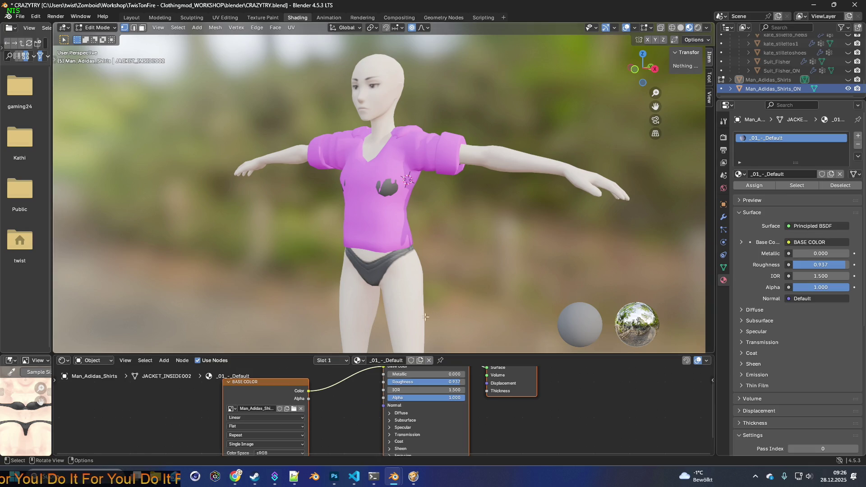
Step: Compare the jacket with the pink shirt, then return to Object Mode with only Man_Adidas_Shirts_ON visible
{"action": "left_click", "coordinate": [849, 89]}
{"action": "left_click", "coordinate": [849, 89]}
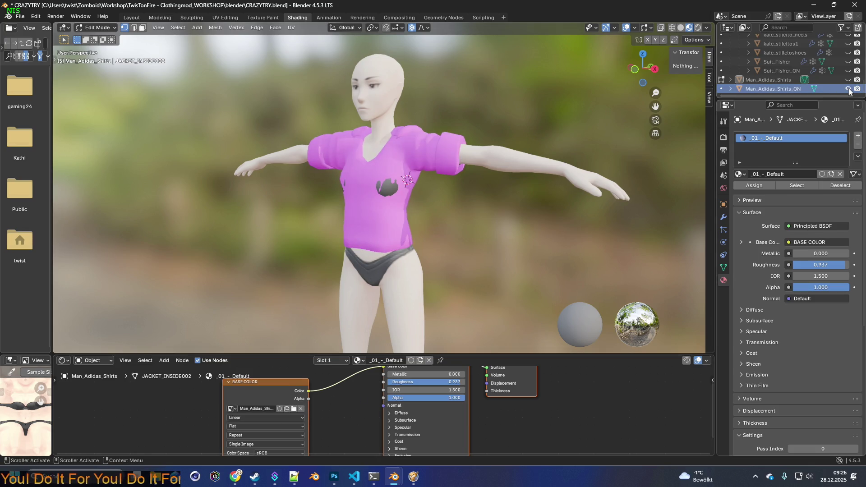
{"action": "left_click", "coordinate": [849, 80]}
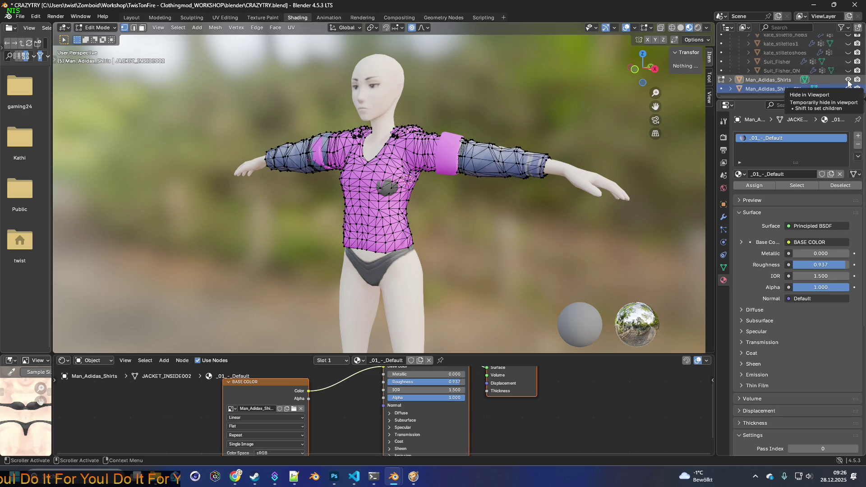
{"action": "left_click", "coordinate": [849, 80]}
{"action": "left_click", "coordinate": [849, 89]}
{"action": "left_click", "coordinate": [849, 88]}
{"action": "left_click", "coordinate": [773, 89]}
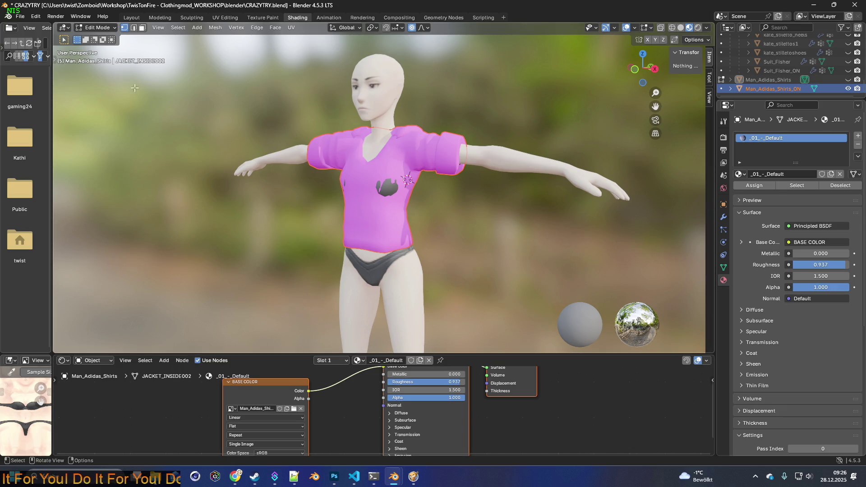
{"action": "left_click", "coordinate": [97, 27]}
{"action": "left_click", "coordinate": [97, 35]}
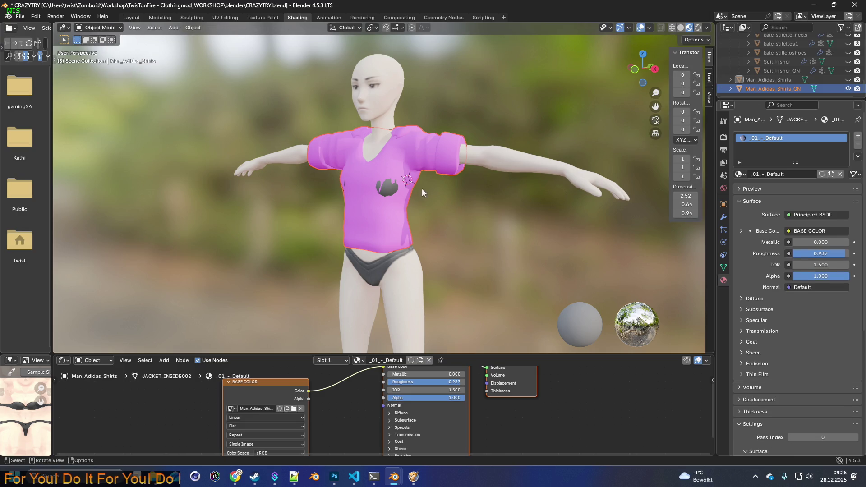
Step: Load Man_Adidas_Shirts_6.png from the Uniform2 folder as the short-sleeve shirt's texture
{"action": "left_click", "coordinate": [392, 221]}
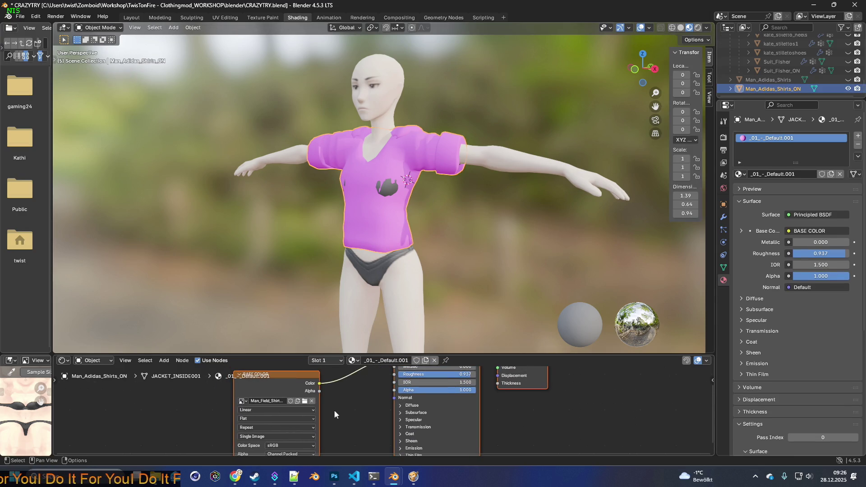
{"action": "left_click", "coordinate": [305, 402]}
{"action": "left_click", "coordinate": [545, 93]}
{"action": "key", "text": "ctrl+v"}
{"action": "key", "text": "Escape"}
{"action": "left_click", "coordinate": [229, 327]}
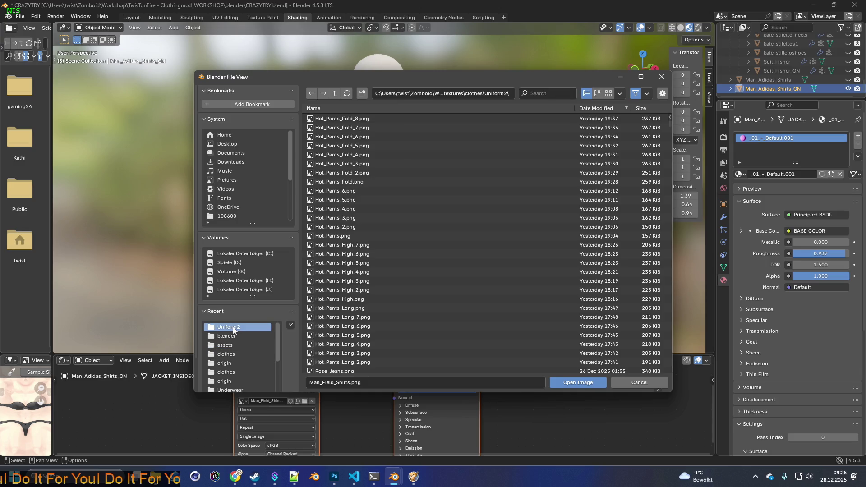
{"action": "left_click", "coordinate": [558, 98]}
{"action": "key", "text": "ctrl+v"}
{"action": "left_click", "coordinate": [361, 128]}
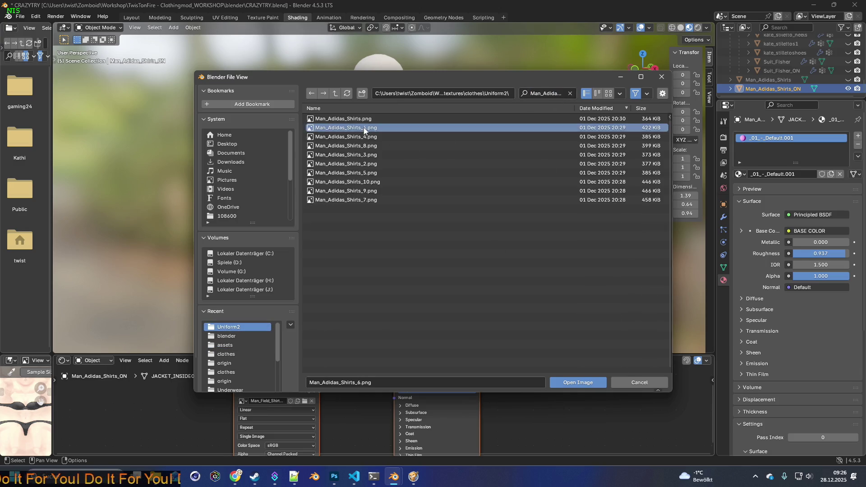
{"action": "left_click", "coordinate": [569, 381]}
Step: Briefly show the long-sleeve shirt for comparison, hide it again, and switch to the Layout workspace
{"action": "mouse_move", "coordinate": [490, 265]}
{"action": "middle_mouse_down"}
{"action": "mouse_move", "coordinate": [446, 251]}
{"action": "mouse_move", "coordinate": [537, 251]}
{"action": "mouse_move", "coordinate": [456, 256]}
{"action": "middle_mouse_up"}
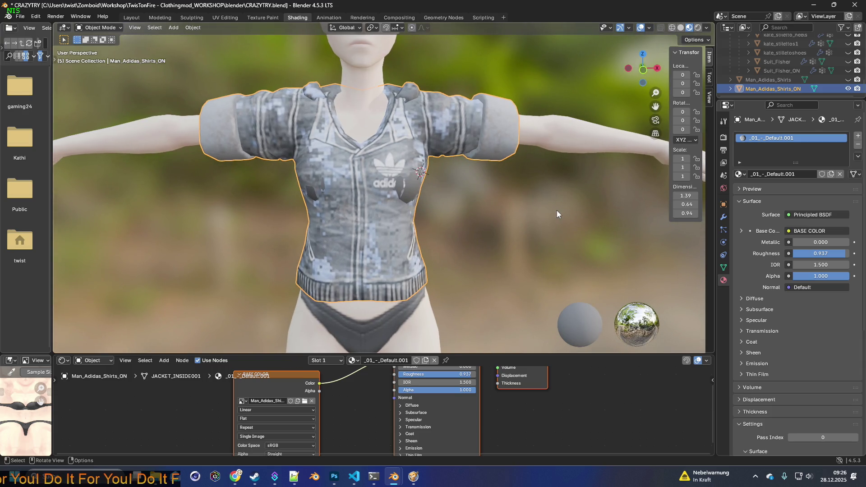
{"action": "left_click", "coordinate": [848, 80]}
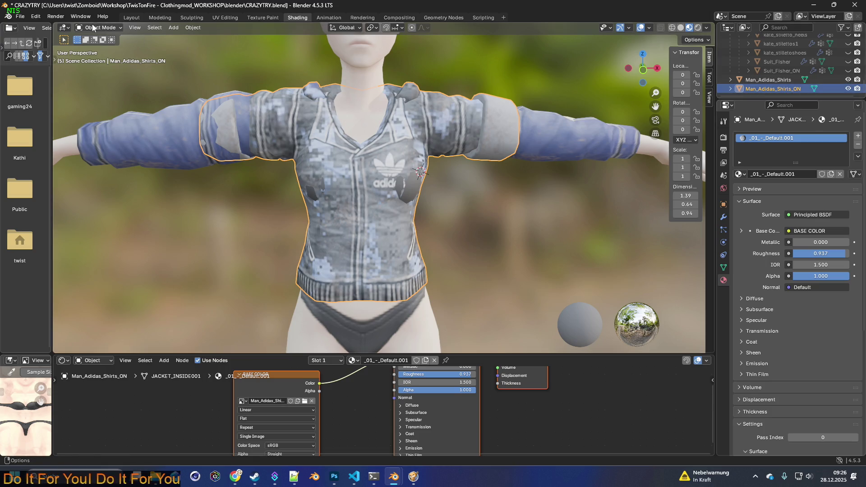
{"action": "left_click", "coordinate": [465, 214]}
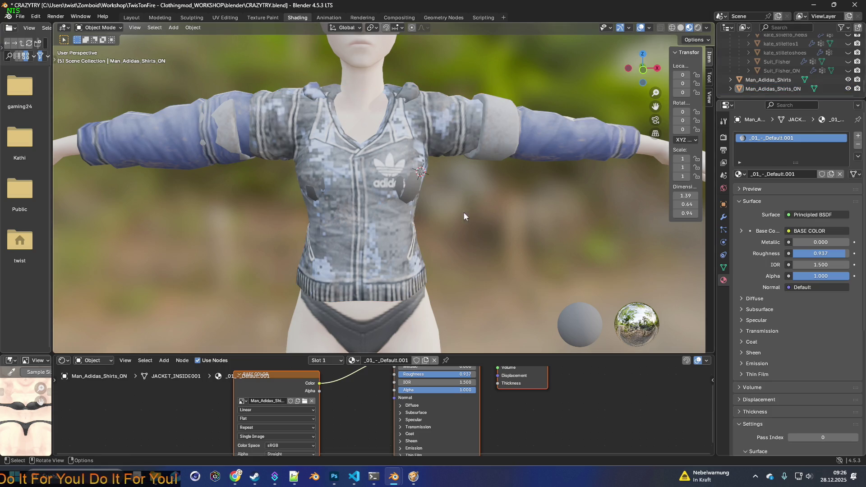
{"action": "left_click", "coordinate": [407, 148]}
{"action": "middle_click_drag", "start_coordinate": [401, 189], "coordinate": [445, 196]}
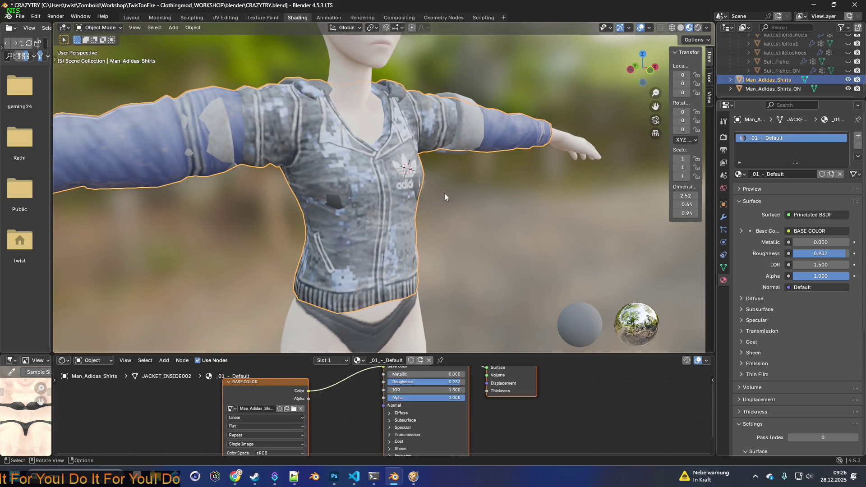
{"action": "left_click", "coordinate": [849, 79]}
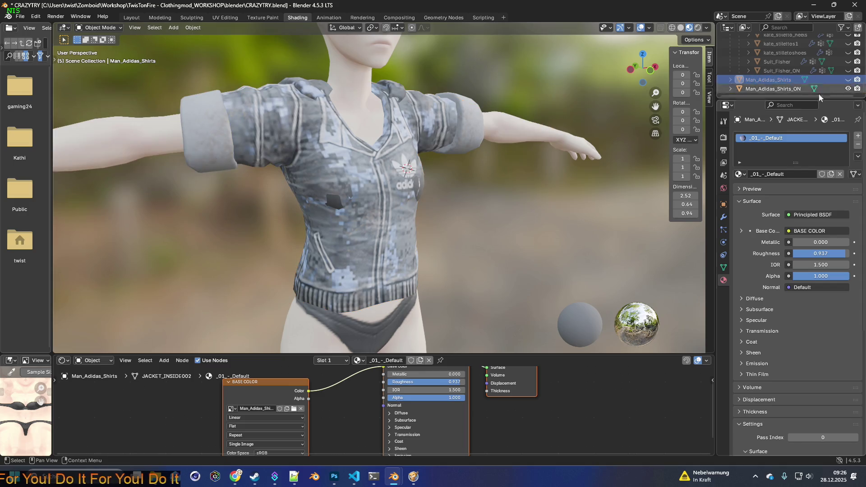
{"action": "left_click", "coordinate": [131, 17]}
{"action": "mouse_move", "coordinate": [363, 188]}
{"action": "middle_mouse_down"}
{"action": "mouse_move", "coordinate": [378, 190]}
{"action": "mouse_move", "coordinate": [364, 200]}
{"action": "middle_mouse_up"}
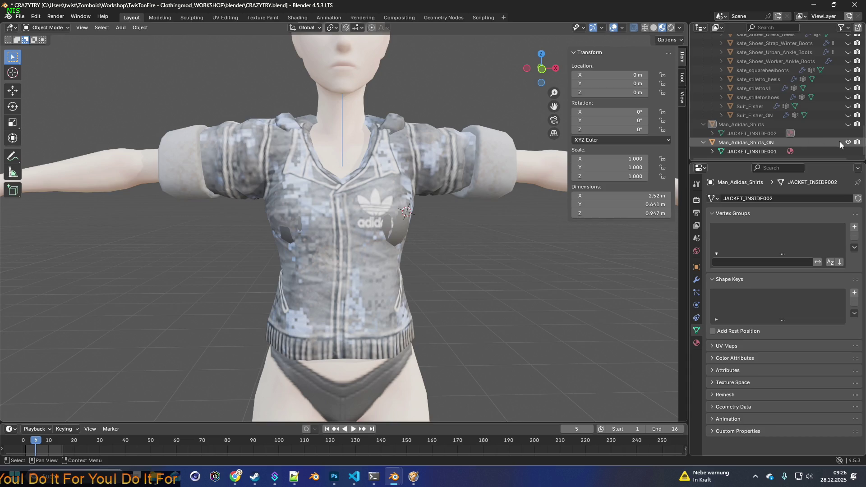
Step: Hide the short-sleeve Man_Adidas_Shirts_ON and show and select the long-sleeve Man_Adidas_Shirts
{"action": "left_click", "coordinate": [848, 142]}
{"action": "left_click", "coordinate": [849, 125]}
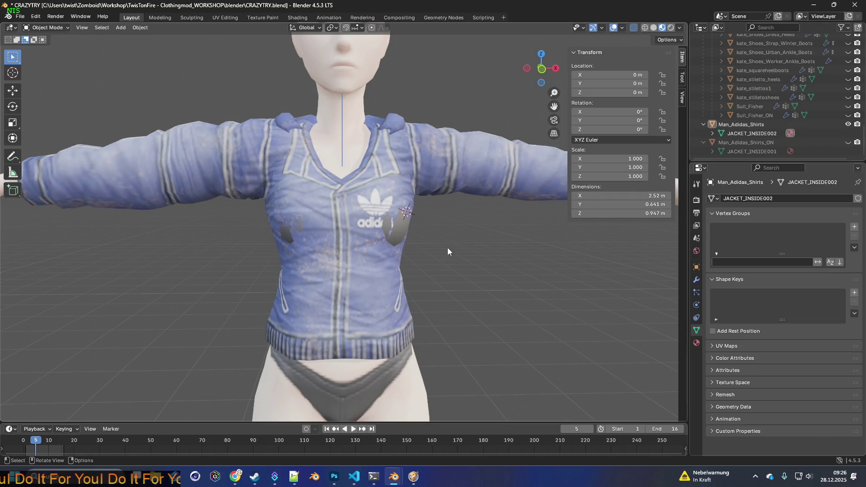
{"action": "left_click", "coordinate": [390, 257]}
{"action": "mouse_move", "coordinate": [528, 260]}
{"action": "middle_mouse_down"}
{"action": "mouse_move", "coordinate": [516, 252]}
{"action": "mouse_move", "coordinate": [404, 262]}
{"action": "mouse_move", "coordinate": [443, 251]}
{"action": "middle_mouse_up"}
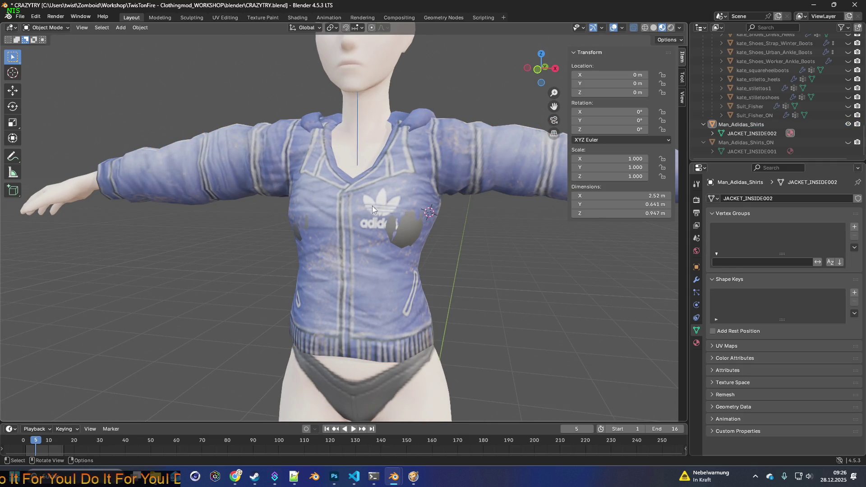
Step: Put the long-sleeve shirt's JACKET_INSIDE002 mesh into Edit Mode
{"action": "left_click", "coordinate": [394, 264]}
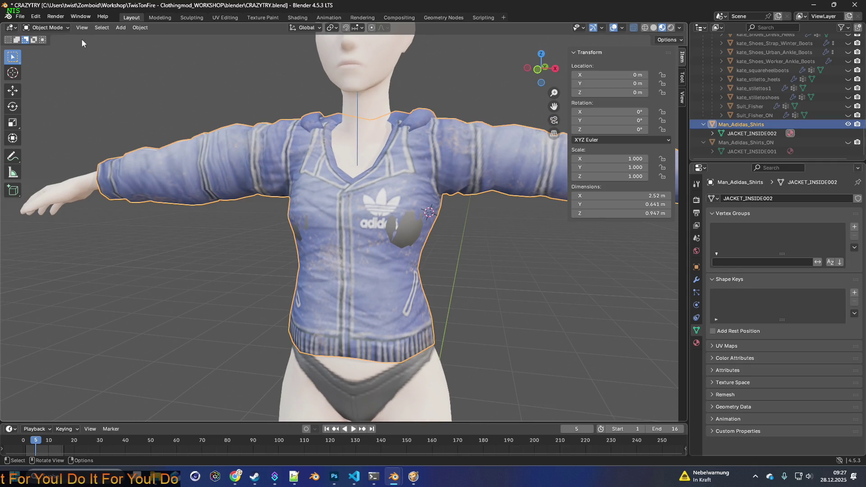
{"action": "left_click", "coordinate": [46, 28]}
{"action": "left_click", "coordinate": [53, 47]}
{"action": "middle_click_drag", "start_coordinate": [361, 243], "coordinate": [373, 230]}
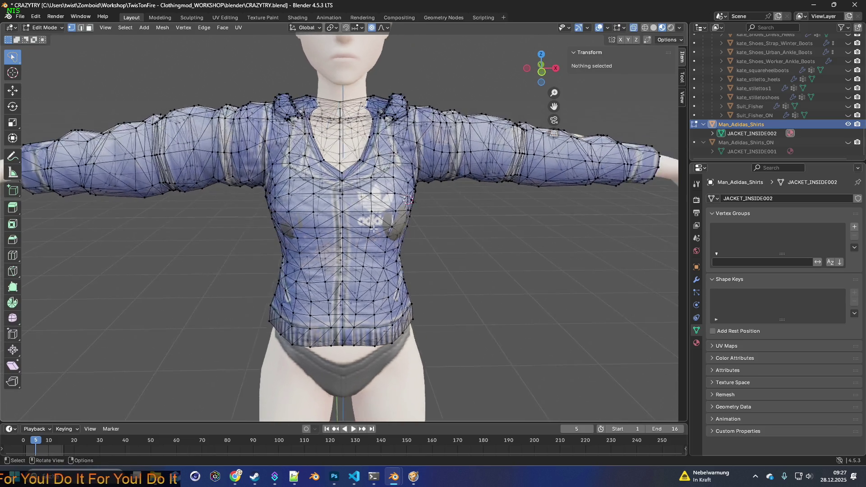
Step: Select three vertices across the long-sleeve shirt's chest
{"action": "scroll", "coordinate": [373, 230], "scroll_direction": "up", "scroll_amount": 2}
{"action": "left_click", "coordinate": [412, 232]}
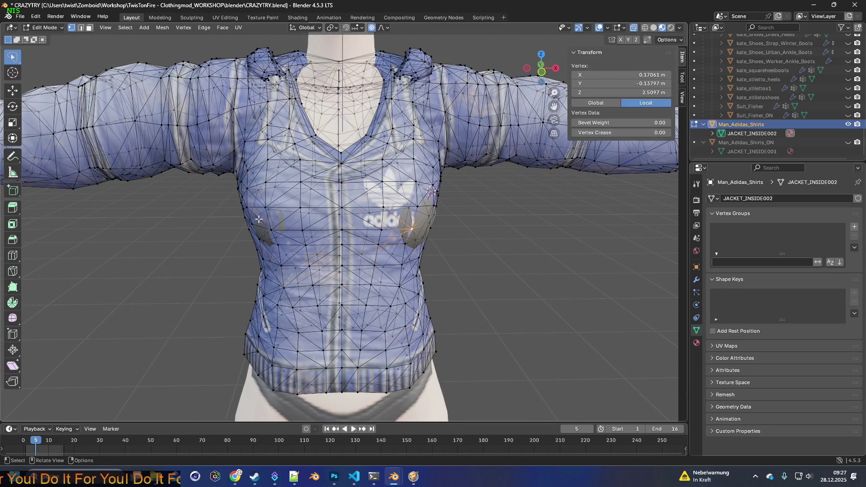
{"action": "left_click", "coordinate": [271, 229], "text": "shift"}
{"action": "middle_click_drag", "start_coordinate": [338, 230], "coordinate": [322, 230]}
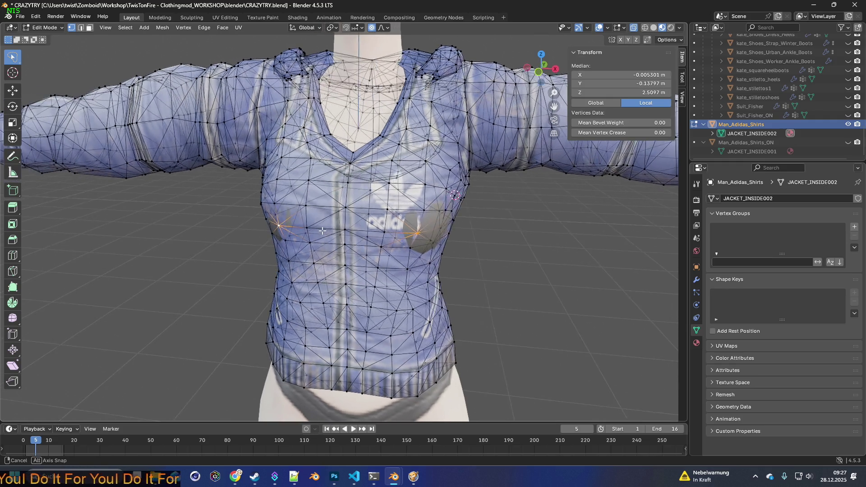
{"action": "left_click", "coordinate": [445, 230], "text": "shift"}
{"action": "middle_click_drag", "start_coordinate": [445, 230], "coordinate": [252, 221]}
{"action": "mouse_move", "coordinate": [305, 225]}
{"action": "middle_mouse_down"}
{"action": "mouse_move", "coordinate": [379, 221]}
{"action": "mouse_move", "coordinate": [335, 220]}
{"action": "middle_mouse_up"}
Step: Scale the chest vertices by 1.111 with smooth proportional editing and return to Object Mode
{"action": "key", "text": "s"}
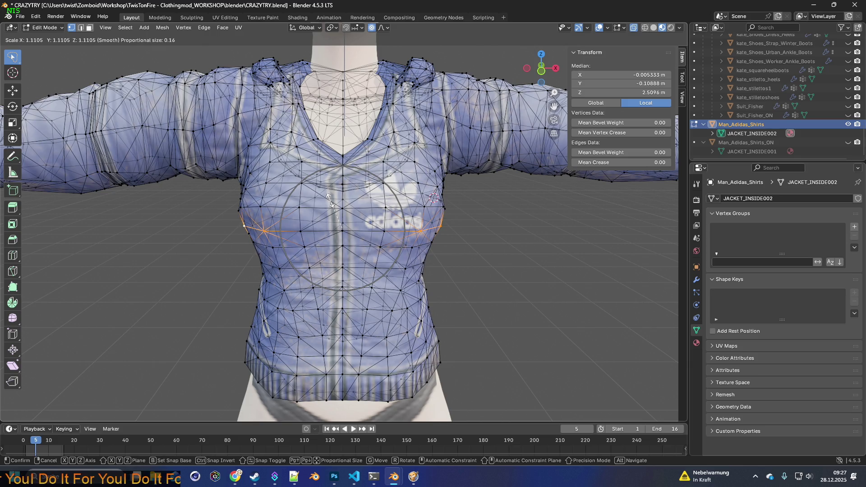
{"action": "left_click", "coordinate": [331, 203]}
{"action": "mouse_move", "coordinate": [332, 203]}
{"action": "middle_mouse_down"}
{"action": "mouse_move", "coordinate": [412, 194]}
{"action": "mouse_move", "coordinate": [354, 207]}
{"action": "mouse_move", "coordinate": [381, 205]}
{"action": "middle_mouse_up"}
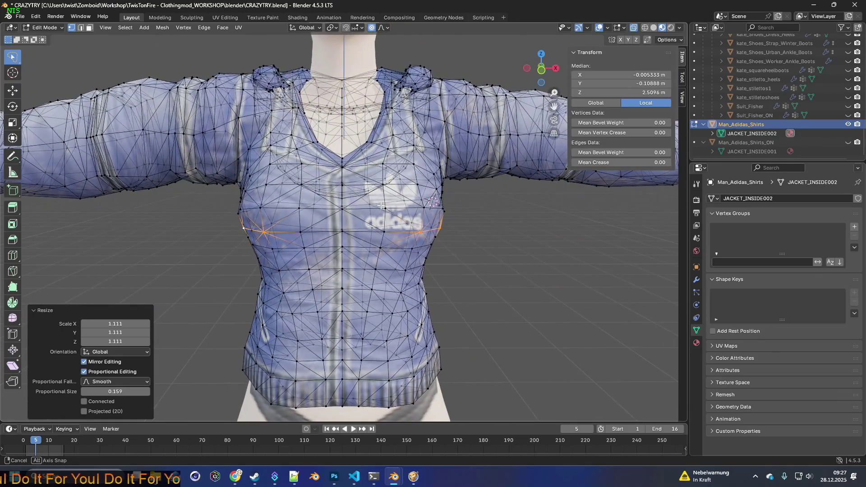
{"action": "left_click", "coordinate": [45, 28]}
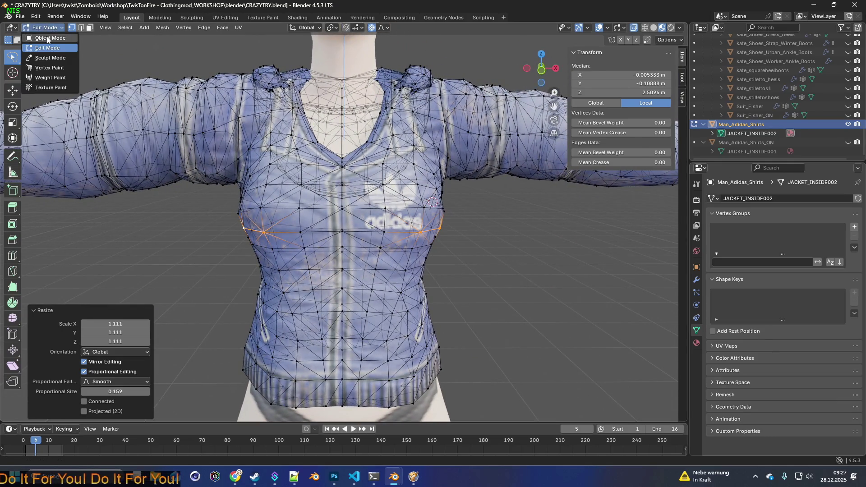
{"action": "left_click", "coordinate": [43, 36]}
{"action": "mouse_move", "coordinate": [487, 214]}
{"action": "middle_mouse_down"}
{"action": "mouse_move", "coordinate": [517, 221]}
{"action": "mouse_move", "coordinate": [441, 215]}
{"action": "mouse_move", "coordinate": [506, 217]}
{"action": "mouse_move", "coordinate": [474, 215]}
{"action": "middle_mouse_up"}
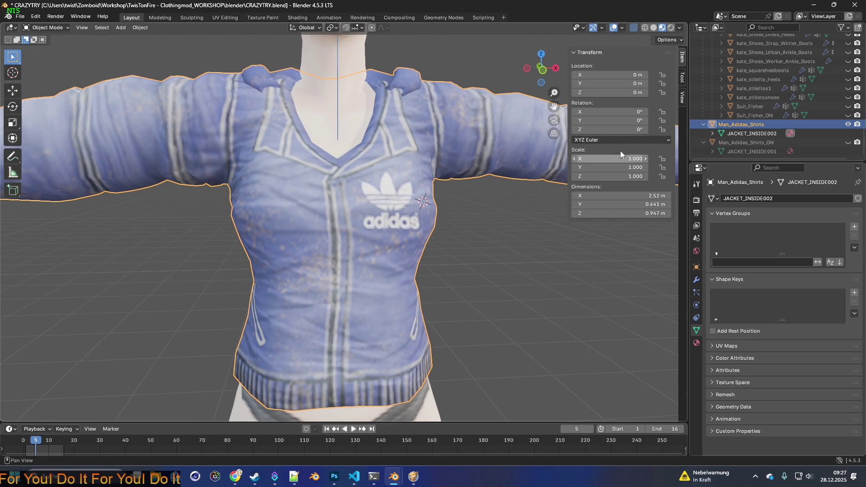
Step: Show the short-sleeve Man_Adidas_Shirts_ON shirt and put its mesh into Edit Mode
{"action": "left_click", "coordinate": [847, 142]}
{"action": "left_click", "coordinate": [761, 143]}
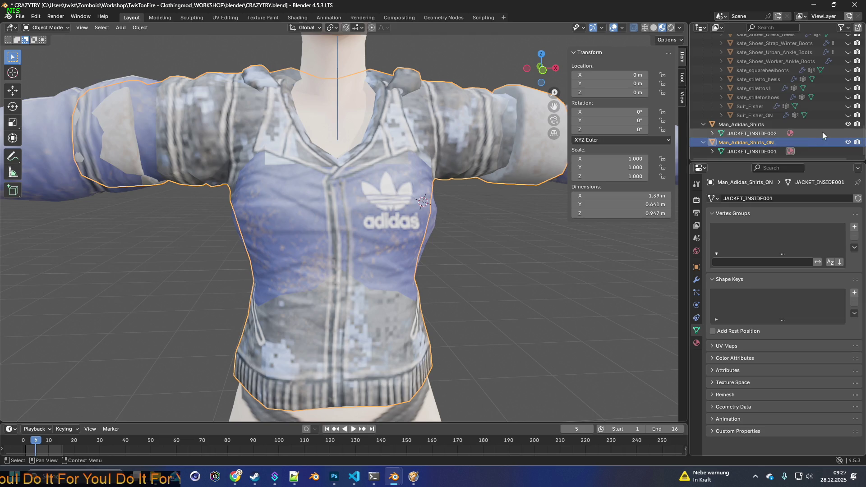
{"action": "left_click", "coordinate": [56, 28]}
{"action": "left_click", "coordinate": [50, 48]}
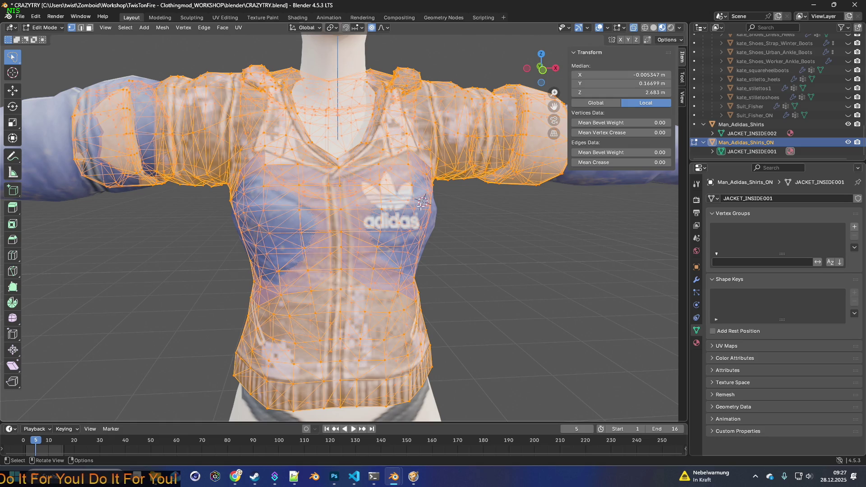
{"action": "mouse_move", "coordinate": [468, 222]}
{"action": "middle_mouse_down"}
{"action": "mouse_move", "coordinate": [488, 220]}
{"action": "mouse_move", "coordinate": [465, 221]}
{"action": "middle_mouse_up"}
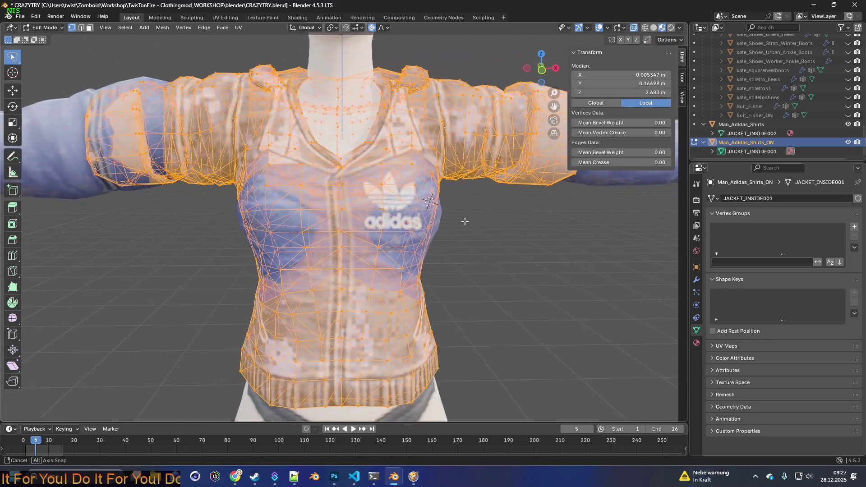
Step: With the long-sleeve shirt hidden, select the short-sleeve shirt's chest vertices
{"action": "left_click", "coordinate": [850, 126]}
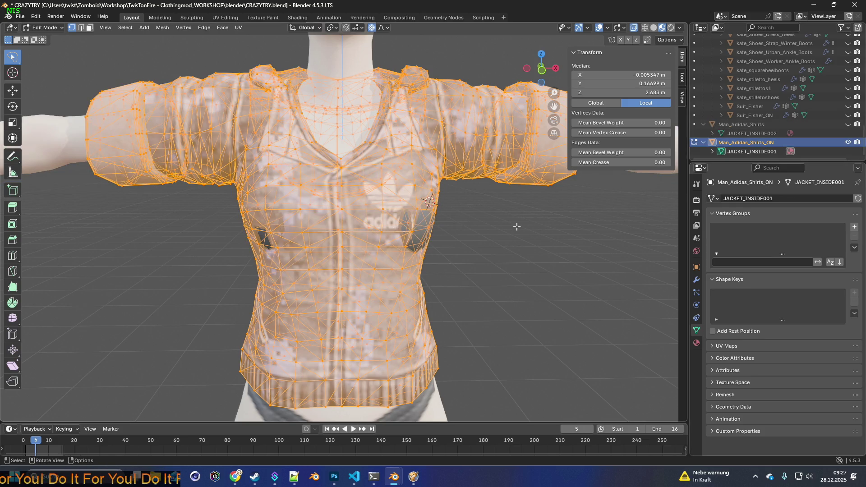
{"action": "left_click", "coordinate": [520, 226]}
{"action": "left_click", "coordinate": [412, 230]}
{"action": "left_click", "coordinate": [428, 228], "text": "shift"}
{"action": "middle_click_drag", "start_coordinate": [379, 233], "coordinate": [374, 234]}
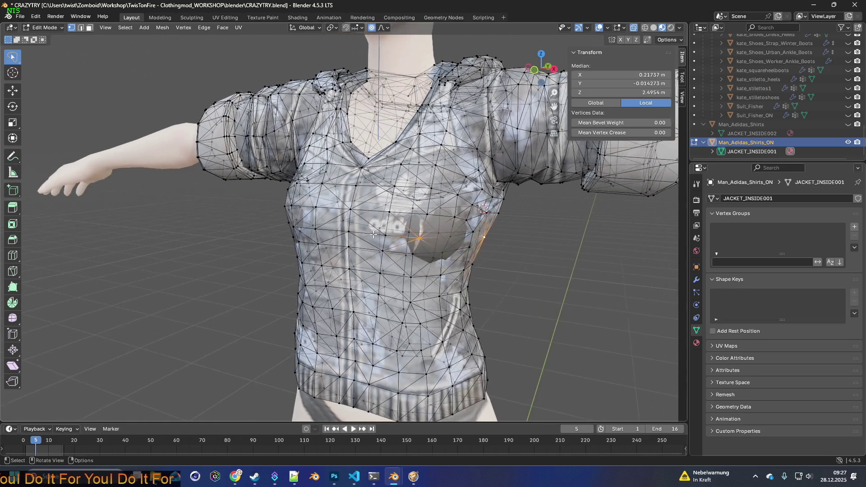
{"action": "left_click", "coordinate": [484, 238], "text": "shift"}
{"action": "left_click", "coordinate": [452, 237], "text": "shift"}
{"action": "middle_click_drag", "start_coordinate": [452, 237], "coordinate": [335, 240]}
{"action": "middle_click_drag", "start_coordinate": [264, 227], "coordinate": [247, 231]}
{"action": "middle_click_drag", "start_coordinate": [302, 230], "coordinate": [308, 224]}
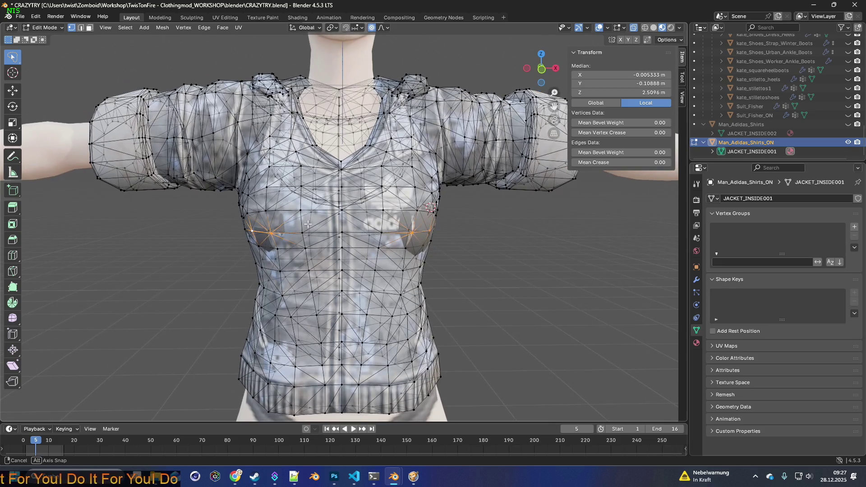
Step: Scale the chest vertices by 1.112 against the long-sleeve shirt, then return to Object Mode
{"action": "left_click", "coordinate": [848, 125]}
{"action": "key", "text": "s"}
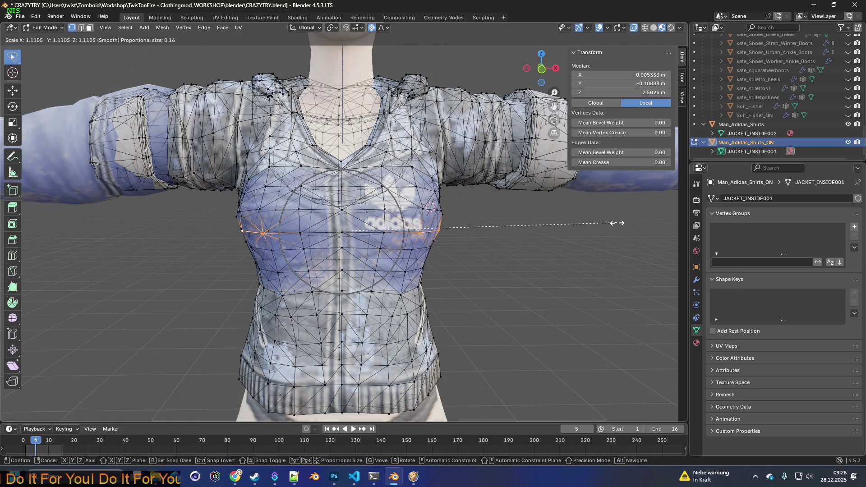
{"action": "left_click", "coordinate": [618, 223]}
{"action": "middle_click_drag", "start_coordinate": [612, 224], "coordinate": [455, 227]}
{"action": "scroll", "coordinate": [455, 227], "scroll_direction": "down", "scroll_amount": 4}
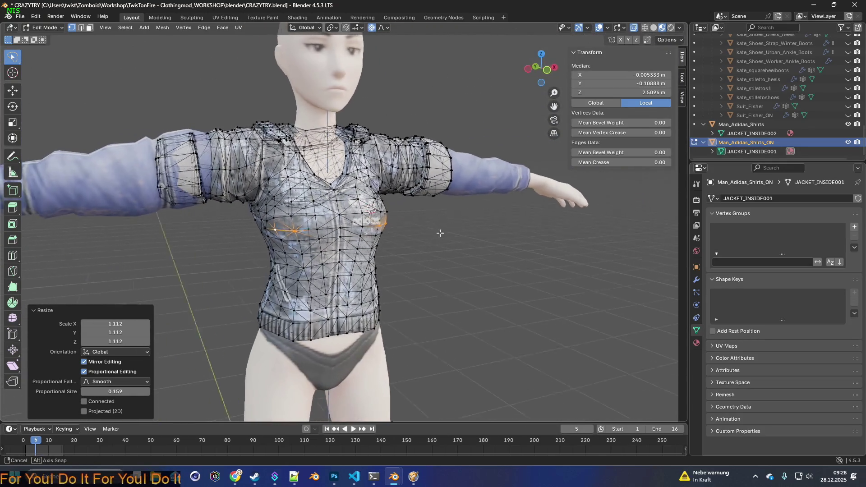
{"action": "left_click", "coordinate": [50, 28]}
{"action": "left_click", "coordinate": [51, 38]}
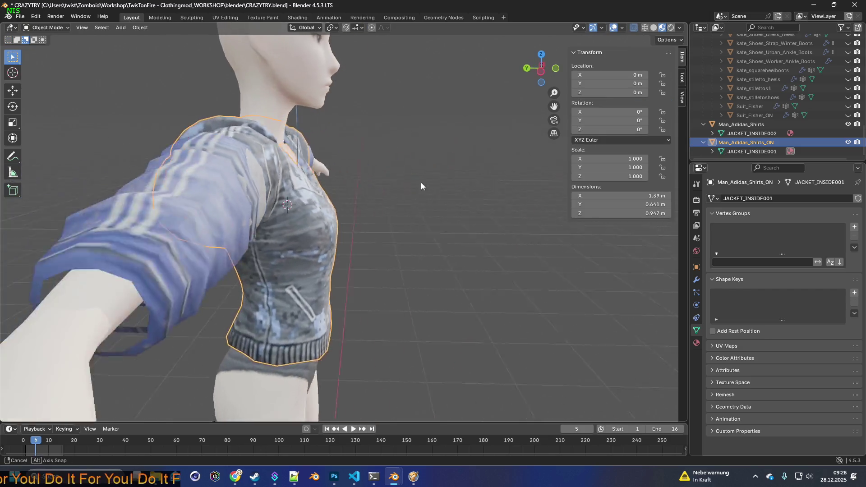